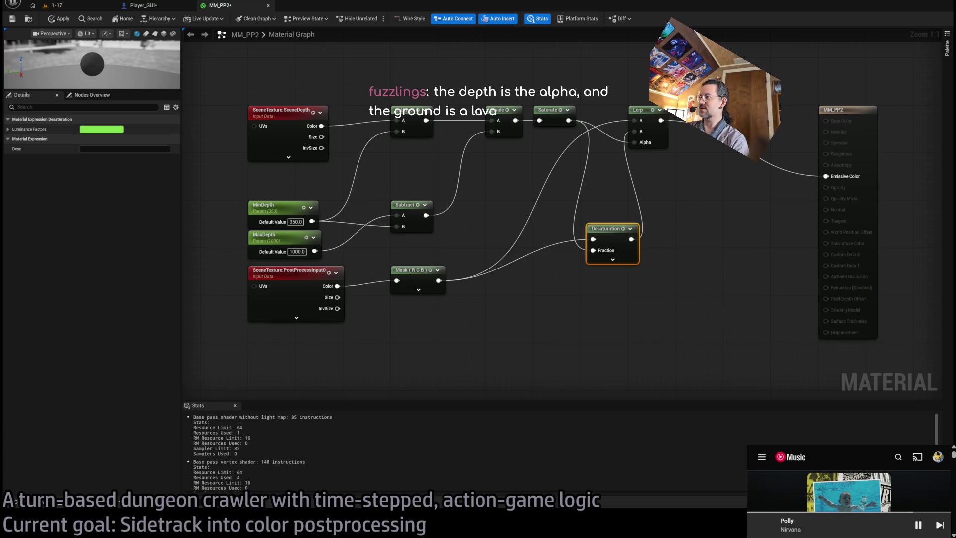
# - Move the Desaturation node up beside the Lerp node in MM_PP2
pyautogui.click(849, 492)
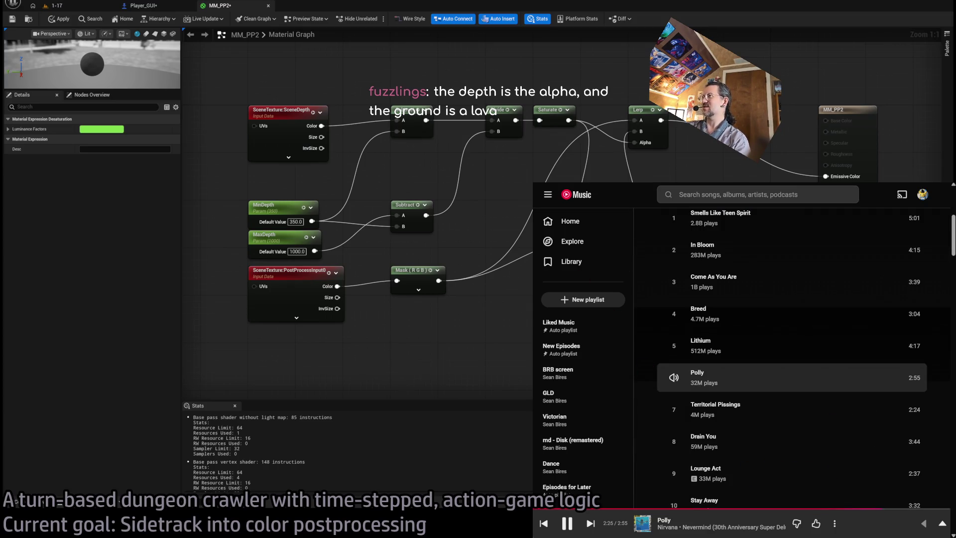
pyautogui.scroll(5, 827, 373)
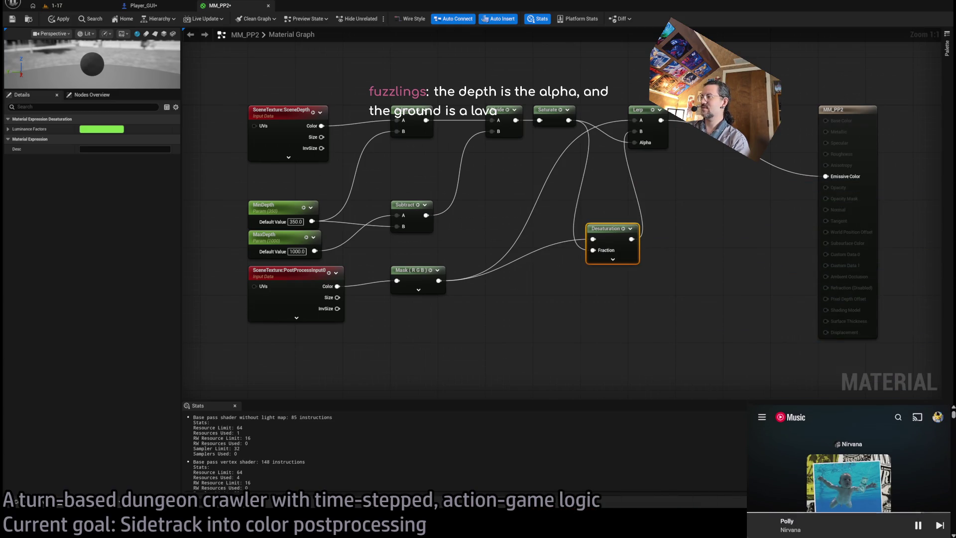
pyautogui.click(584, 330)
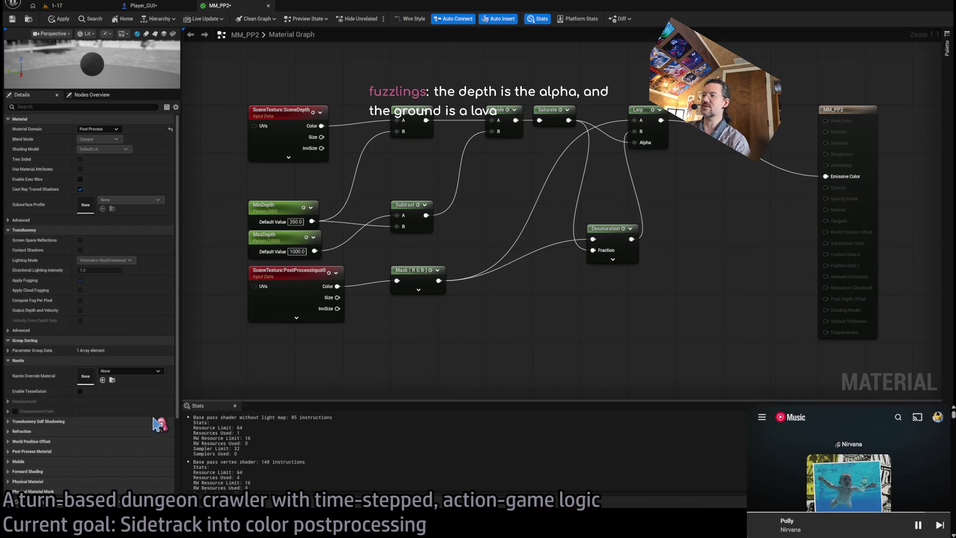
pyautogui.moveTo(605, 232); pyautogui.dragTo(647, 163)
pyautogui.click(660, 244)
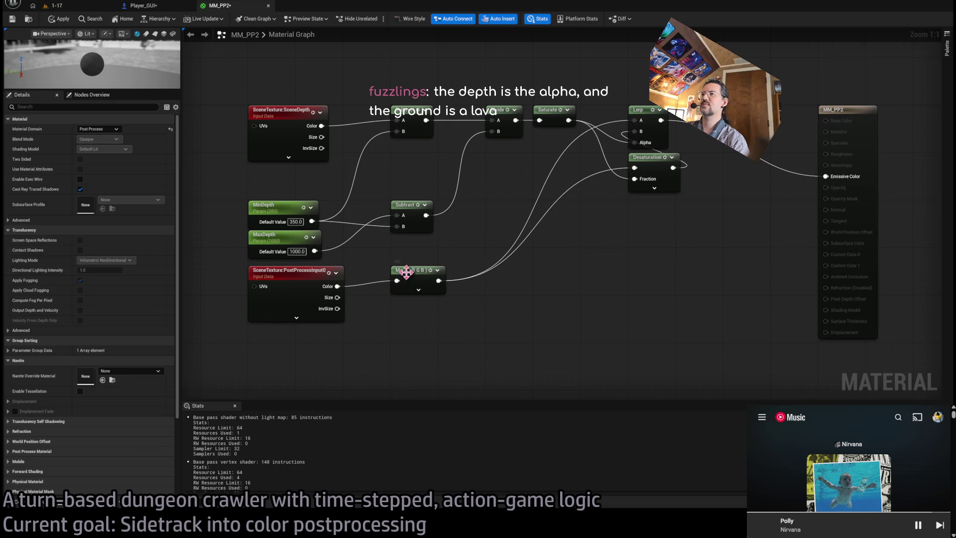
# - Lower the PostProcessInput0 and Mask nodes, apply MM_PP2, and view the running 1-17 level
pyautogui.moveTo(448, 346)
pyautogui.mouseDown()
pyautogui.moveTo(301, 278)
pyautogui.moveTo(301, 310)
pyautogui.mouseUp()
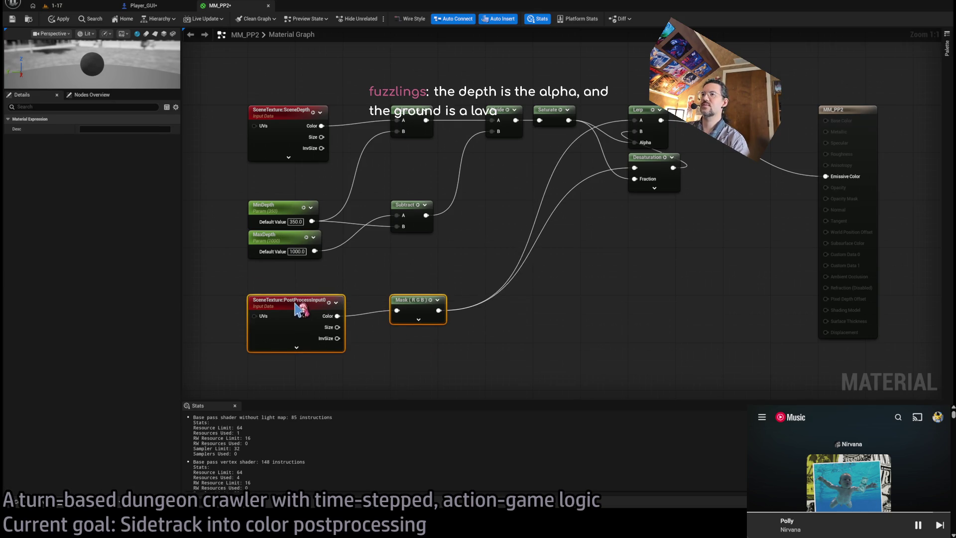
pyautogui.click(420, 263)
pyautogui.click(61, 22)
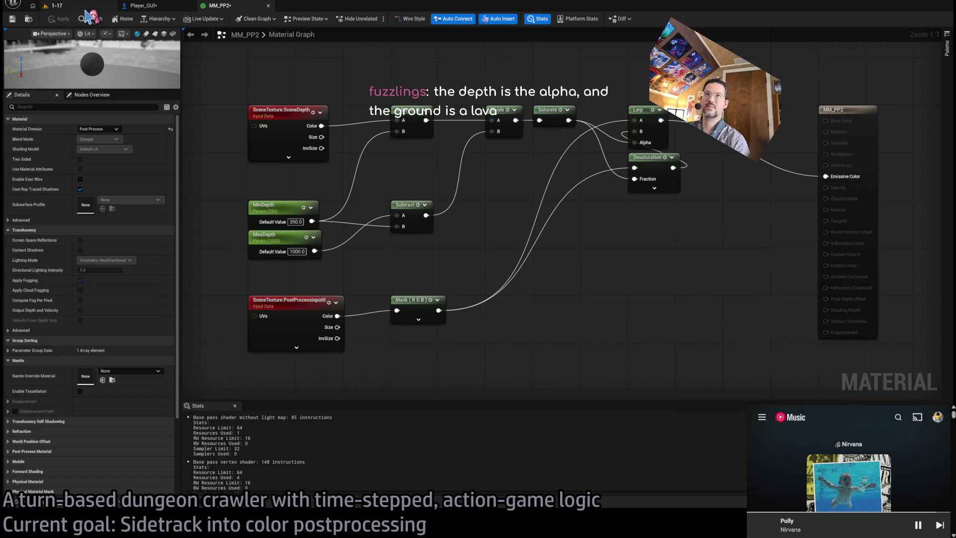
pyautogui.click(52, 6)
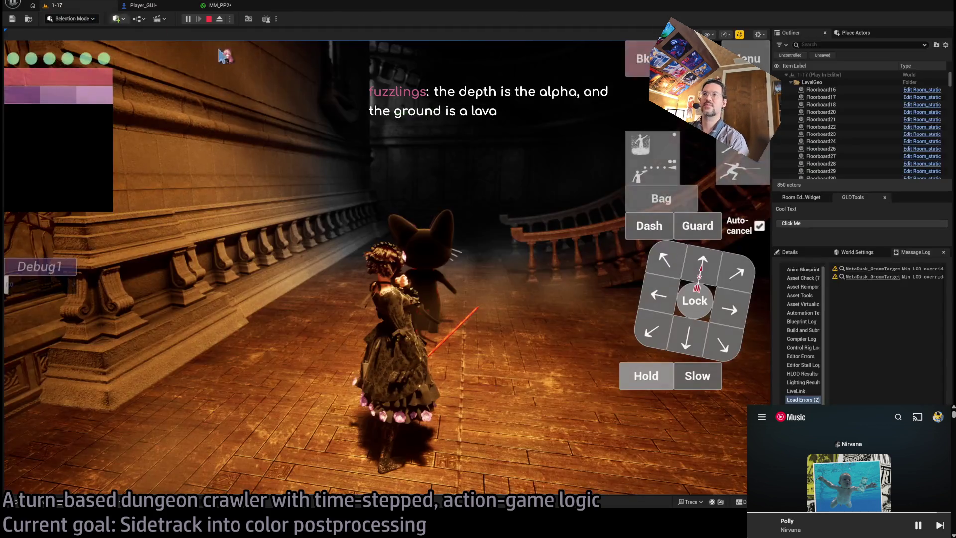
# - Move Desaturation away from Lerp and add two reroute points on the wire, lifting one upward
pyautogui.click(232, 7)
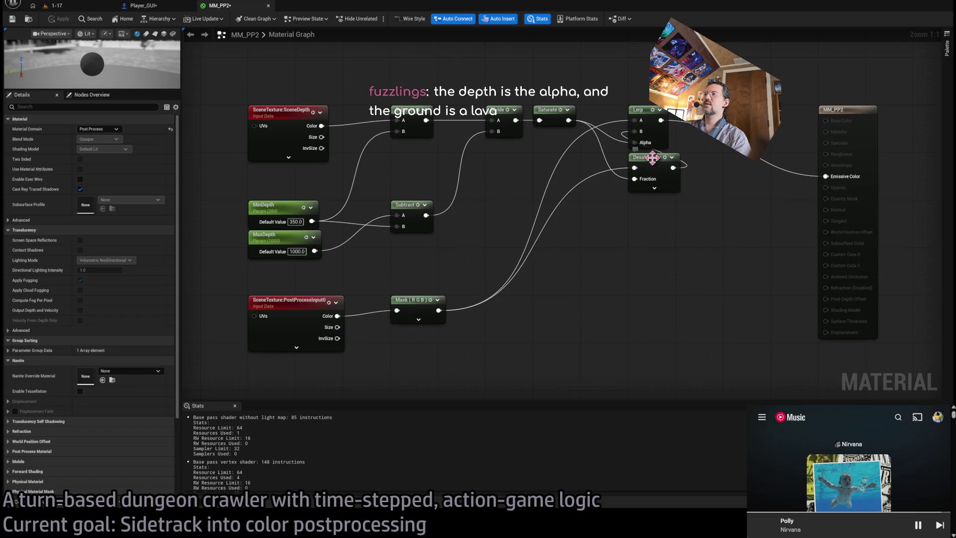
pyautogui.moveTo(656, 165)
pyautogui.mouseDown()
pyautogui.moveTo(630, 219)
pyautogui.moveTo(647, 208)
pyautogui.moveTo(602, 232)
pyautogui.moveTo(532, 312)
pyautogui.mouseUp()
pyautogui.scroll(-3, 778, 304)
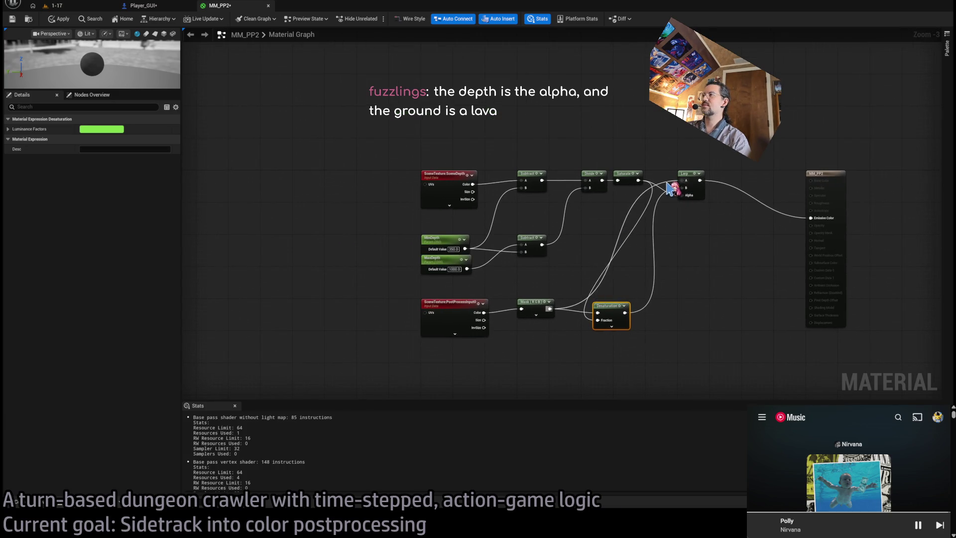
pyautogui.doubleClick(670, 188)
pyautogui.moveTo(670, 188)
pyautogui.mouseDown()
pyautogui.moveTo(642, 158)
pyautogui.moveTo(432, 159)
pyautogui.mouseUp()
pyautogui.doubleClick(620, 155)
pyautogui.scroll(-1, 432, 307)
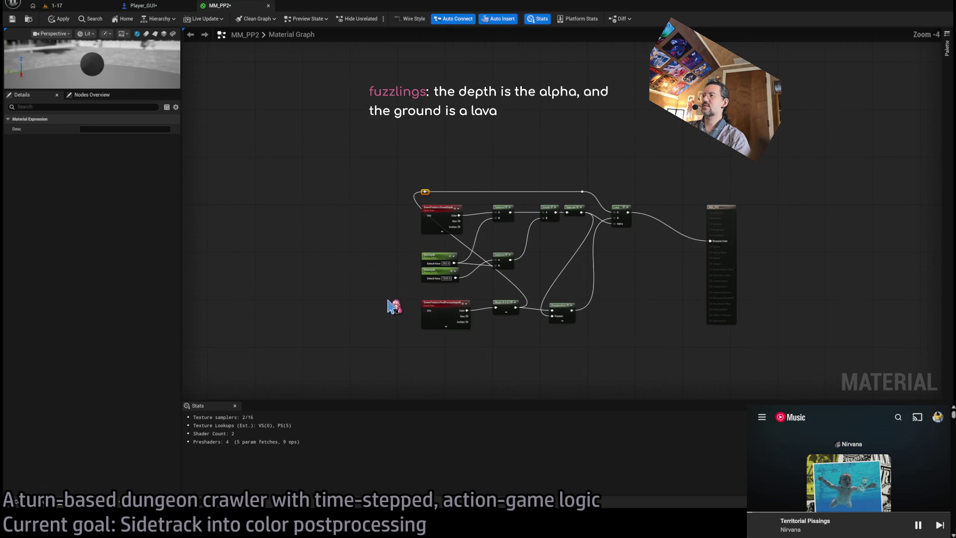
# - Shift the PostProcessInput, Mask and Desaturation nodes far left with the reroute point above them
pyautogui.moveTo(378, 289); pyautogui.dragTo(638, 343)
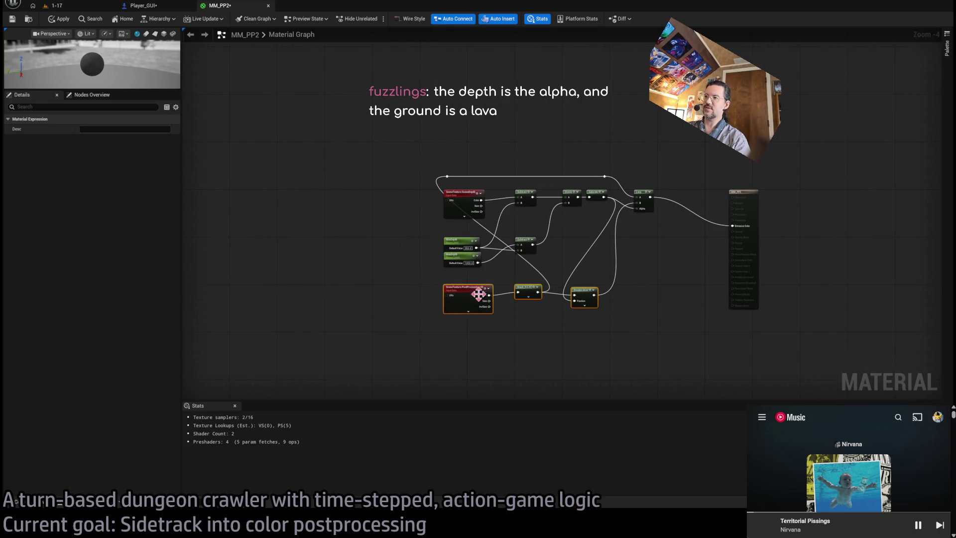
pyautogui.moveTo(479, 294); pyautogui.dragTo(239, 299)
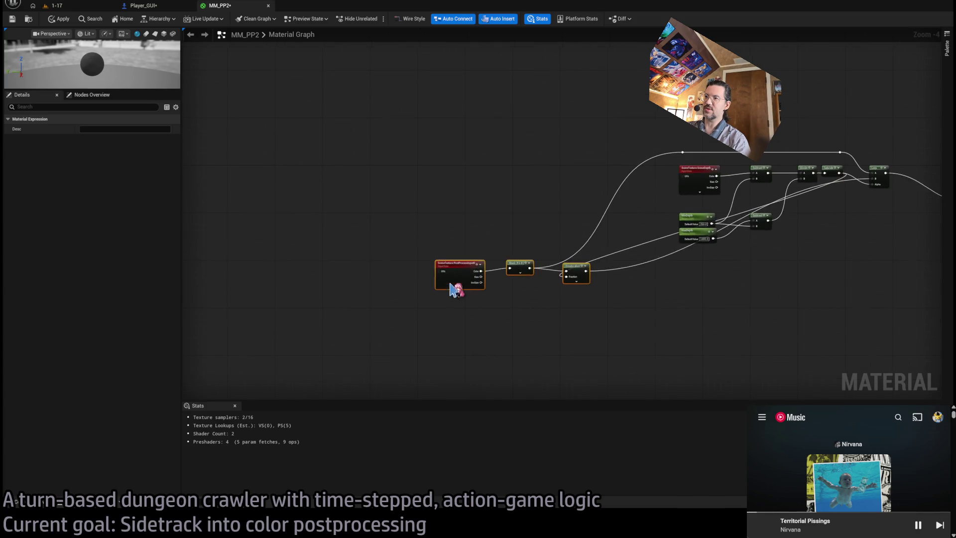
pyautogui.scroll(3, 454, 290)
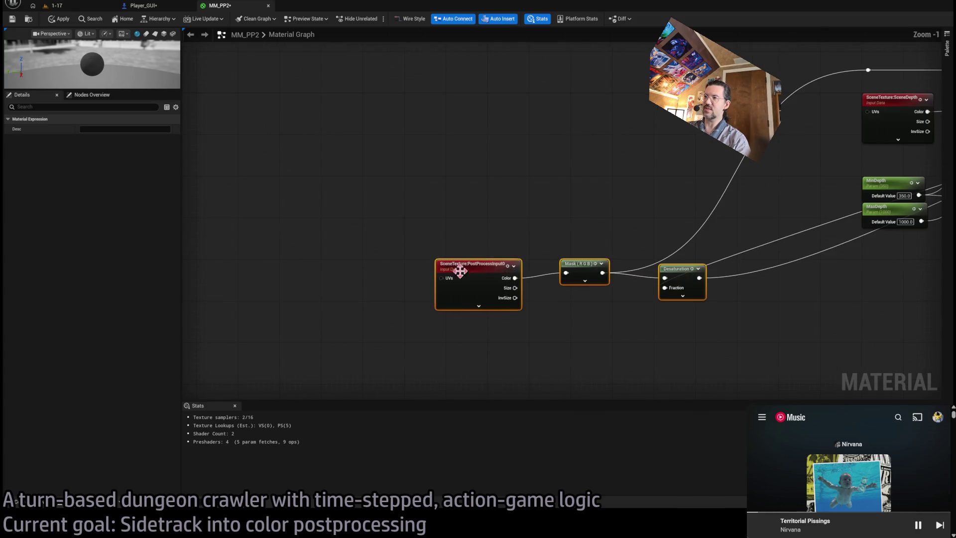
pyautogui.click(513, 245)
pyautogui.moveTo(634, 143)
pyautogui.mouseDown()
pyautogui.moveTo(572, 175)
pyautogui.moveTo(580, 194)
pyautogui.mouseUp()
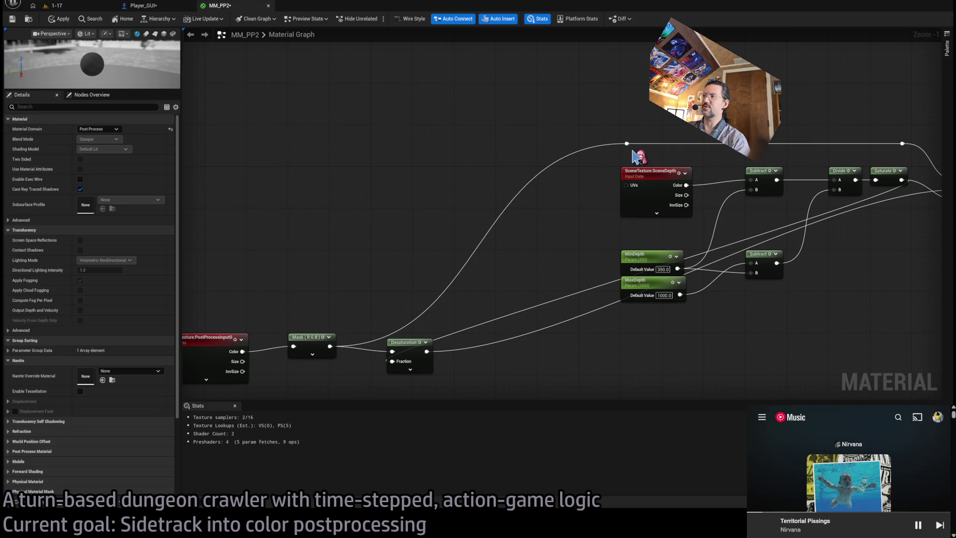
pyautogui.moveTo(634, 150); pyautogui.dragTo(428, 149)
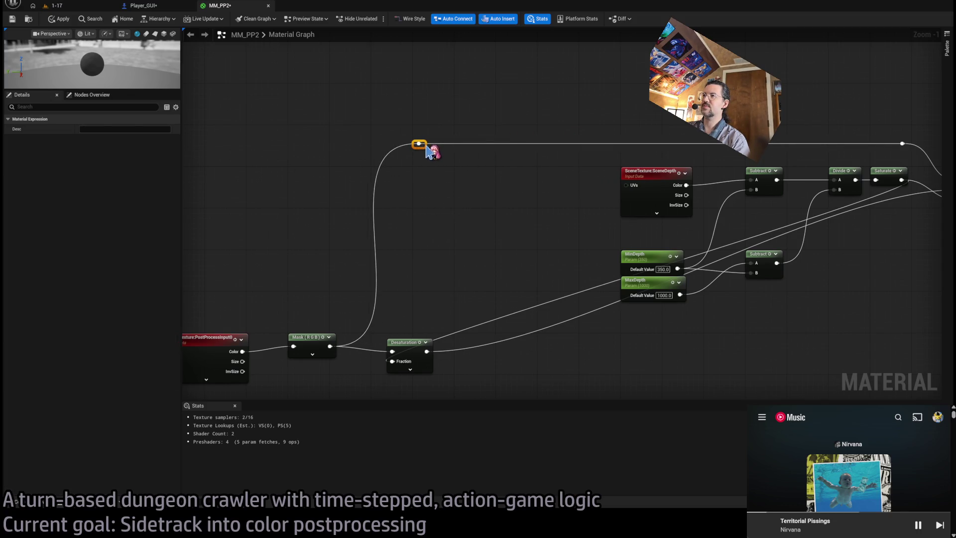
pyautogui.click(432, 277)
pyautogui.click(142, 5)
# - Pan around the Player_GUI event graph to reach the Event Tick region
pyautogui.scroll(-5, 438, 257)
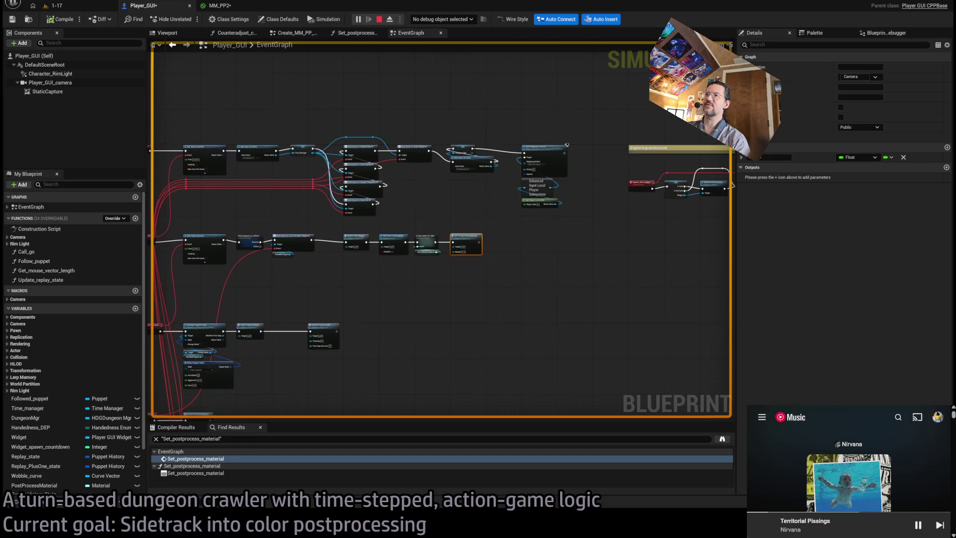
pyautogui.scroll(5, 442, 226)
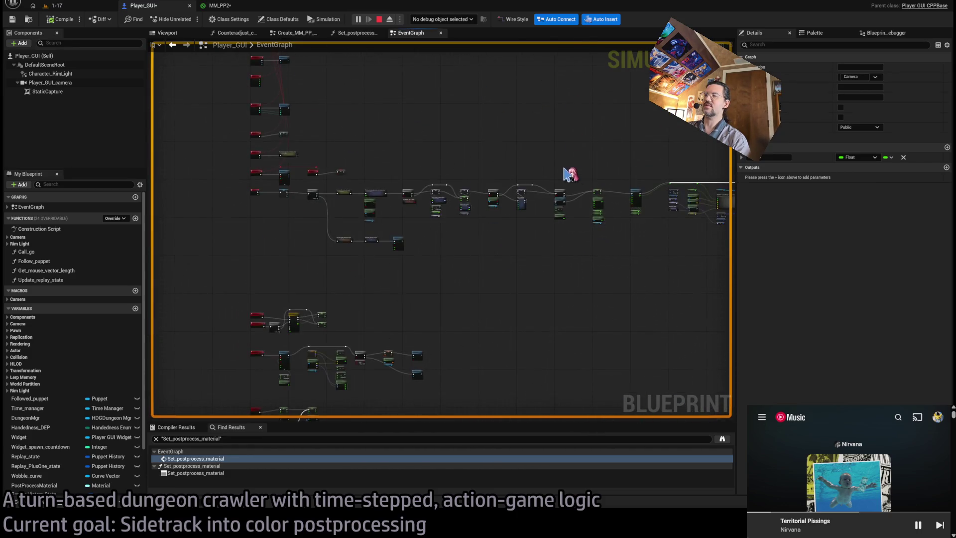
pyautogui.scroll(5, 365, 155)
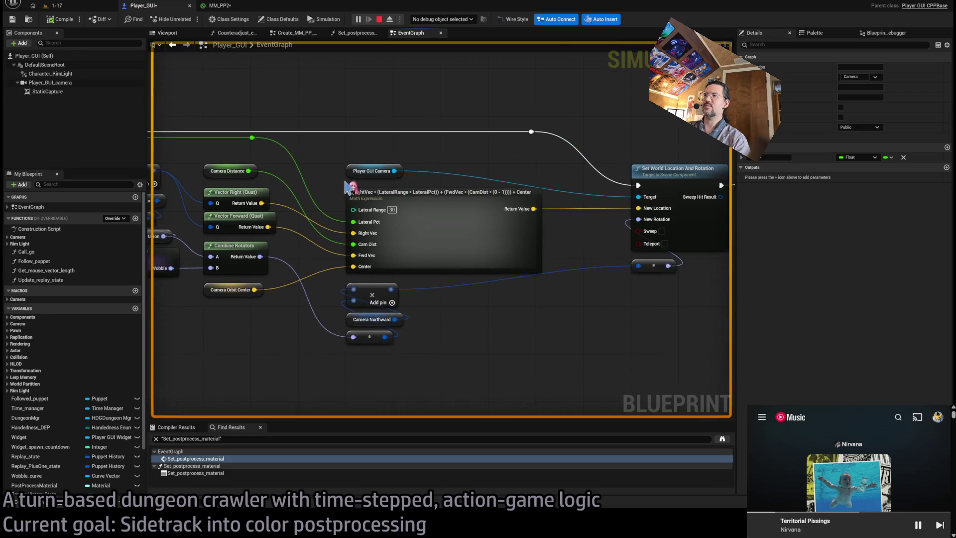
pyautogui.moveTo(364, 154); pyautogui.dragTo(434, 178)
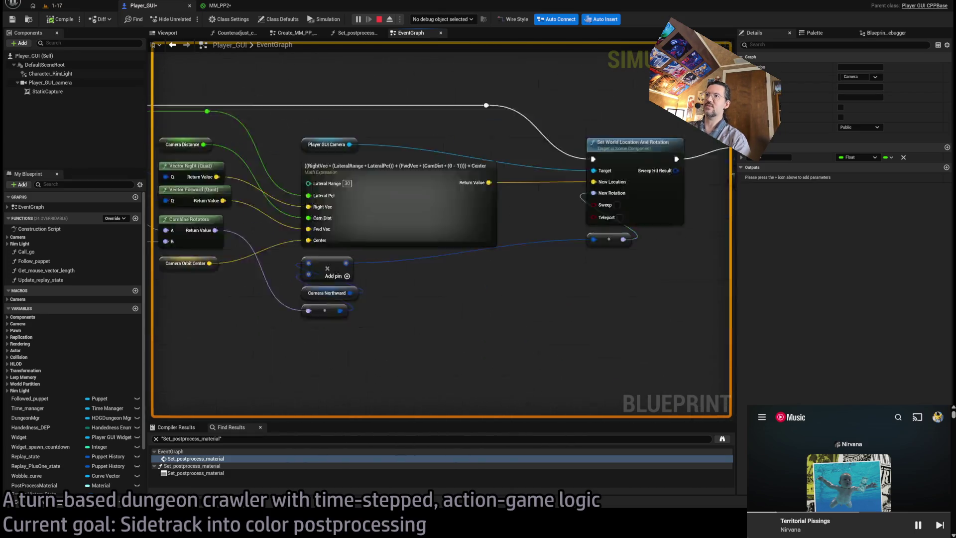
pyautogui.moveTo(609, 220)
pyautogui.mouseDown()
pyautogui.moveTo(662, 182)
pyautogui.moveTo(717, 171)
pyautogui.moveTo(608, 220)
pyautogui.moveTo(380, 199)
pyautogui.mouseUp()
# - Move the Desaturation node to the right, just below Lerp
pyautogui.click(219, 6)
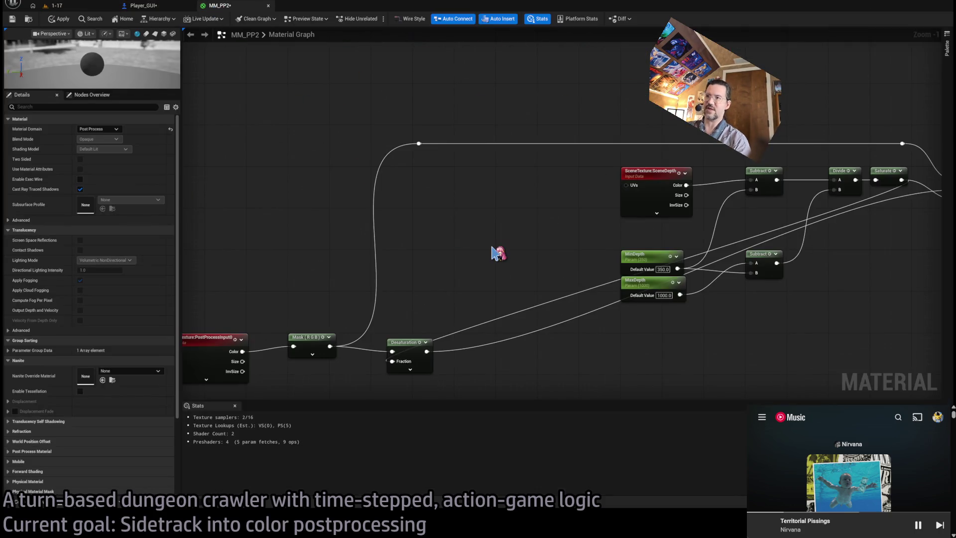
pyautogui.scroll(-3, 497, 251)
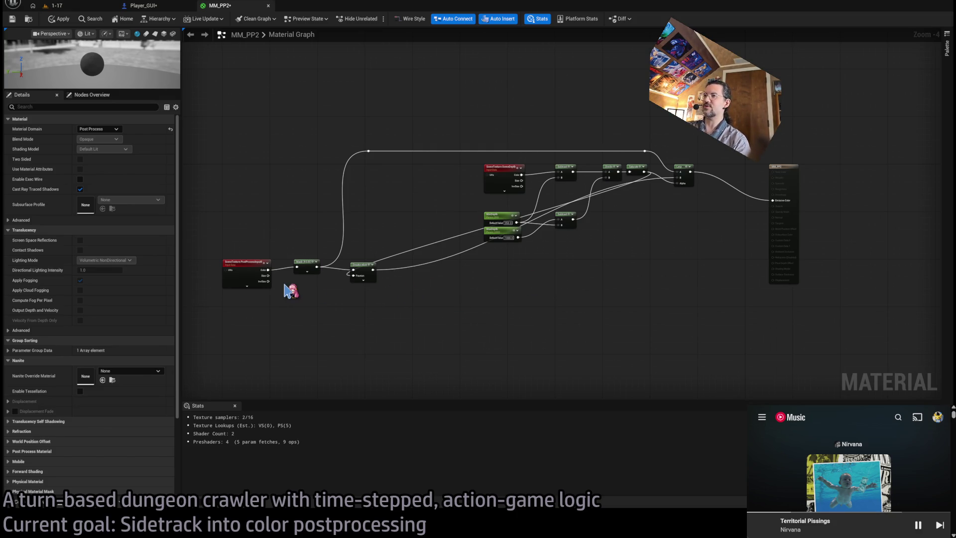
pyautogui.scroll(3, 290, 292)
pyautogui.moveTo(563, 259); pyautogui.dragTo(591, 256)
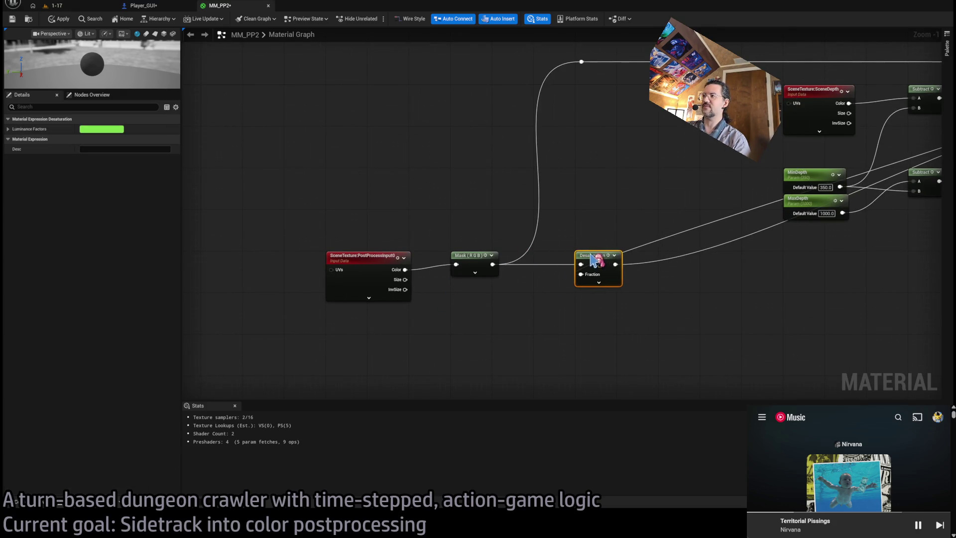
pyautogui.moveTo(739, 264); pyautogui.dragTo(594, 286)
pyautogui.moveTo(481, 285); pyautogui.dragTo(503, 323)
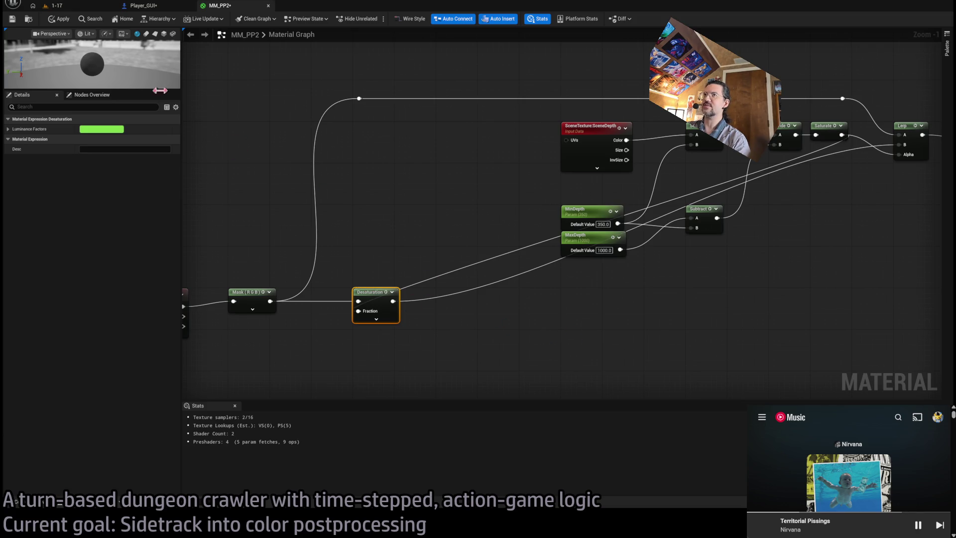
pyautogui.moveTo(515, 331)
pyautogui.mouseDown()
pyautogui.moveTo(423, 332)
pyautogui.moveTo(448, 335)
pyautogui.mouseUp()
pyautogui.moveTo(302, 297)
pyautogui.mouseDown()
pyautogui.moveTo(363, 310)
pyautogui.moveTo(658, 319)
pyautogui.moveTo(337, 316)
pyautogui.moveTo(353, 312)
pyautogui.moveTo(345, 304)
pyautogui.mouseUp()
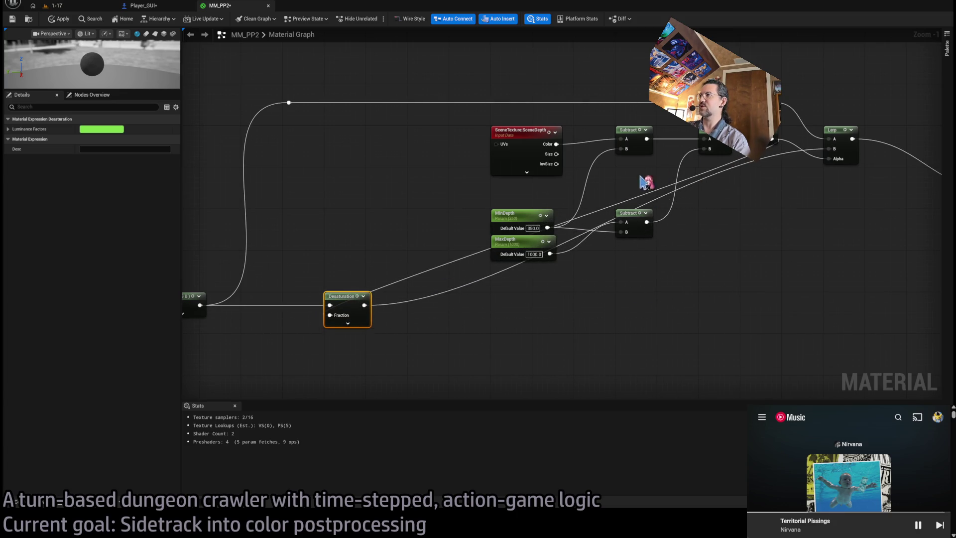
pyautogui.moveTo(423, 330)
pyautogui.mouseDown()
pyautogui.moveTo(498, 350)
pyautogui.moveTo(770, 337)
pyautogui.mouseUp()
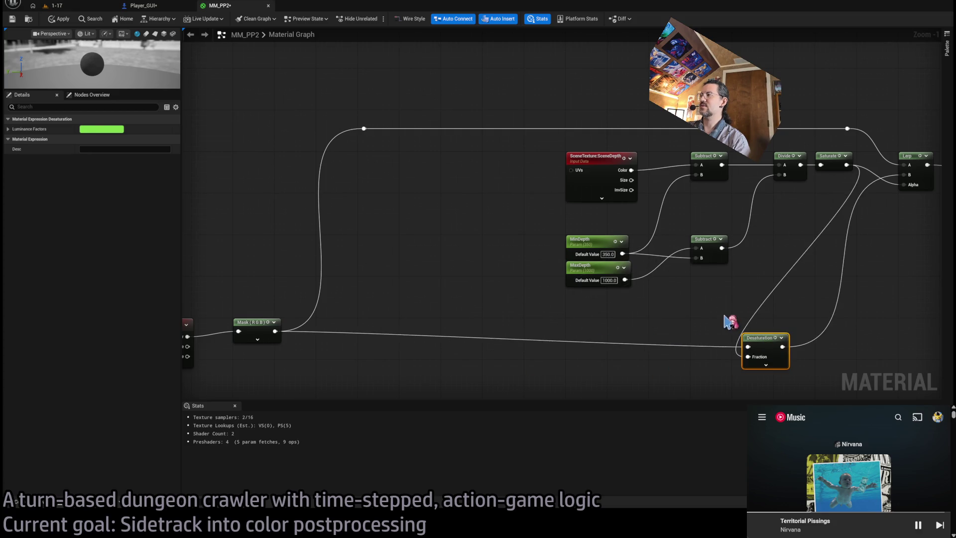
pyautogui.moveTo(750, 258); pyautogui.dragTo(673, 255)
# - Move the depth-calculation node group far to the left of the graph
pyautogui.scroll(-2, 678, 261)
pyautogui.moveTo(429, 162)
pyautogui.mouseDown()
pyautogui.moveTo(711, 271)
pyautogui.moveTo(668, 266)
pyautogui.mouseUp()
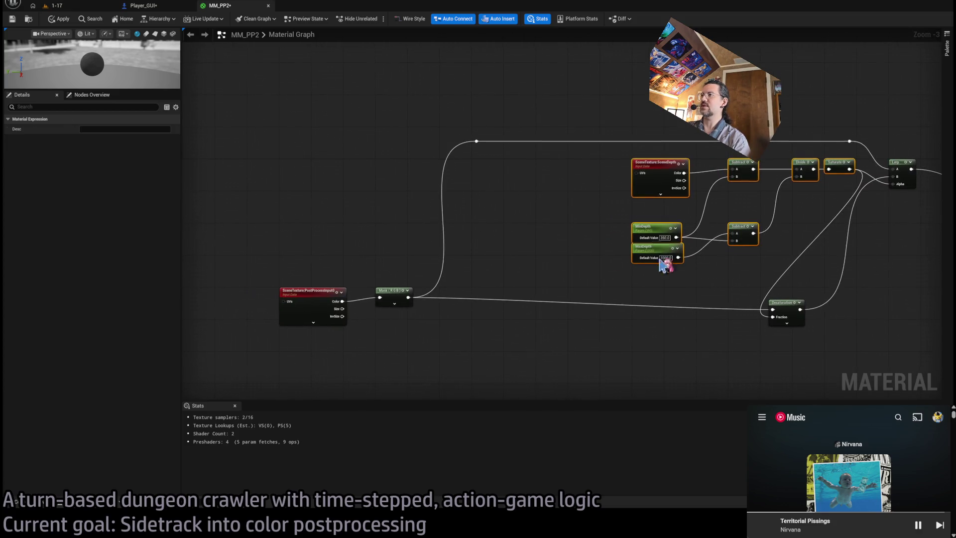
pyautogui.moveTo(653, 171)
pyautogui.mouseDown()
pyautogui.moveTo(287, 191)
pyautogui.moveTo(299, 169)
pyautogui.mouseUp()
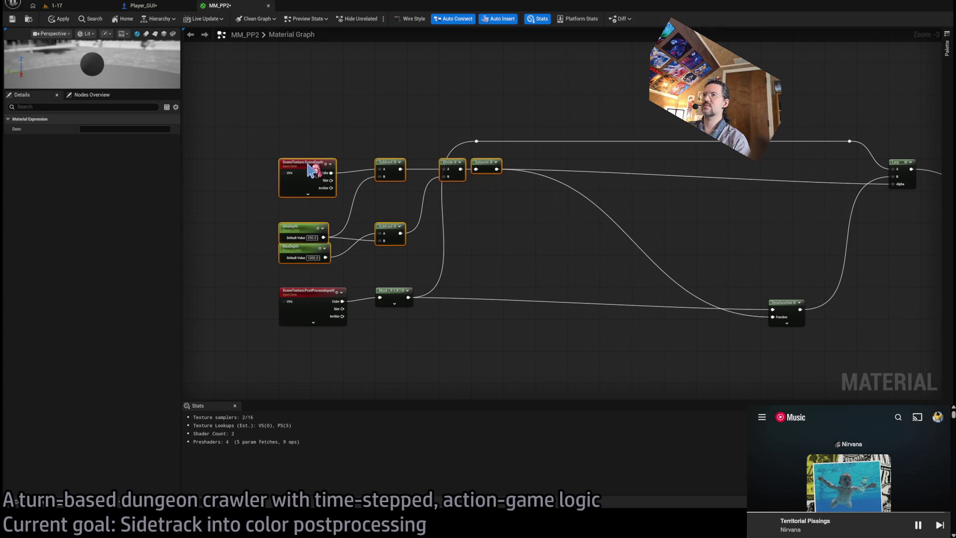
pyautogui.moveTo(213, 241); pyautogui.dragTo(315, 242)
pyautogui.moveTo(408, 166)
pyautogui.mouseDown()
pyautogui.moveTo(273, 167)
pyautogui.moveTo(285, 166)
pyautogui.mouseUp()
pyautogui.moveTo(363, 306); pyautogui.dragTo(519, 327)
pyautogui.moveTo(603, 229); pyautogui.dragTo(224, 241)
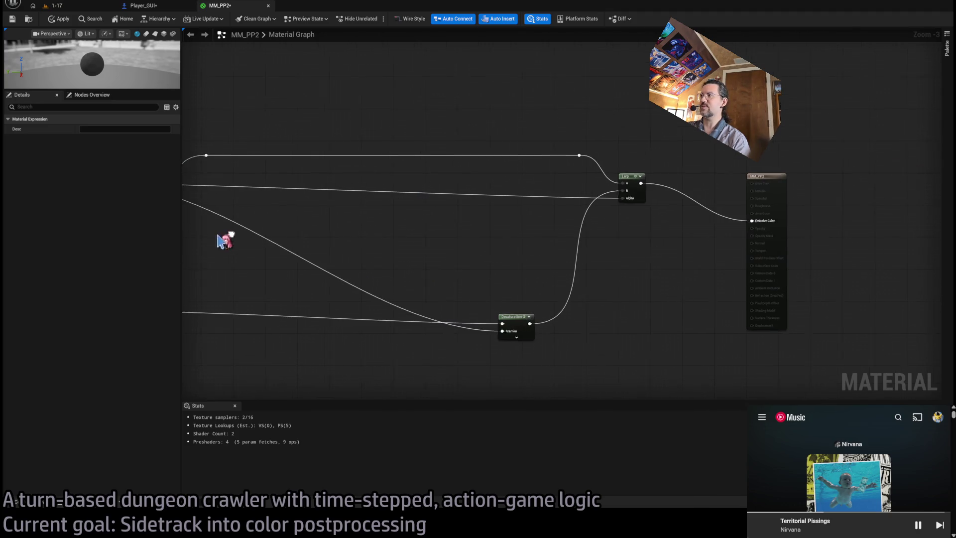
pyautogui.scroll(1, 607, 188)
pyautogui.scroll(2, 833, 209)
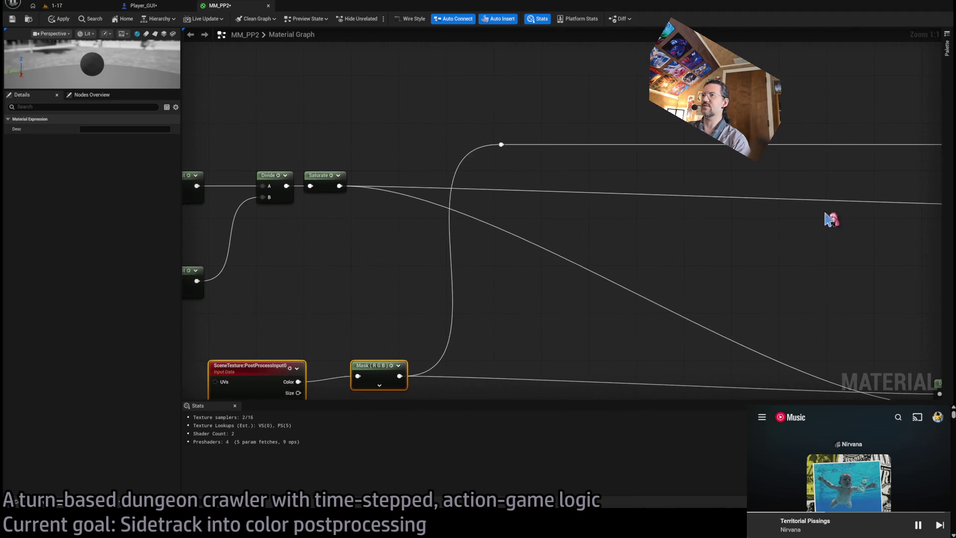
pyautogui.scroll(1, 503, 244)
# - Add a reroute point on the Saturate wire and raise it above the nodes
pyautogui.doubleClick(383, 218)
pyautogui.moveTo(382, 216)
pyautogui.mouseDown()
pyautogui.moveTo(382, 178)
pyautogui.moveTo(489, 250)
pyautogui.moveTo(503, 204)
pyautogui.moveTo(489, 189)
pyautogui.mouseUp()
pyautogui.click(622, 216)
pyautogui.scroll(-3, 768, 213)
pyautogui.scroll(2, 602, 234)
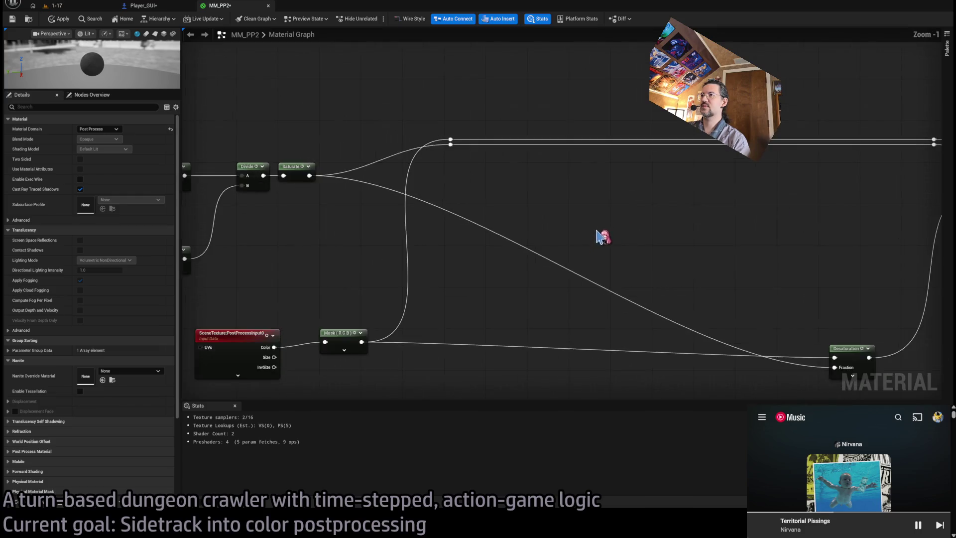
# - Place the Mask node just above PostProcessInput0, below the depth nodes
pyautogui.moveTo(399, 241); pyautogui.dragTo(598, 321)
pyautogui.moveTo(448, 269)
pyautogui.mouseDown()
pyautogui.moveTo(313, 272)
pyautogui.moveTo(391, 299)
pyautogui.mouseUp()
pyautogui.click(392, 302)
pyautogui.moveTo(490, 289)
pyautogui.mouseDown()
pyautogui.moveTo(370, 269)
pyautogui.moveTo(503, 274)
pyautogui.moveTo(466, 264)
pyautogui.mouseUp()
pyautogui.click(472, 209)
pyautogui.scroll(-2, 408, 154)
pyautogui.moveTo(342, 96); pyautogui.dragTo(613, 252)
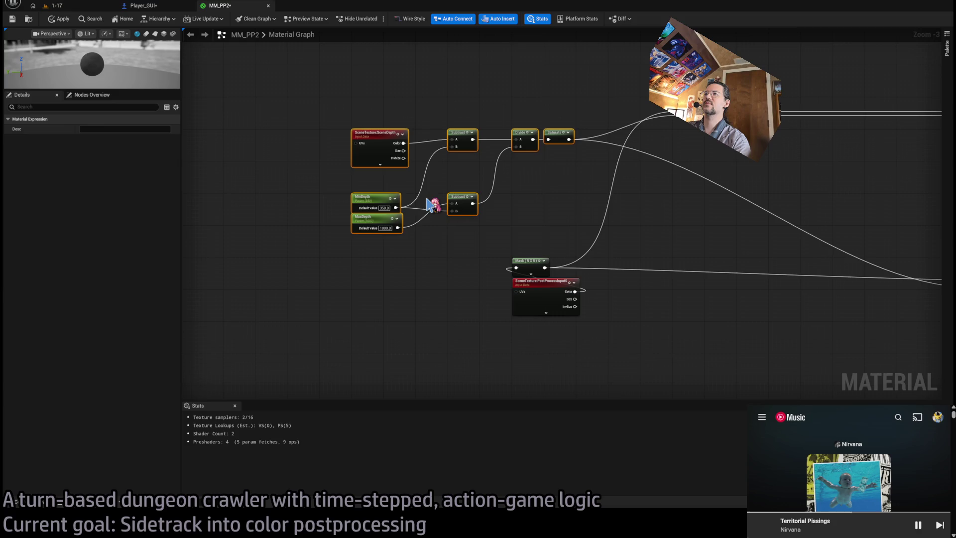
# - Wrap the depth nodes in a comment titled 'Depth' and resize it to fit
pyautogui.write('c')
pyautogui.write('Depth')
pyautogui.press('Return')
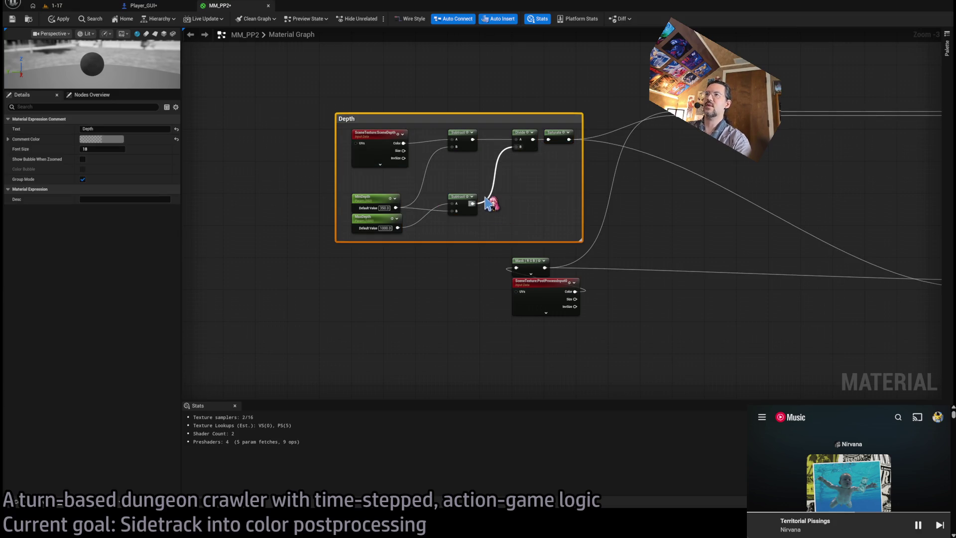
pyautogui.click(420, 107)
pyautogui.scroll(3, 421, 106)
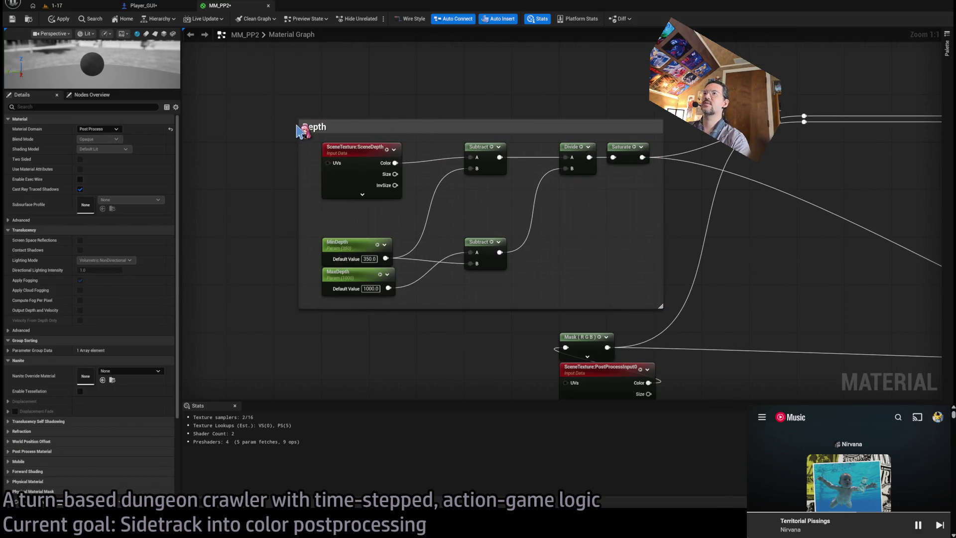
pyautogui.moveTo(346, 120)
pyautogui.mouseDown()
pyautogui.moveTo(346, 94)
pyautogui.moveTo(359, 103)
pyautogui.mouseUp()
pyautogui.click(660, 241)
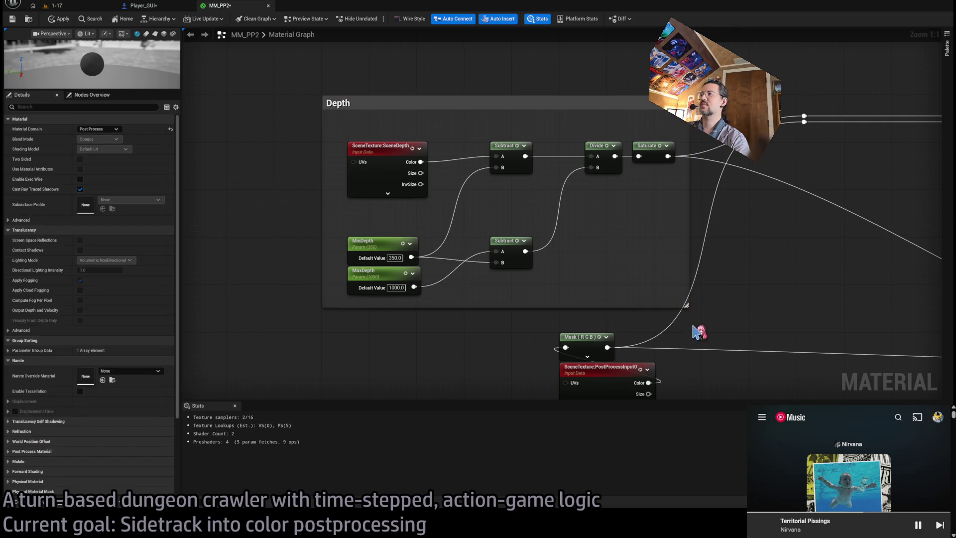
pyautogui.moveTo(647, 308); pyautogui.dragTo(647, 333)
# - Lower Mask and PostProcessInput0 and shift the Subtract, Divide and Saturate nodes left
pyautogui.scroll(-2, 533, 349)
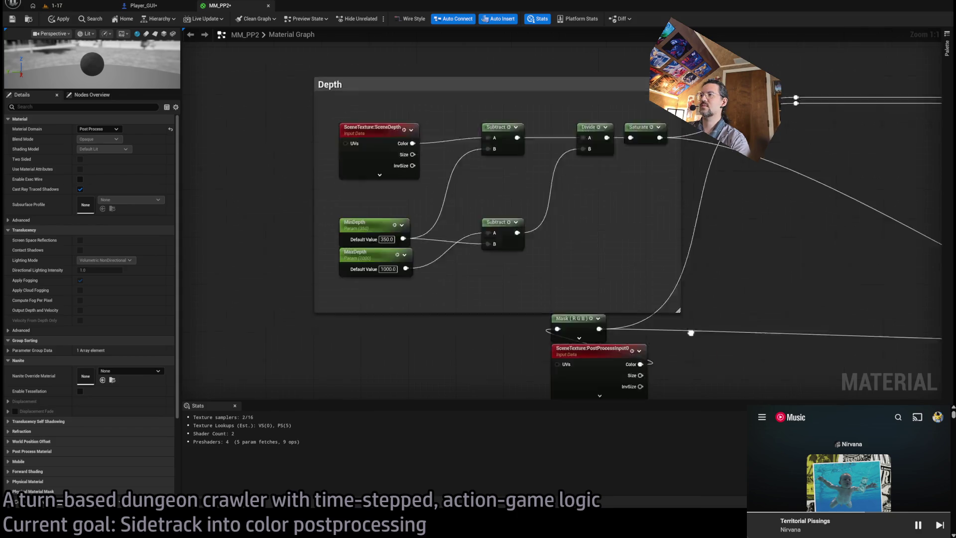
pyautogui.moveTo(503, 273)
pyautogui.mouseDown()
pyautogui.moveTo(503, 309)
pyautogui.moveTo(525, 375)
pyautogui.mouseUp()
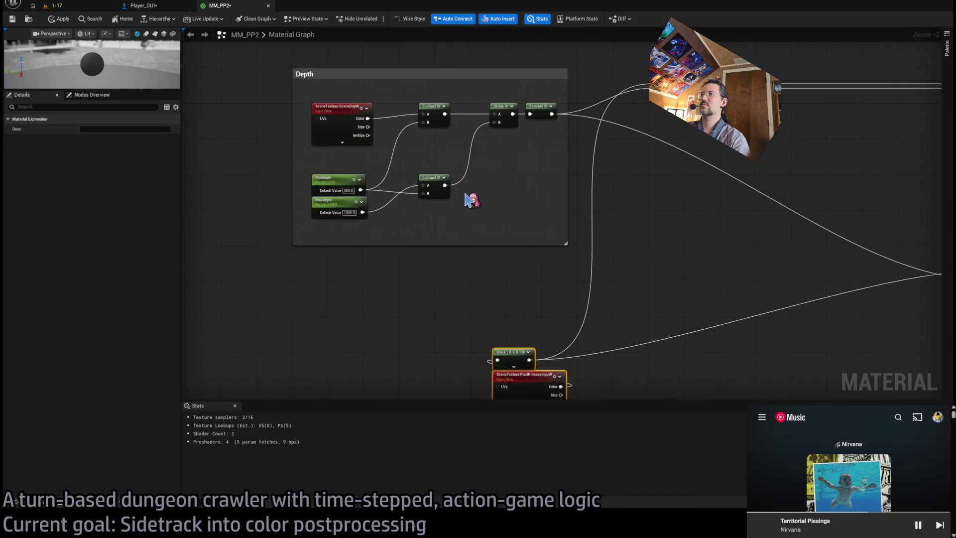
pyautogui.scroll(2, 467, 195)
pyautogui.moveTo(515, 157); pyautogui.dragTo(499, 299)
pyautogui.moveTo(489, 188); pyautogui.dragTo(462, 184)
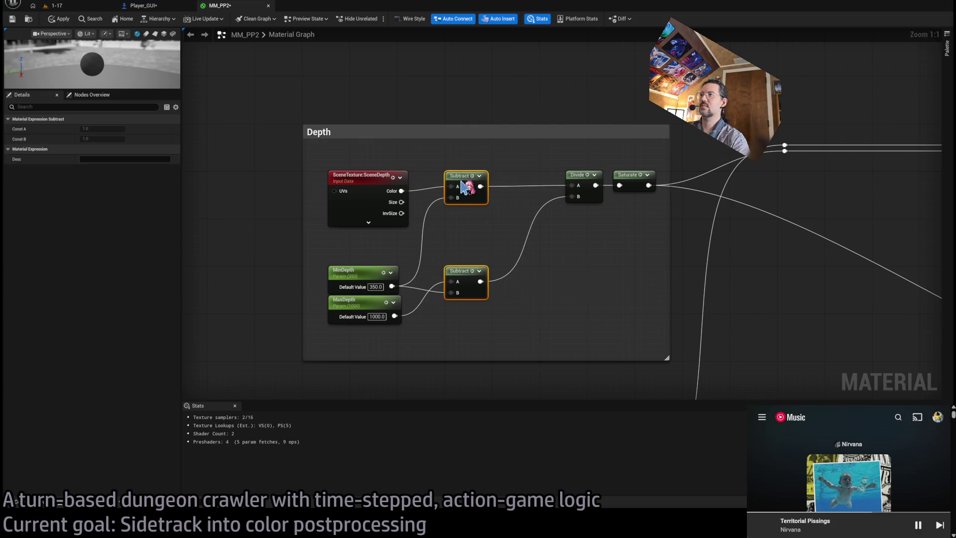
pyautogui.click(557, 169)
pyautogui.moveTo(558, 169); pyautogui.dragTo(648, 196)
pyautogui.moveTo(589, 180); pyautogui.dragTo(557, 181)
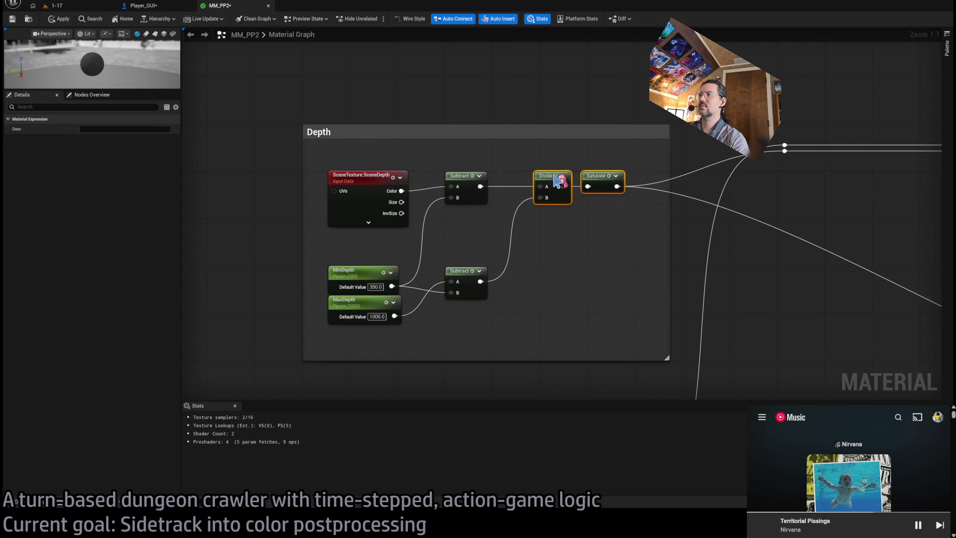
pyautogui.click(646, 258)
# - Add a reroute on the wire and connect it to Desaturation's Fraction input
pyautogui.scroll(-2, 608, 273)
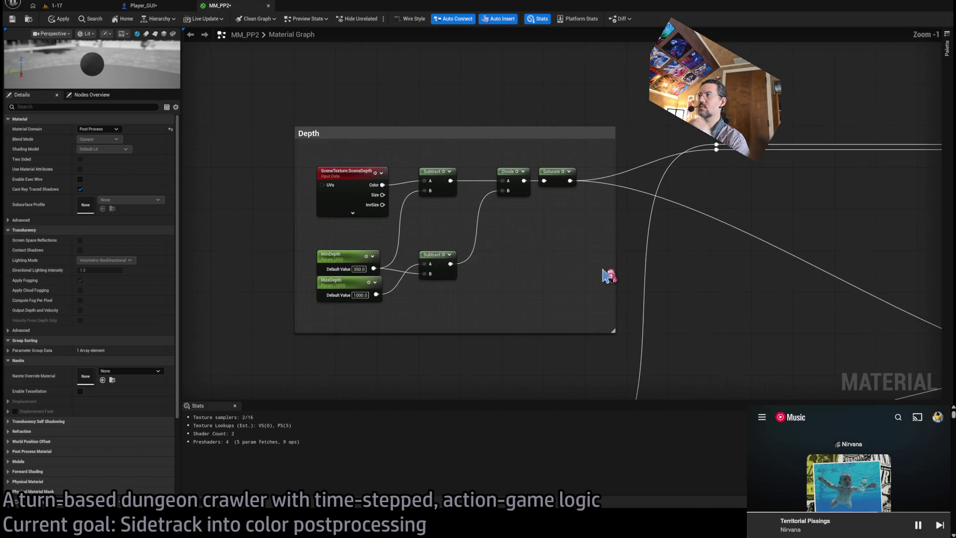
pyautogui.moveTo(283, 259); pyautogui.dragTo(366, 213)
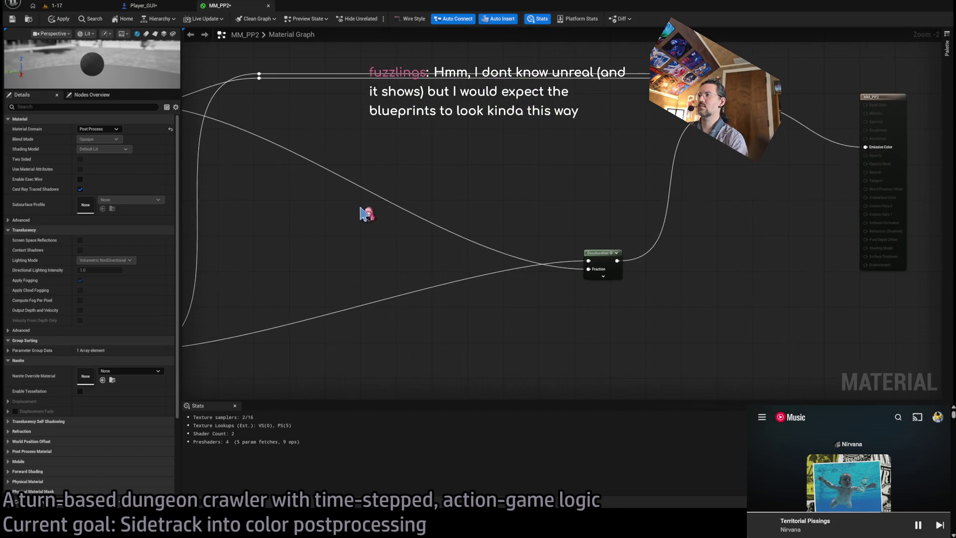
pyautogui.doubleClick(508, 105)
pyautogui.moveTo(507, 105); pyautogui.dragTo(654, 296)
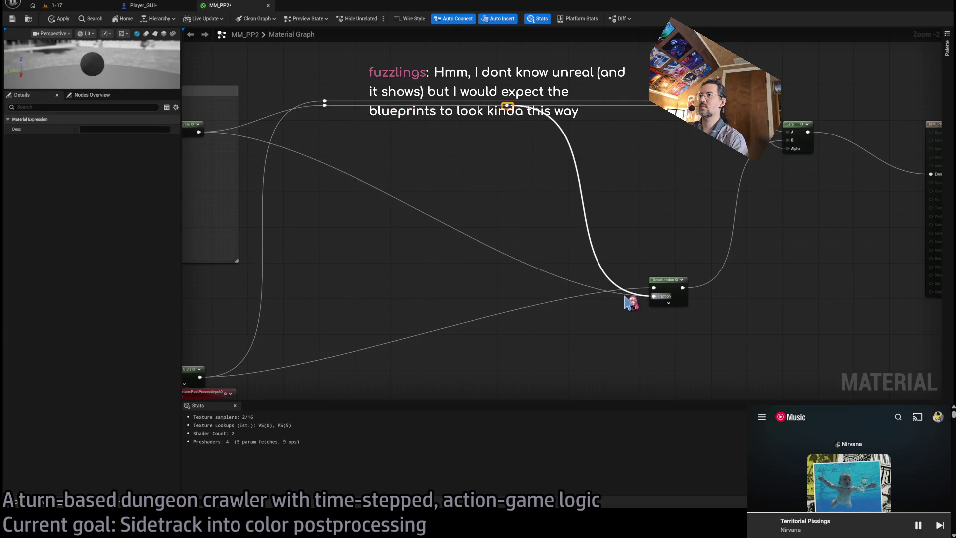
# - Place the Mask and PostProcessInput0 nodes below Depth and move the whole group down
pyautogui.moveTo(393, 311); pyautogui.dragTo(496, 378)
pyautogui.moveTo(437, 327)
pyautogui.mouseDown()
pyautogui.moveTo(400, 257)
pyautogui.moveTo(226, 247)
pyautogui.moveTo(211, 259)
pyautogui.moveTo(241, 260)
pyautogui.mouseUp()
pyautogui.moveTo(540, 174)
pyautogui.mouseDown()
pyautogui.moveTo(585, 200)
pyautogui.moveTo(611, 166)
pyautogui.mouseUp()
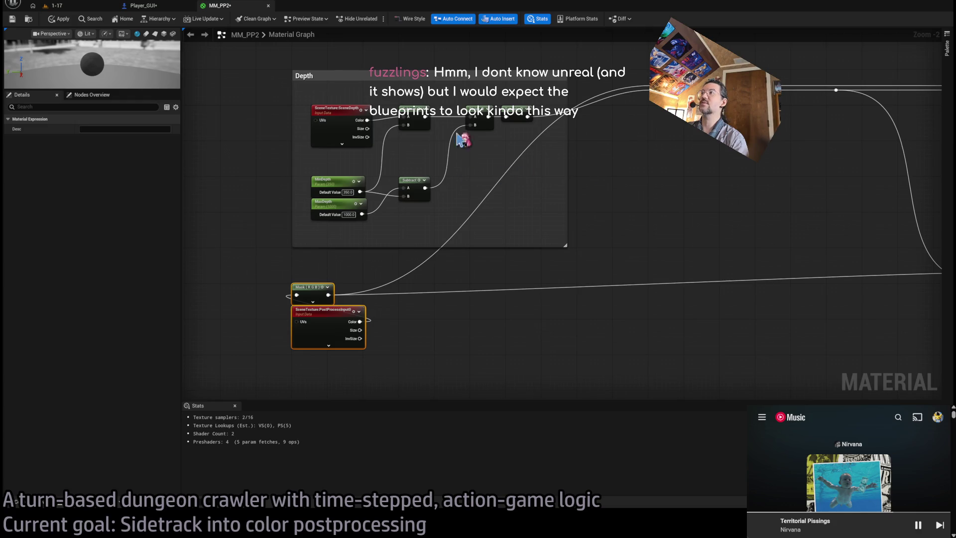
pyautogui.keyDown('ctrl'); pyautogui.click(398, 73); pyautogui.keyUp('ctrl')
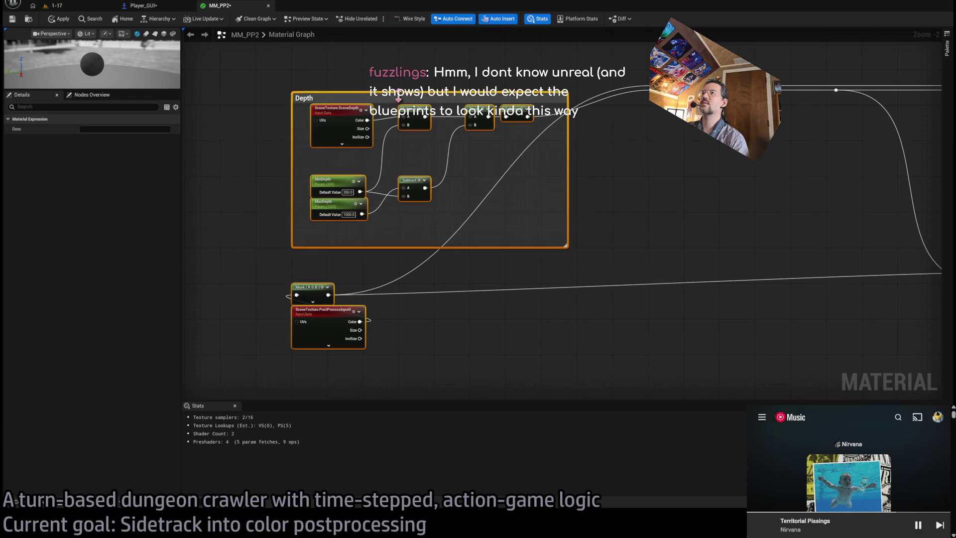
pyautogui.moveTo(381, 72); pyautogui.dragTo(382, 108)
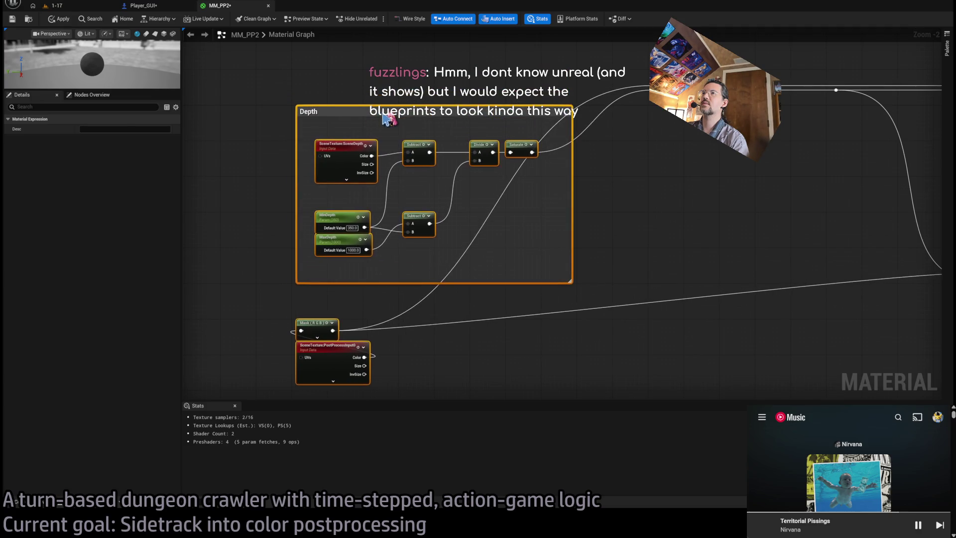
pyautogui.click(498, 293)
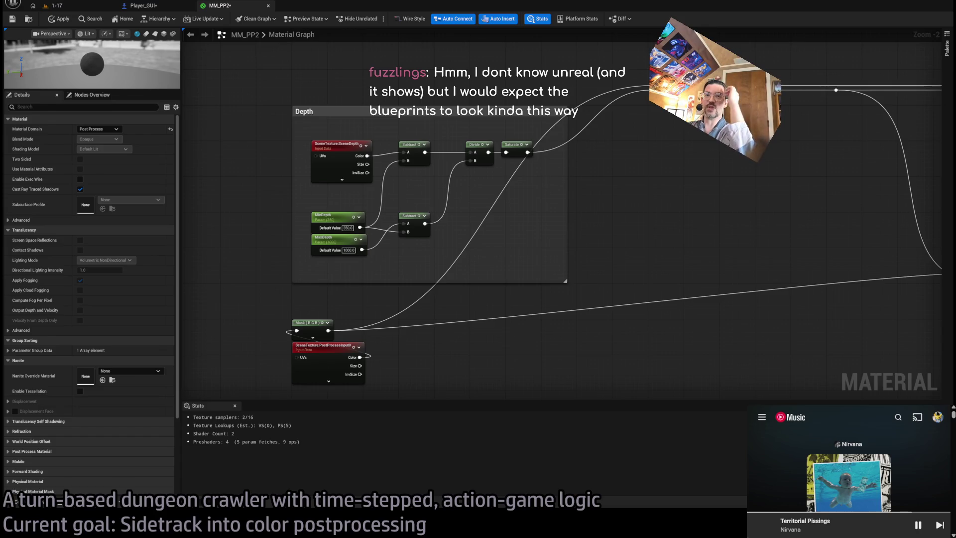
# - Browse the Player_GUI EventGraph around the Camera_orbit_center_and_snaps and Snap_camera nodes
pyautogui.click(144, 6)
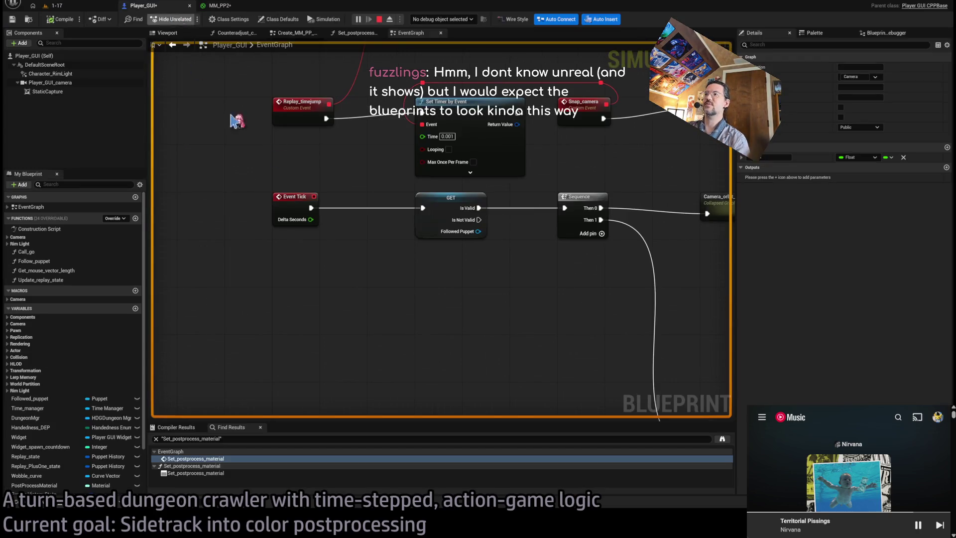
pyautogui.scroll(-6, 352, 203)
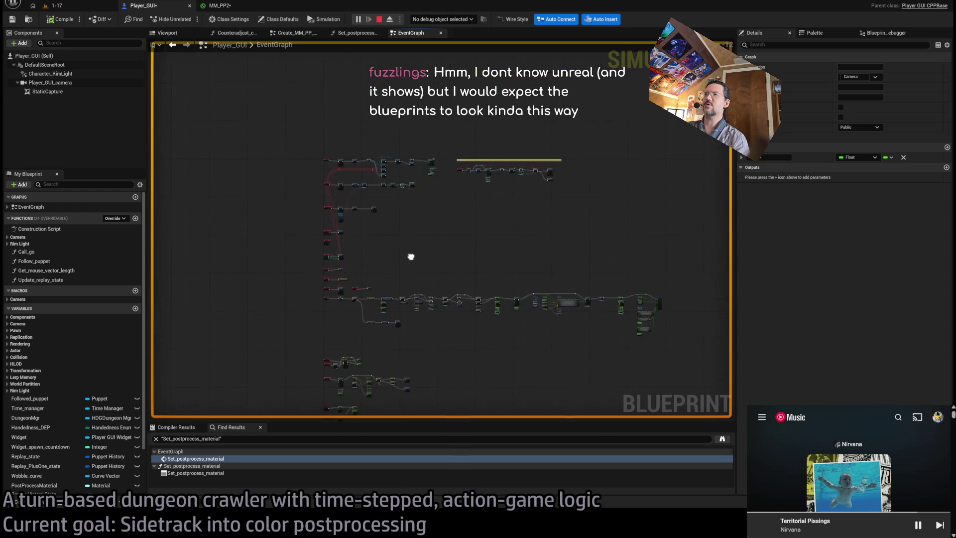
pyautogui.moveTo(393, 160); pyautogui.dragTo(313, 223)
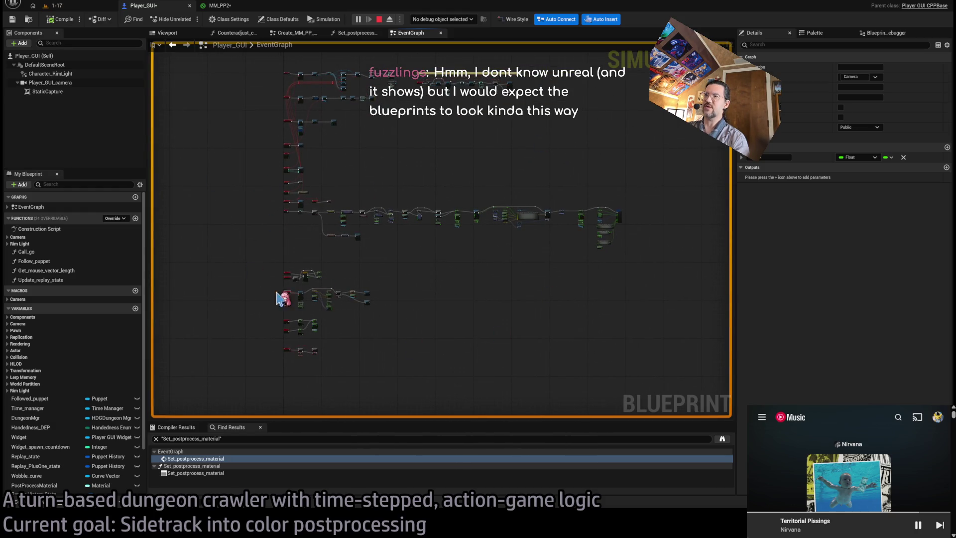
pyautogui.scroll(8, 321, 188)
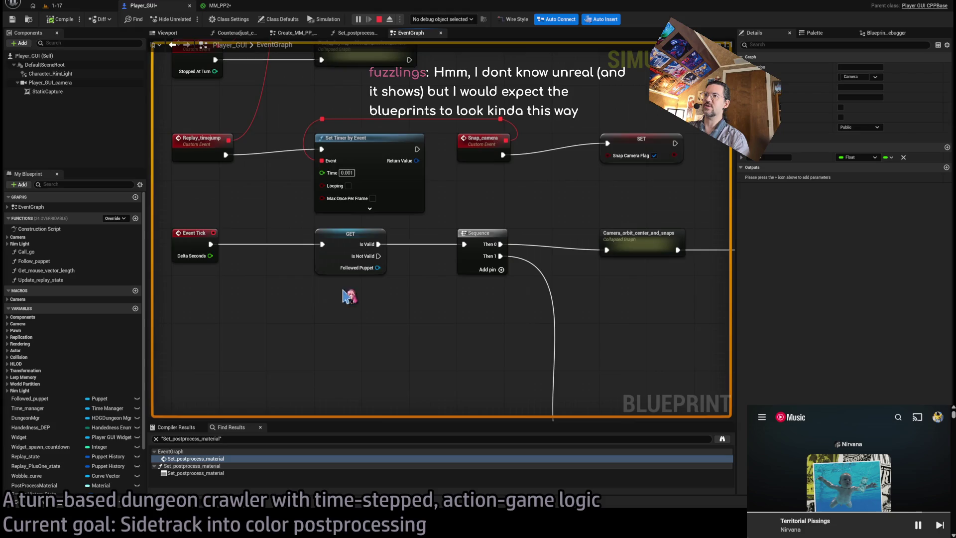
pyautogui.moveTo(442, 236)
pyautogui.mouseDown()
pyautogui.moveTo(544, 199)
pyautogui.moveTo(384, 259)
pyautogui.moveTo(294, 214)
pyautogui.mouseUp()
pyautogui.moveTo(292, 162)
pyautogui.mouseDown()
pyautogui.moveTo(384, 224)
pyautogui.moveTo(426, 266)
pyautogui.mouseUp()
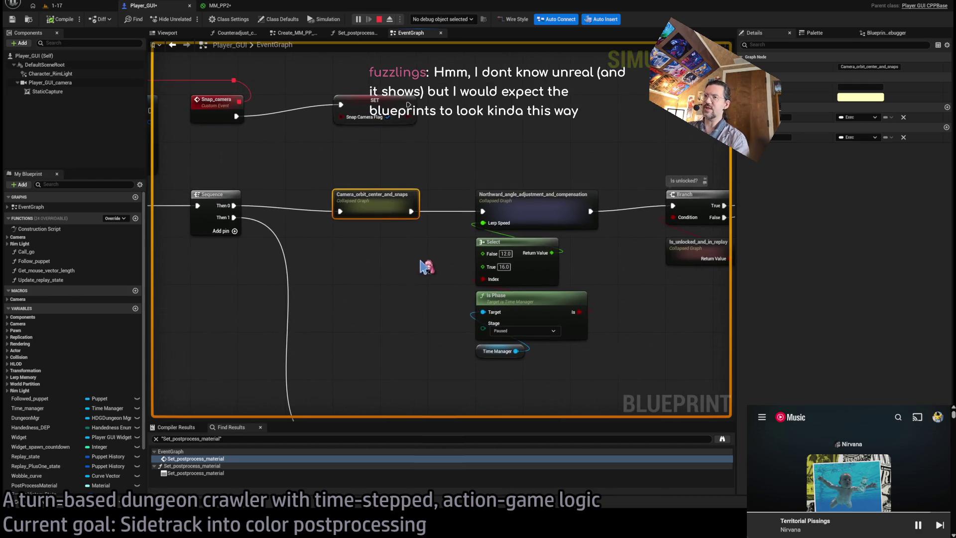
pyautogui.click(367, 273)
pyautogui.moveTo(371, 282); pyautogui.dragTo(292, 289)
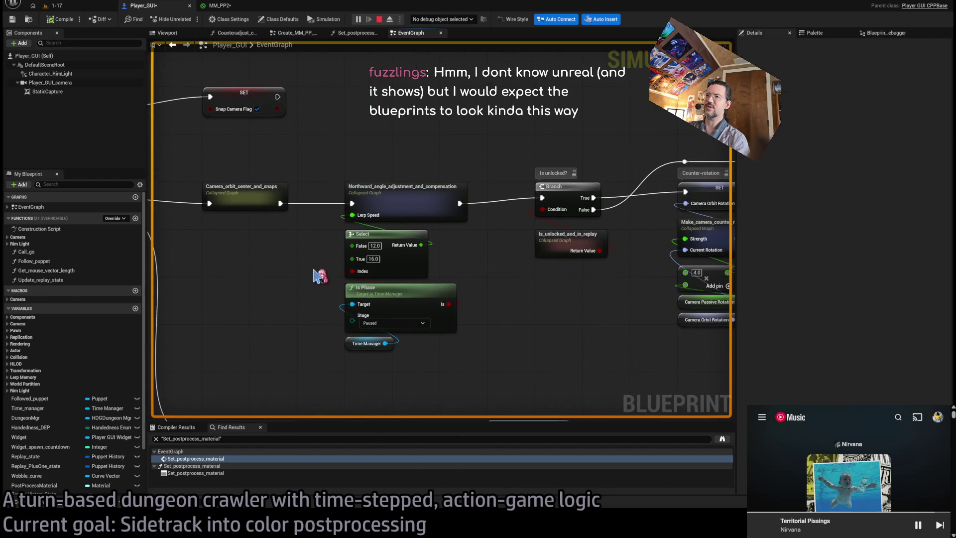
pyautogui.moveTo(495, 269)
pyautogui.mouseDown()
pyautogui.moveTo(326, 275)
pyautogui.moveTo(517, 277)
pyautogui.mouseUp()
pyautogui.moveTo(337, 181); pyautogui.dragTo(445, 174)
pyautogui.click(419, 199)
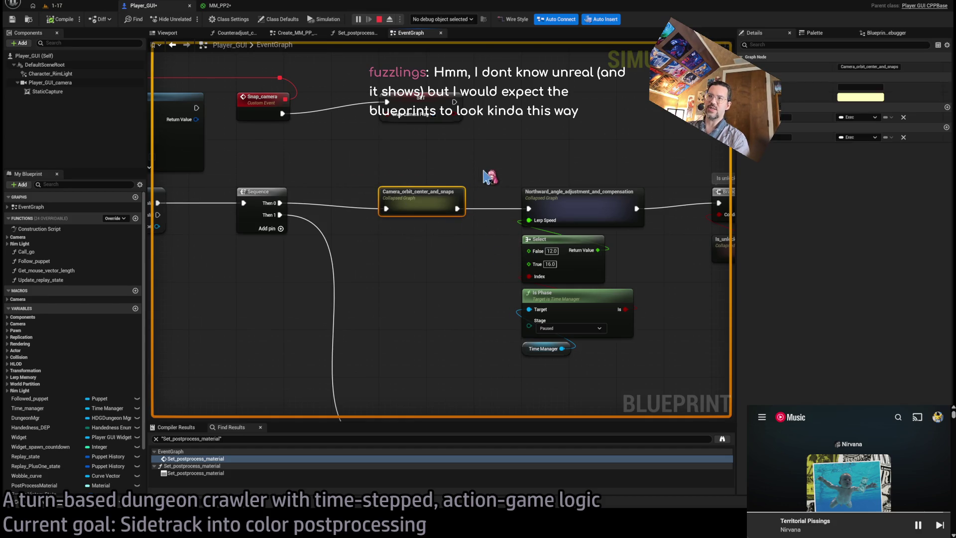
pyautogui.click(479, 239)
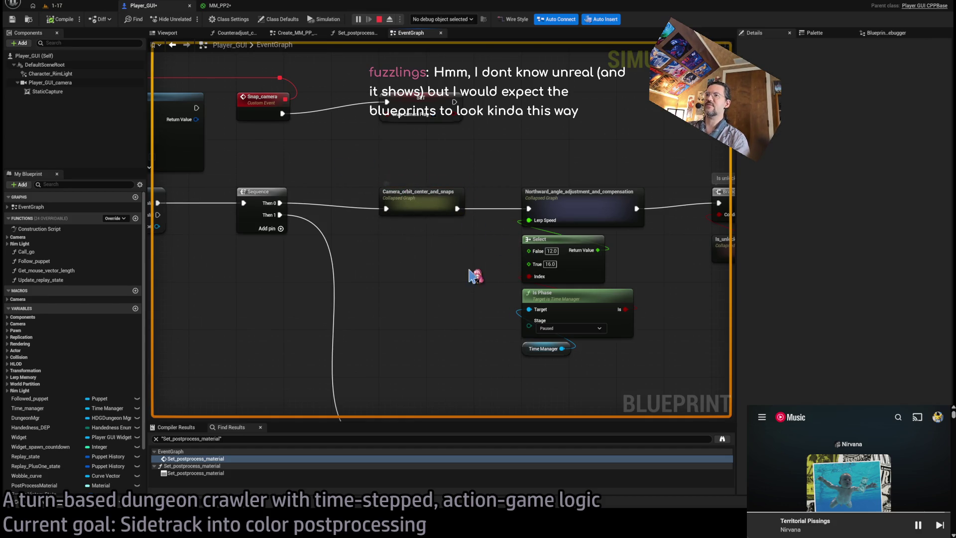
# - Follow the graph through the Branch, counter-rotation and lock-on nodes to Update Spotlight
pyautogui.moveTo(594, 261)
pyautogui.mouseDown()
pyautogui.moveTo(544, 197)
pyautogui.moveTo(611, 224)
pyautogui.moveTo(649, 224)
pyautogui.mouseUp()
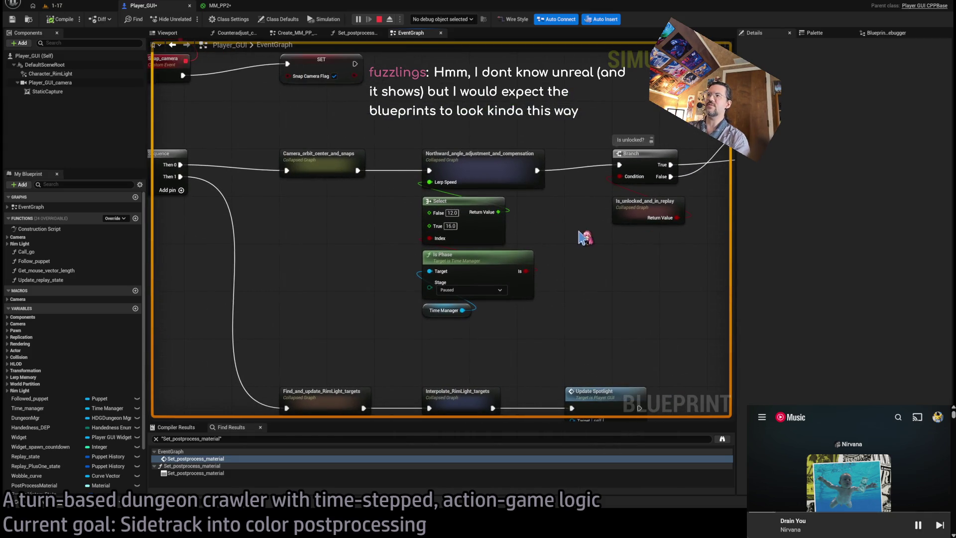
pyautogui.moveTo(587, 238); pyautogui.dragTo(608, 239)
pyautogui.moveTo(390, 116); pyautogui.dragTo(354, 329)
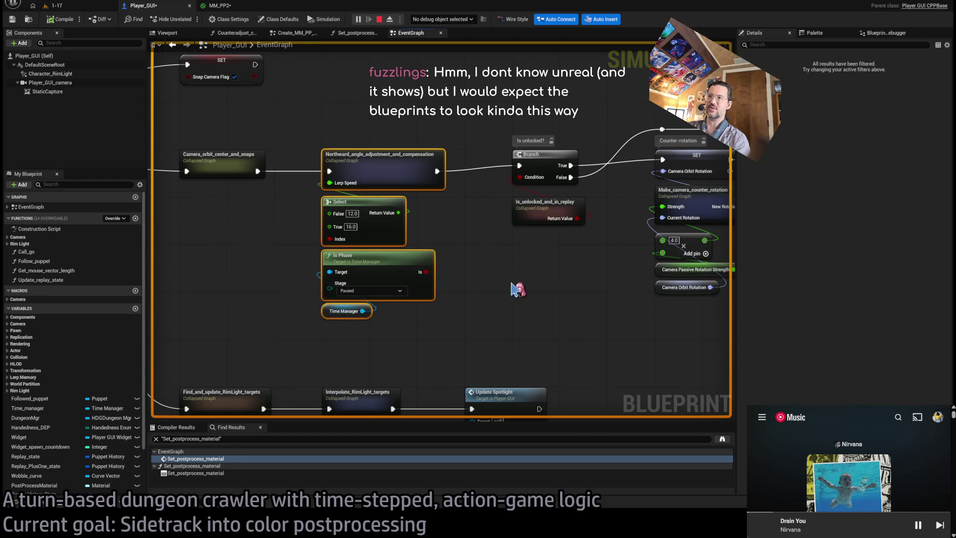
pyautogui.moveTo(518, 289); pyautogui.dragTo(367, 287)
pyautogui.moveTo(479, 289); pyautogui.dragTo(355, 296)
pyautogui.moveTo(593, 310); pyautogui.dragTo(258, 295)
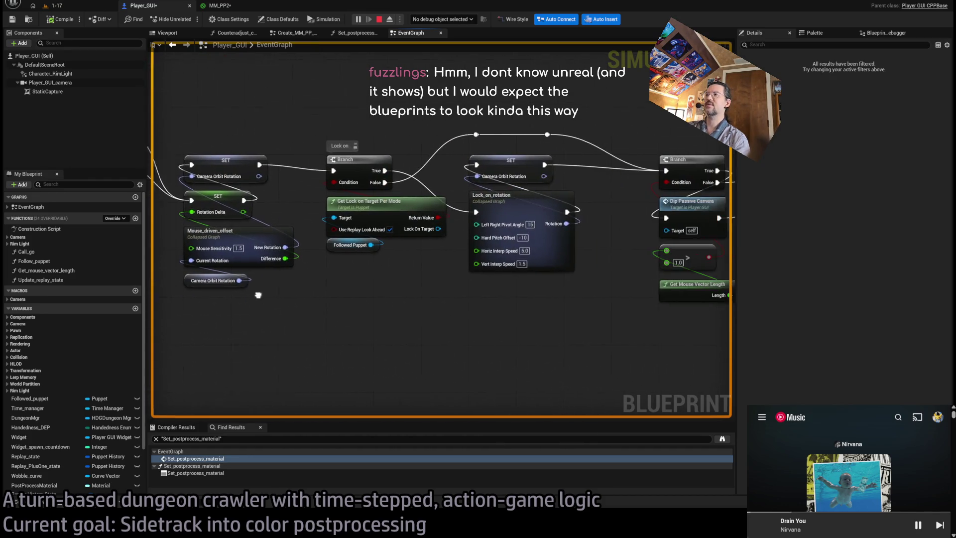
pyautogui.moveTo(507, 263); pyautogui.dragTo(489, 303)
pyautogui.moveTo(399, 295)
pyautogui.mouseDown()
pyautogui.moveTo(491, 252)
pyautogui.moveTo(722, 324)
pyautogui.moveTo(663, 328)
pyautogui.moveTo(661, 155)
pyautogui.mouseUp()
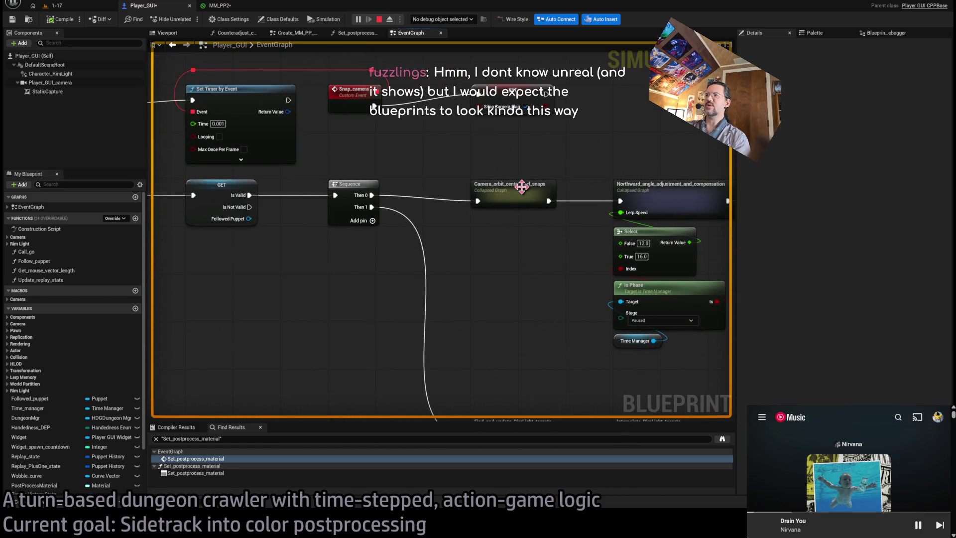
# - Inspect the Camera_orbit_center_and_snaps collapsed graph, then return to the main EventGraph
pyautogui.click(498, 188)
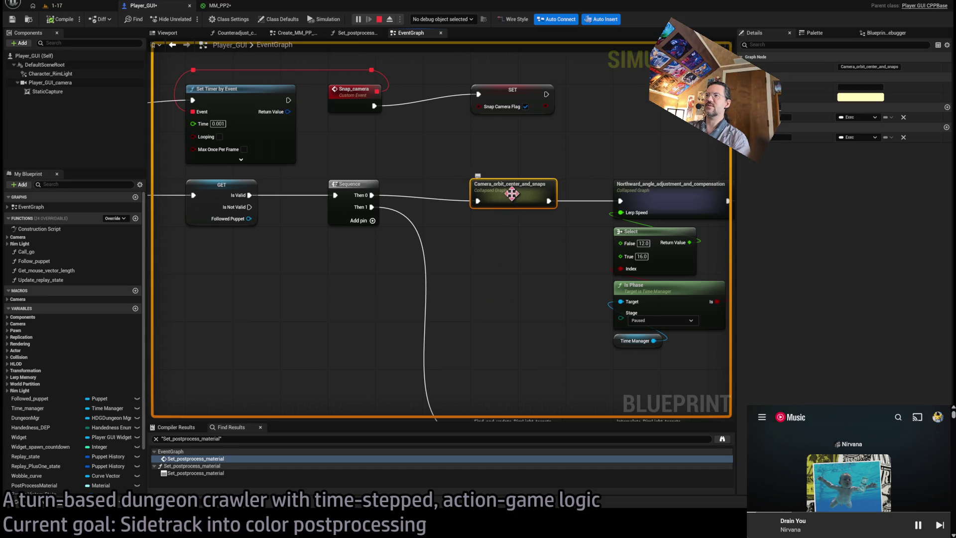
pyautogui.doubleClick(512, 194)
pyautogui.moveTo(203, 94)
pyautogui.mouseDown()
pyautogui.moveTo(524, 254)
pyautogui.moveTo(717, 378)
pyautogui.mouseUp()
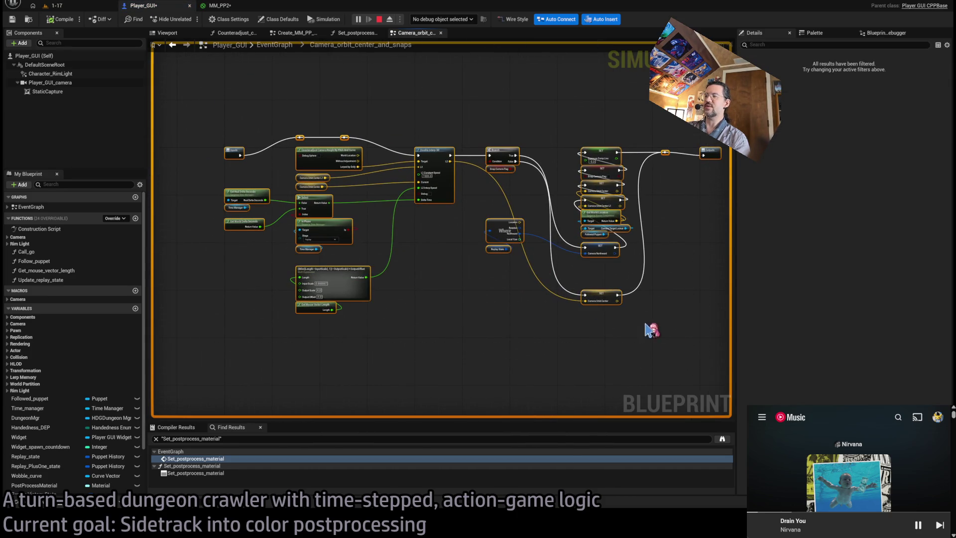
pyautogui.moveTo(295, 122); pyautogui.dragTo(663, 371)
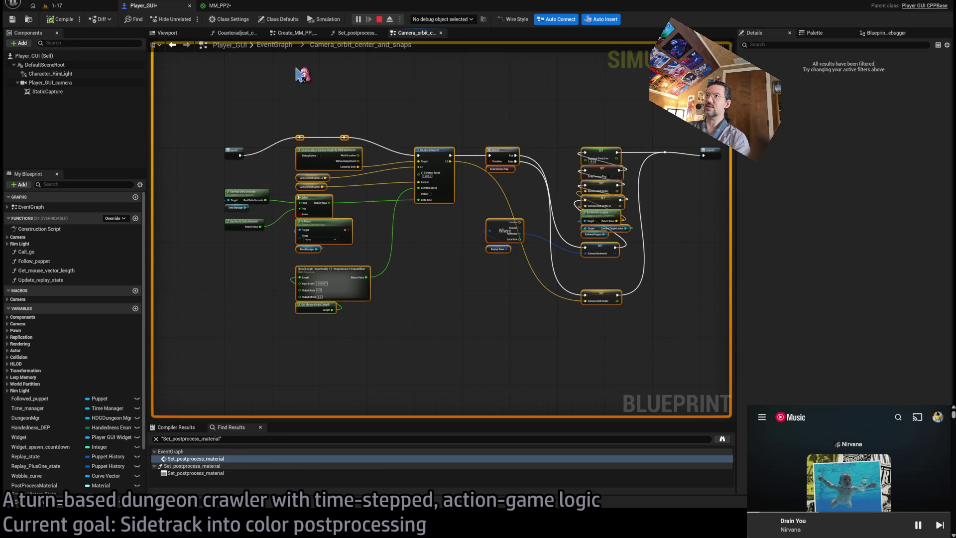
pyautogui.click(275, 45)
pyautogui.scroll(5, 275, 237)
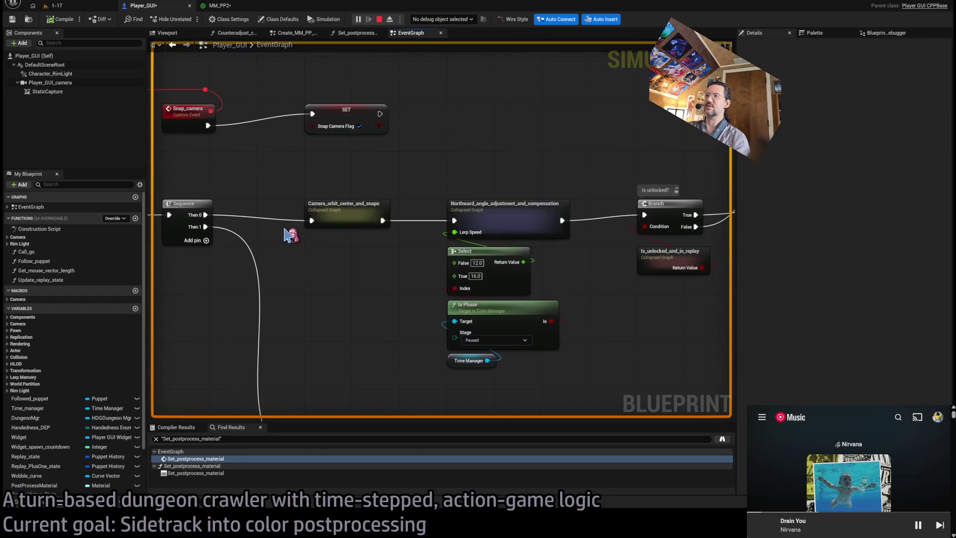
pyautogui.moveTo(289, 160); pyautogui.dragTo(399, 214)
pyautogui.scroll(3, 319, 238)
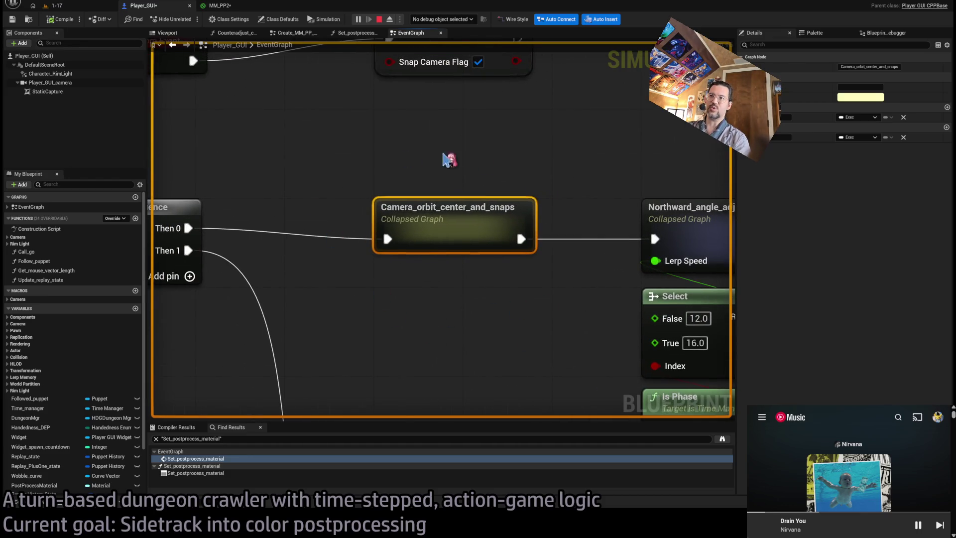
pyautogui.click(565, 177)
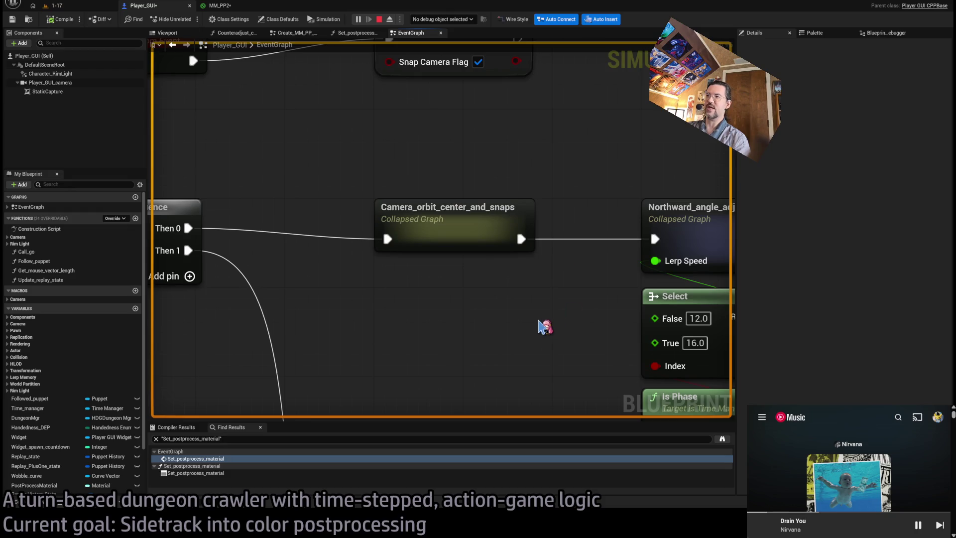
pyautogui.scroll(-3, 544, 324)
pyautogui.moveTo(544, 316); pyautogui.dragTo(500, 235)
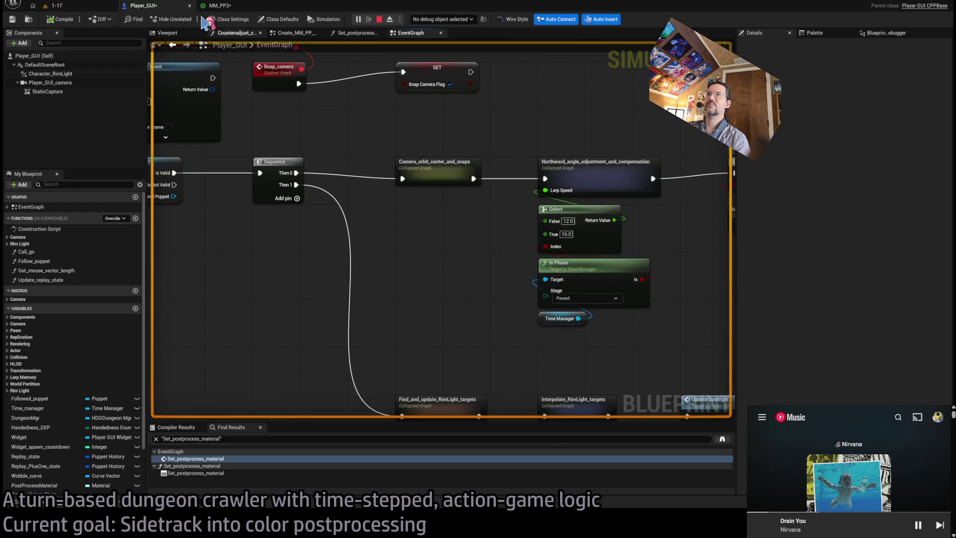
# - Move the Desaturation node in MM_PP2 down beside Mask, detaching its old wires
pyautogui.click(219, 6)
pyautogui.scroll(-3, 573, 258)
pyautogui.moveTo(573, 258); pyautogui.dragTo(407, 234)
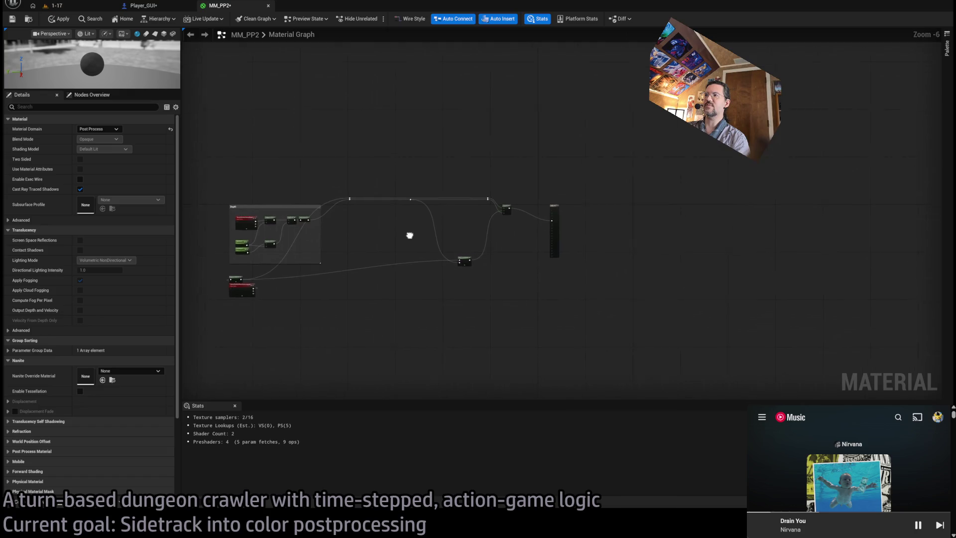
pyautogui.scroll(2, 441, 212)
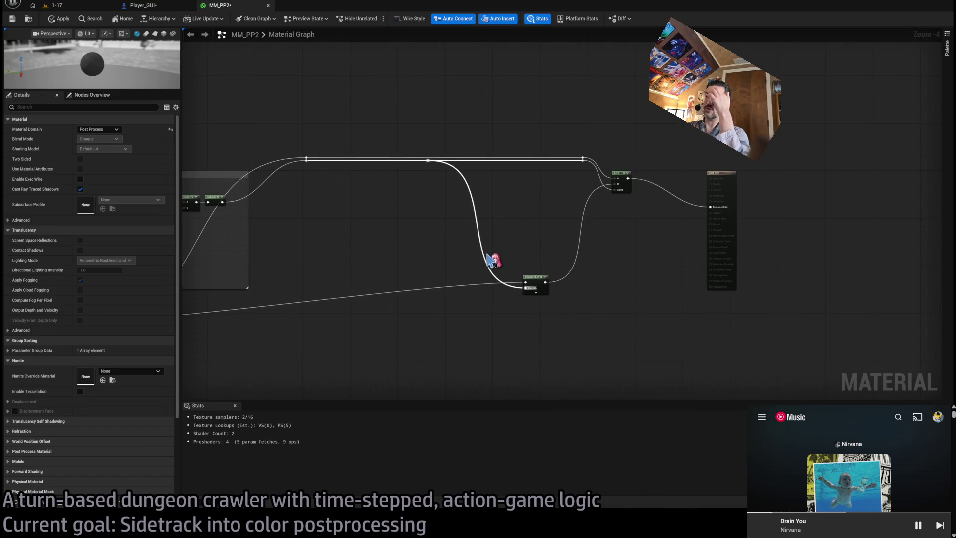
pyautogui.moveTo(513, 261)
pyautogui.mouseDown()
pyautogui.moveTo(544, 235)
pyautogui.moveTo(579, 281)
pyautogui.moveTo(549, 185)
pyautogui.moveTo(495, 256)
pyautogui.moveTo(324, 335)
pyautogui.mouseUp()
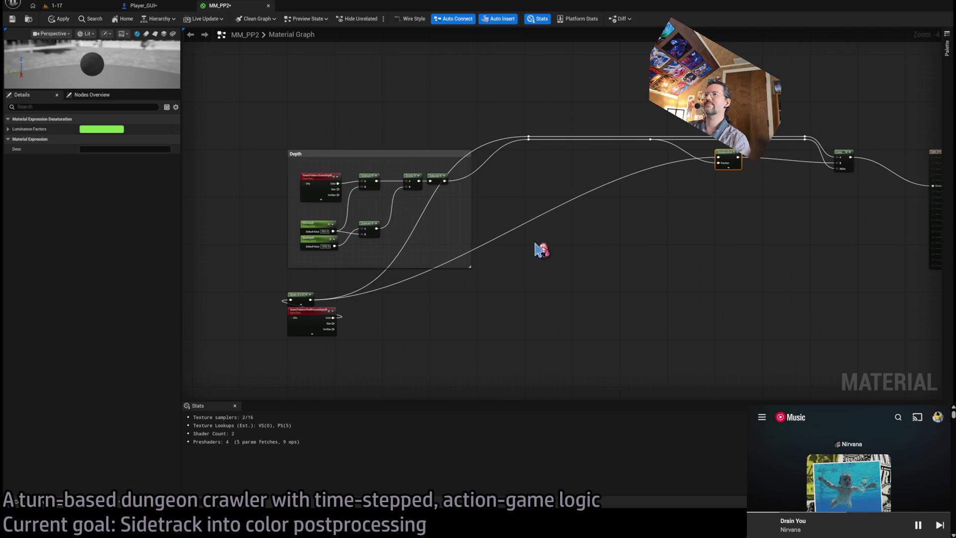
pyautogui.scroll(2, 518, 269)
pyautogui.moveTo(518, 269)
pyautogui.mouseDown()
pyautogui.moveTo(739, 216)
pyautogui.moveTo(523, 294)
pyautogui.moveTo(636, 297)
pyautogui.mouseUp()
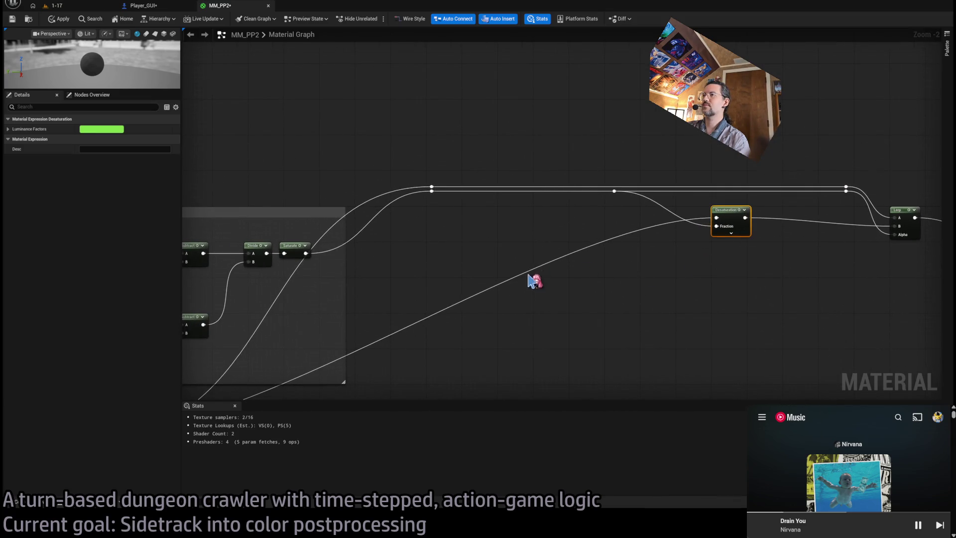
pyautogui.scroll(2, 647, 235)
pyautogui.scroll(-2, 590, 240)
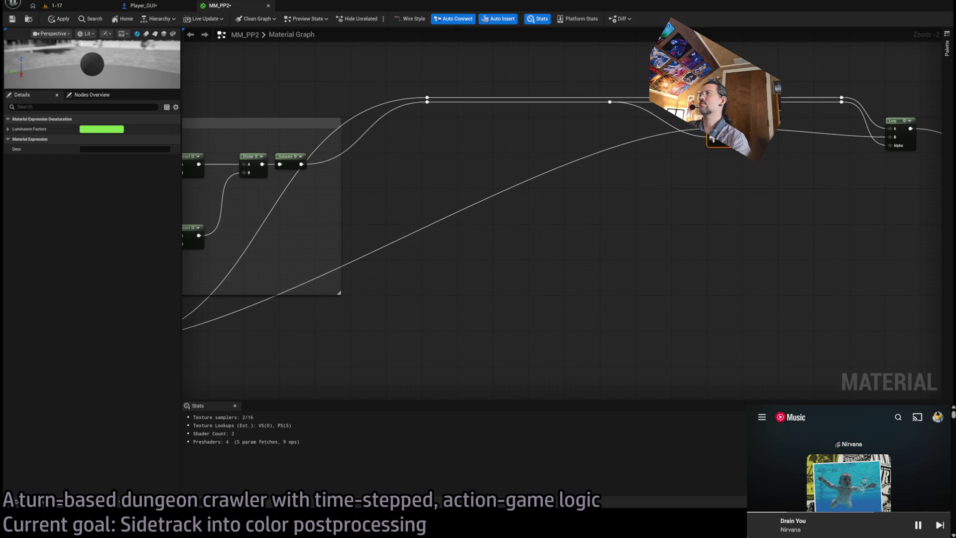
pyautogui.moveTo(699, 141)
pyautogui.mouseDown()
pyautogui.moveTo(708, 179)
pyautogui.moveTo(527, 344)
pyautogui.moveTo(357, 330)
pyautogui.moveTo(350, 315)
pyautogui.mouseUp()
pyautogui.moveTo(254, 370); pyautogui.dragTo(419, 307)
# - Feed Mask into Desaturation, wire Desaturation into the Lerp, and apply the material
pyautogui.moveTo(274, 279); pyautogui.dragTo(522, 278)
pyautogui.scroll(-1, 689, 284)
pyautogui.moveTo(689, 284); pyautogui.dragTo(358, 303)
pyautogui.moveTo(282, 316)
pyautogui.mouseDown()
pyautogui.moveTo(502, 260)
pyautogui.moveTo(710, 131)
pyautogui.mouseUp()
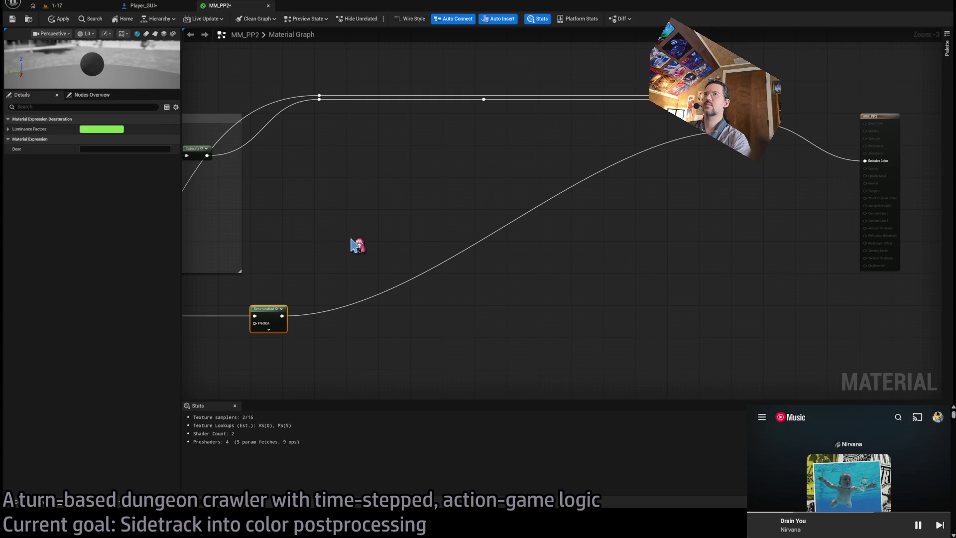
pyautogui.click(59, 19)
# - Glance at the running 1-17 level, then return to MM_PP2 and save it
pyautogui.moveTo(483, 214); pyautogui.dragTo(515, 206)
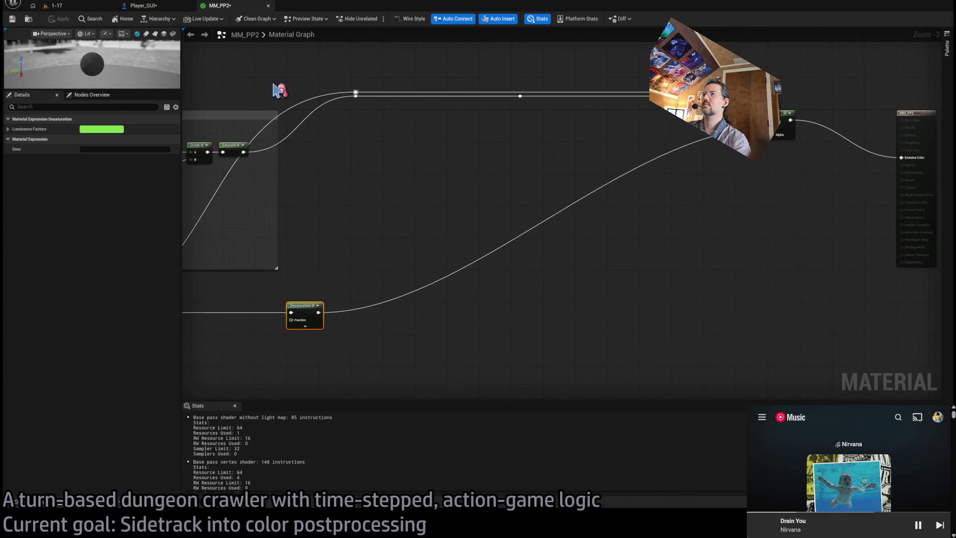
pyautogui.click(55, 6)
pyautogui.click(227, 7)
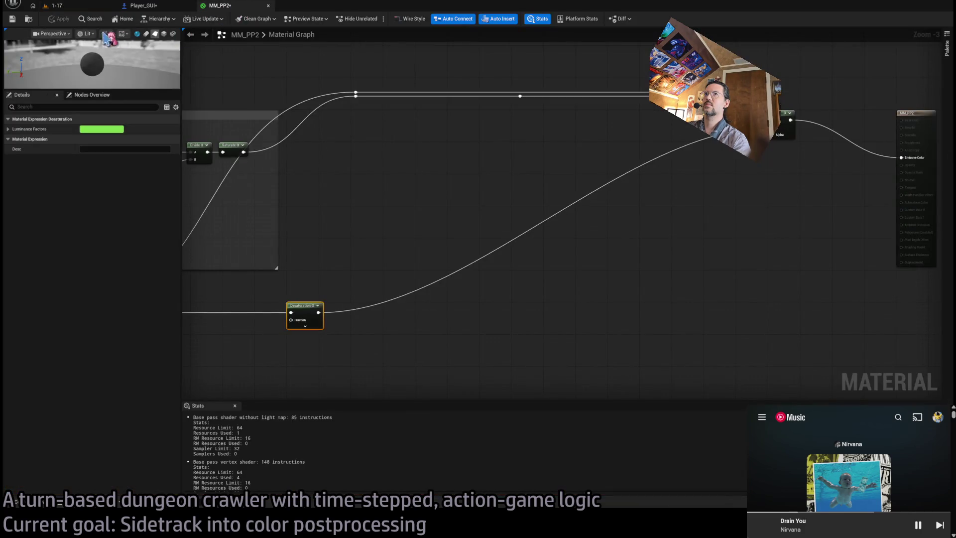
pyautogui.hotkey('ctrl', 's')
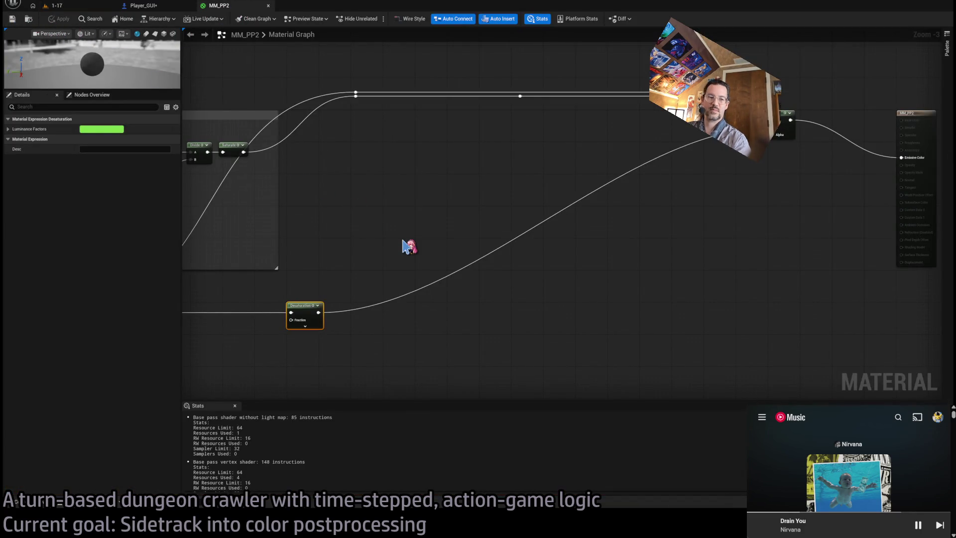
# - Wire a new Constant into Desaturation's Fraction, set its value, and view the 1-17 level
pyautogui.scroll(2, 425, 305)
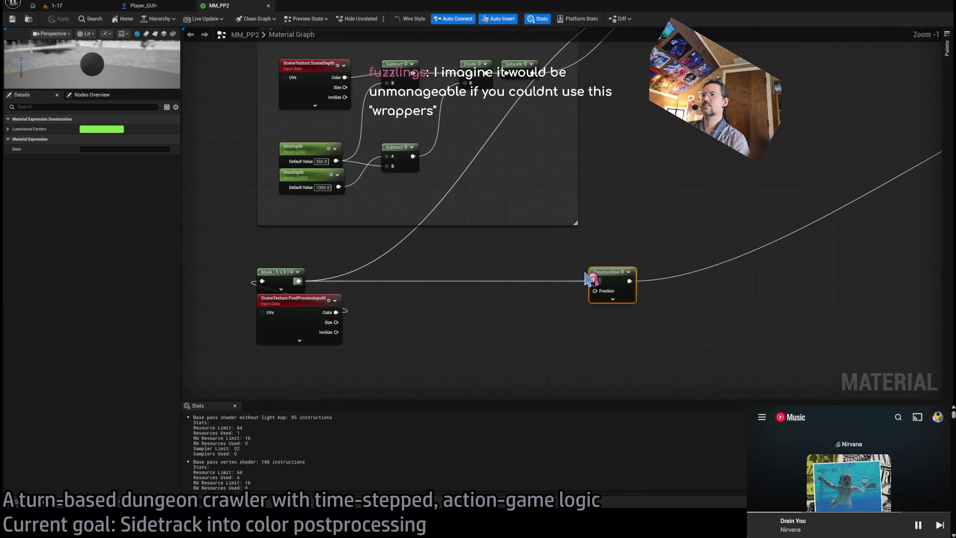
pyautogui.moveTo(608, 270)
pyautogui.mouseDown()
pyautogui.moveTo(153, 271)
pyautogui.moveTo(567, 238)
pyautogui.mouseUp()
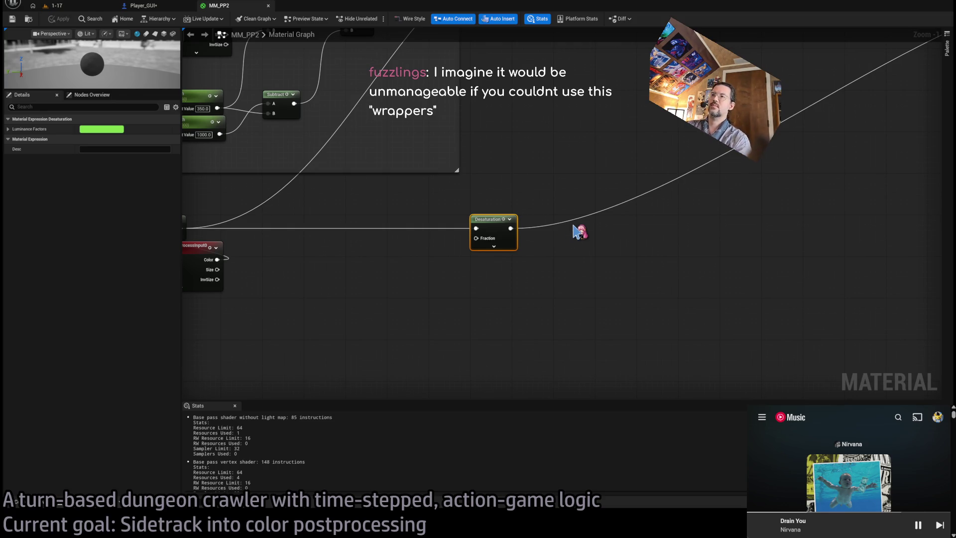
pyautogui.click(467, 297)
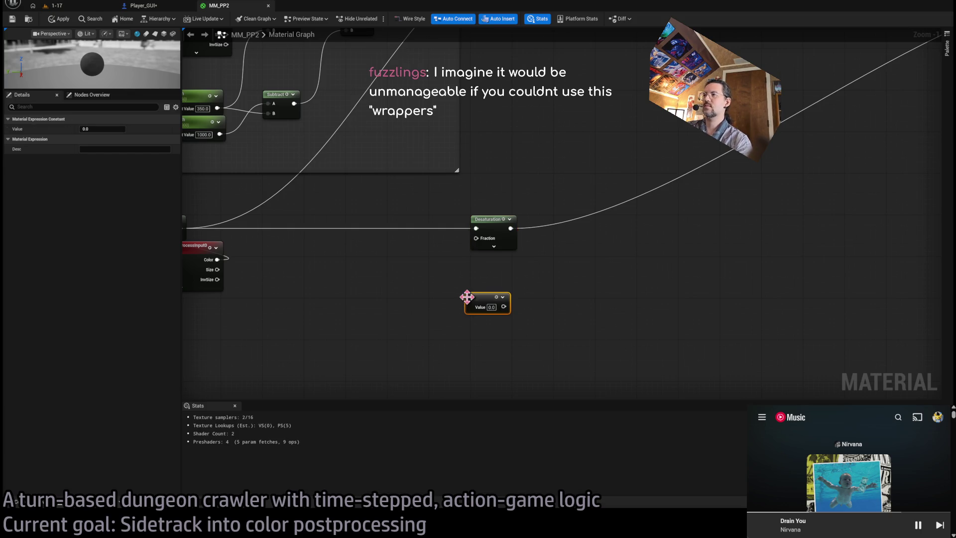
pyautogui.moveTo(504, 306)
pyautogui.mouseDown()
pyautogui.moveTo(476, 238)
pyautogui.moveTo(493, 259)
pyautogui.mouseUp()
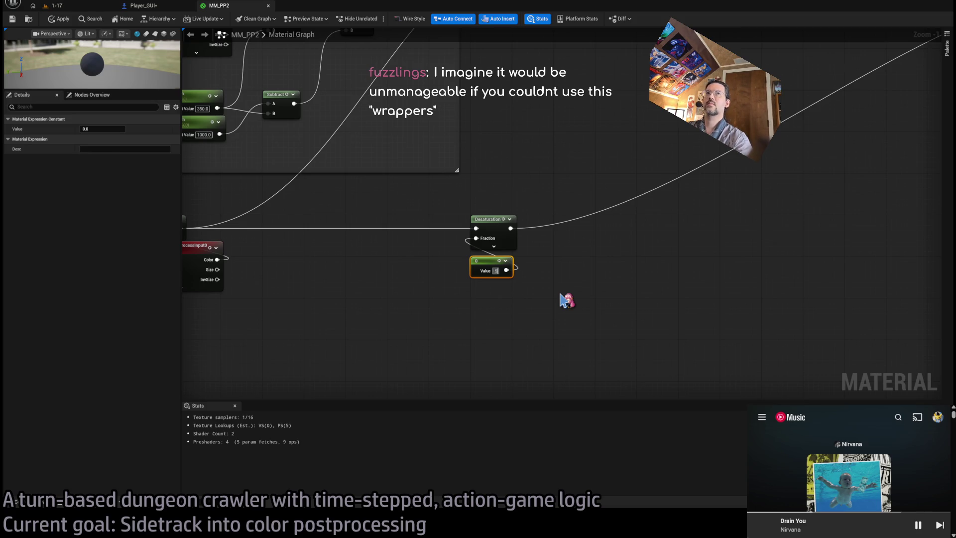
pyautogui.press('Return')
pyautogui.click(77, 7)
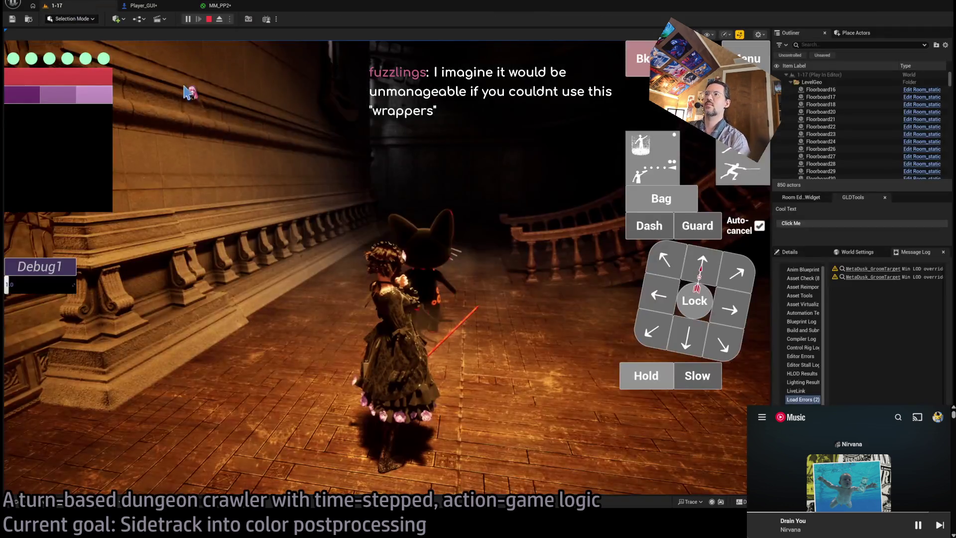
pyautogui.click(189, 92)
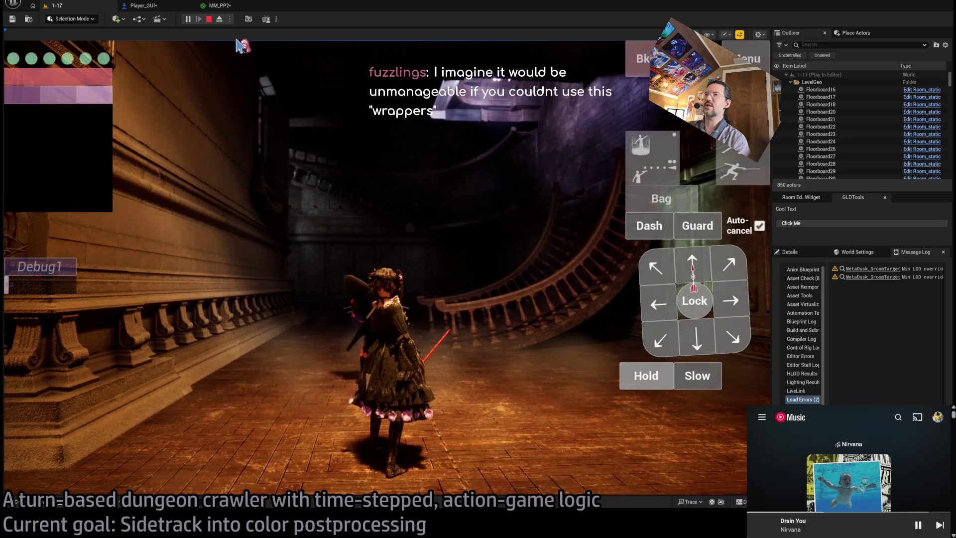
# - Move the Desaturation node and its 0.5 constant left together in MM_PP2
pyautogui.click(222, 7)
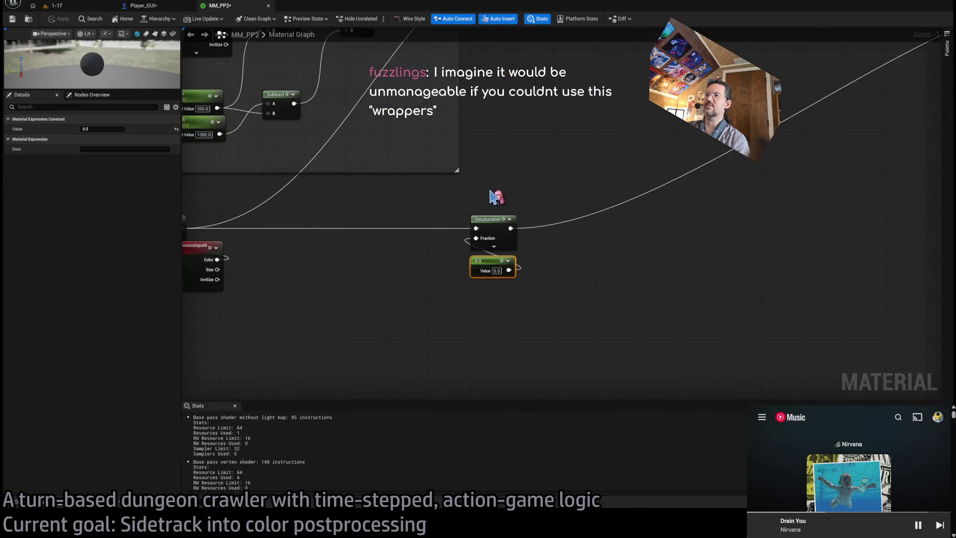
pyautogui.moveTo(436, 297); pyautogui.dragTo(488, 297)
pyautogui.keyDown('ctrl'); pyautogui.click(543, 227); pyautogui.keyUp('ctrl')
pyautogui.moveTo(543, 226)
pyautogui.mouseDown()
pyautogui.moveTo(417, 224)
pyautogui.moveTo(512, 242)
pyautogui.moveTo(504, 234)
pyautogui.moveTo(561, 237)
pyautogui.moveTo(542, 227)
pyautogui.moveTo(541, 263)
pyautogui.mouseUp()
# - Add a Multiply node fed by Desaturation's output
pyautogui.click(385, 309)
pyautogui.press('m')
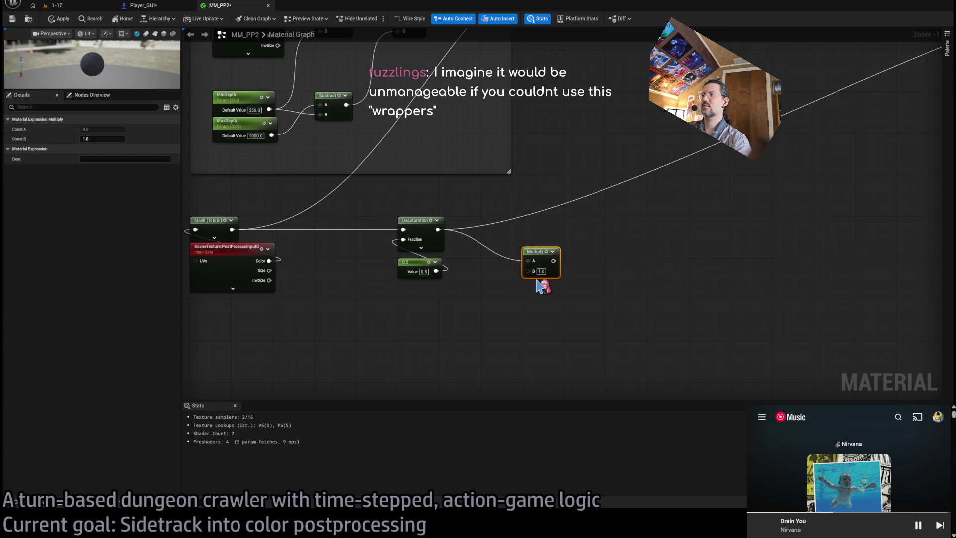
pyautogui.click(465, 287)
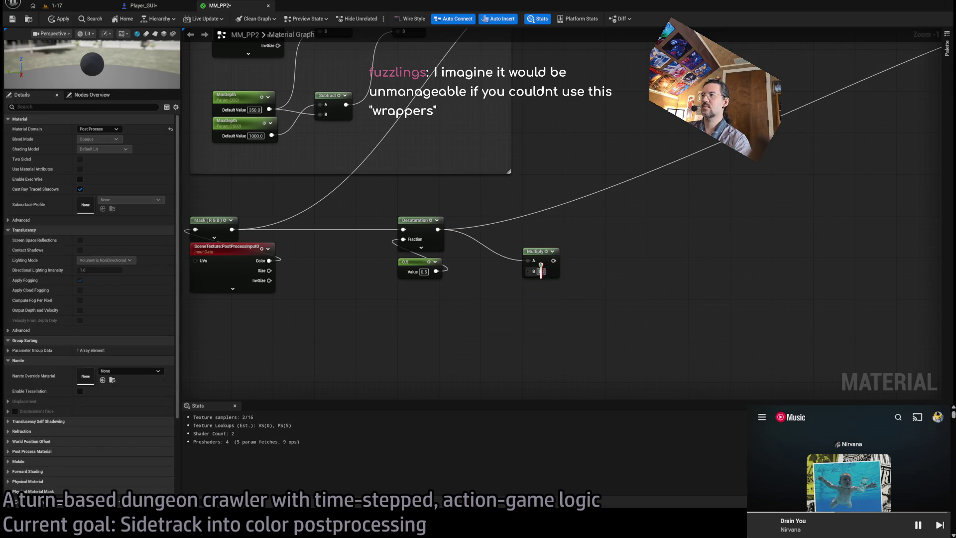
pyautogui.scroll(-3, 609, 297)
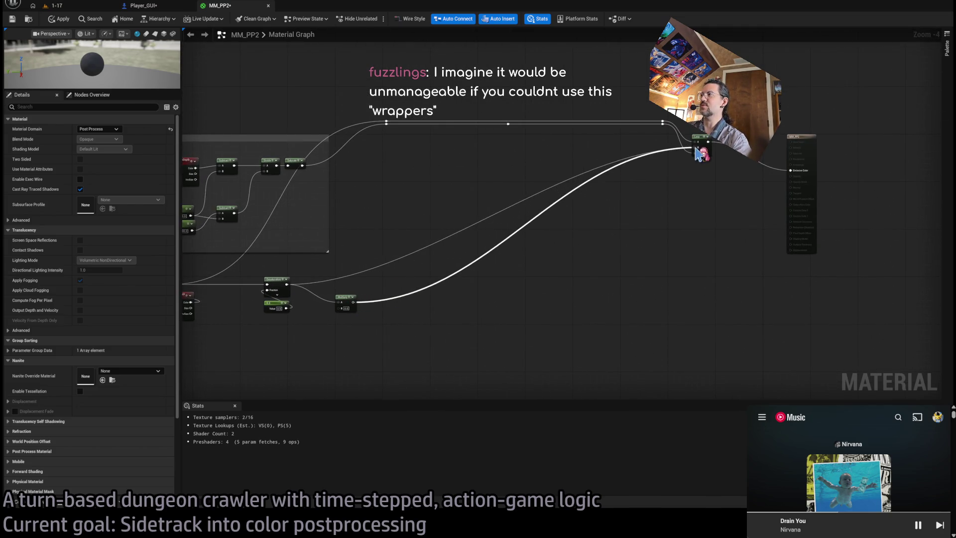
pyautogui.scroll(3, 462, 267)
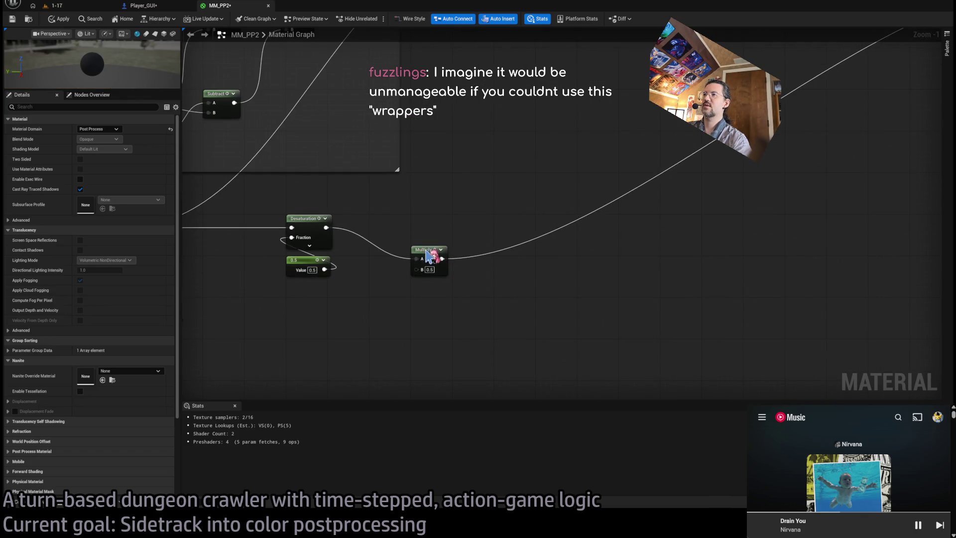
# - Line up the Multiply, apply MM_PP2, test it in the 1-17 game, then stop play
pyautogui.moveTo(427, 256); pyautogui.dragTo(424, 218)
pyautogui.click(60, 18)
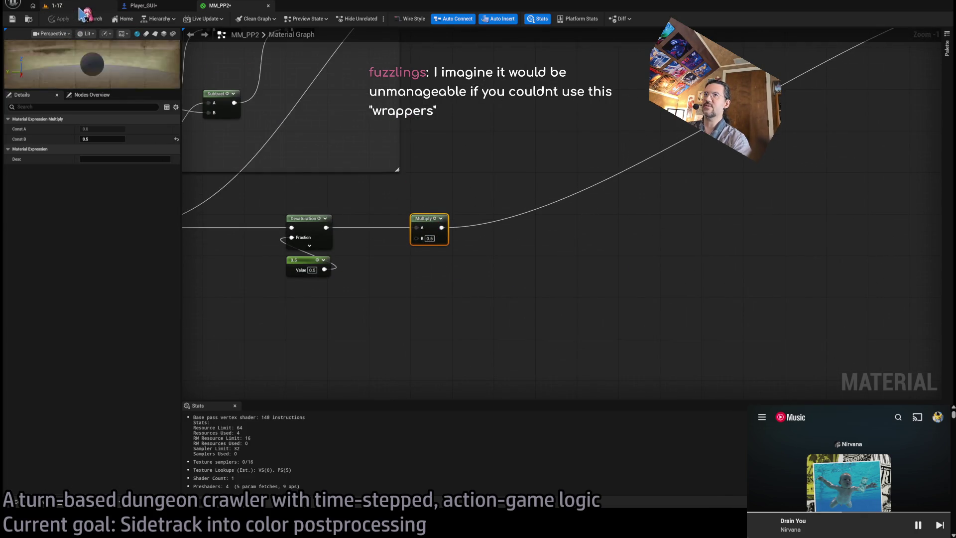
pyautogui.click(55, 6)
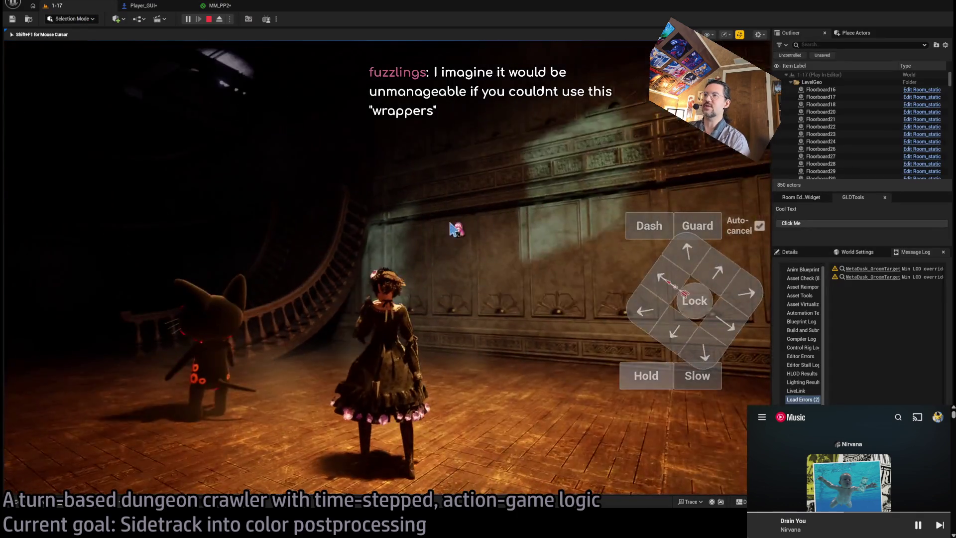
pyautogui.click(453, 229)
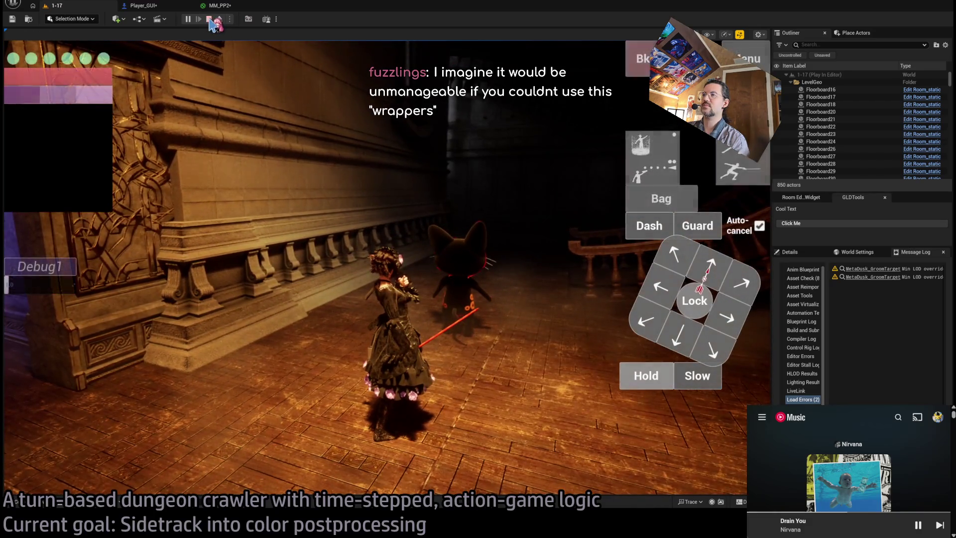
pyautogui.click(209, 20)
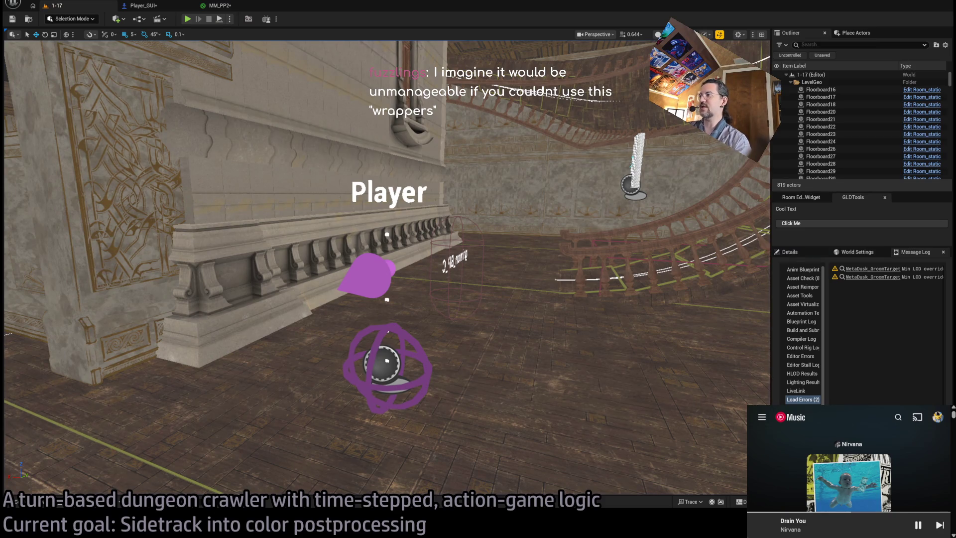
pyautogui.moveTo(748, 406)
pyautogui.mouseDown()
pyautogui.moveTo(749, 454)
pyautogui.moveTo(267, 149)
pyautogui.moveTo(281, 106)
pyautogui.mouseUp()
# - Search Google for 'unreal engine stencil' and open the Using Stencil buffer forum thread
pyautogui.hotkey('ctrl', 't')
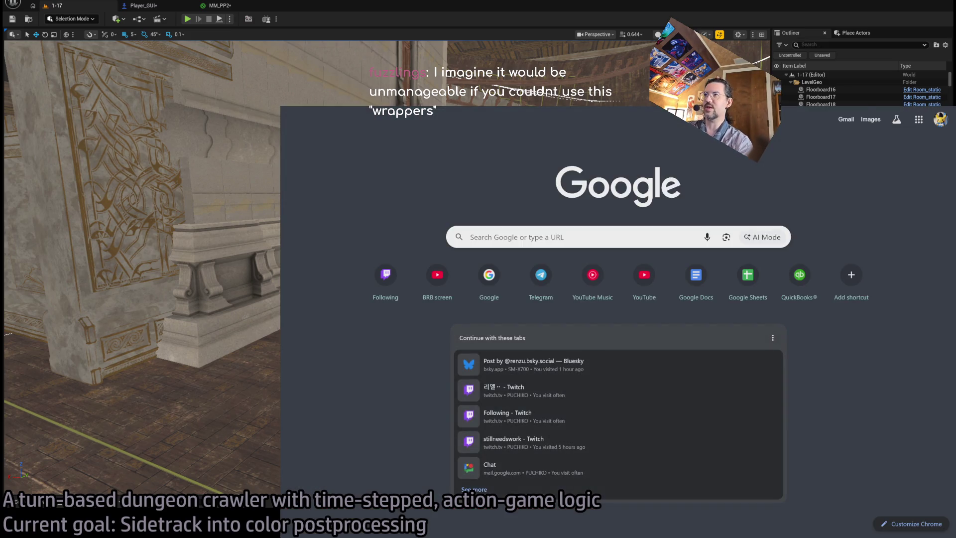
pyautogui.write('unreal engine stencil')
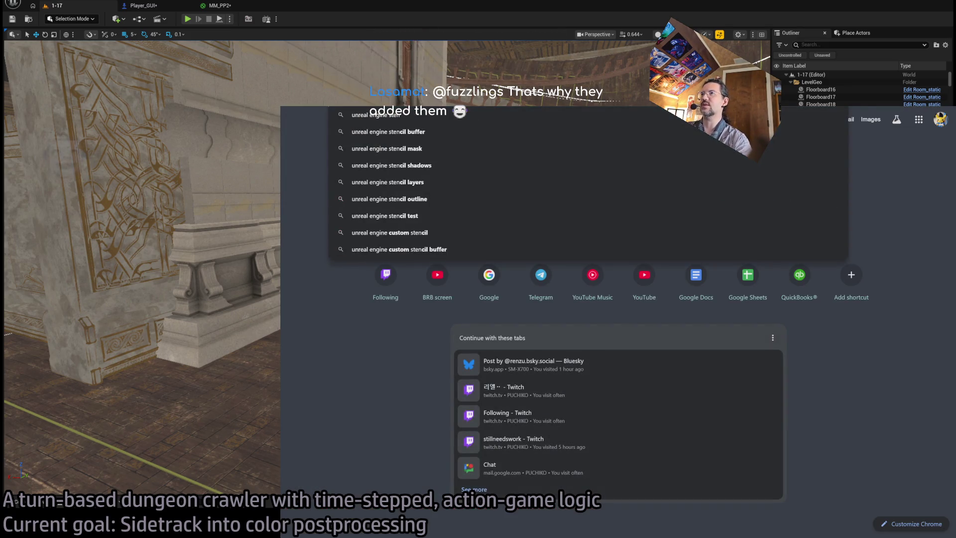
pyautogui.press('Return')
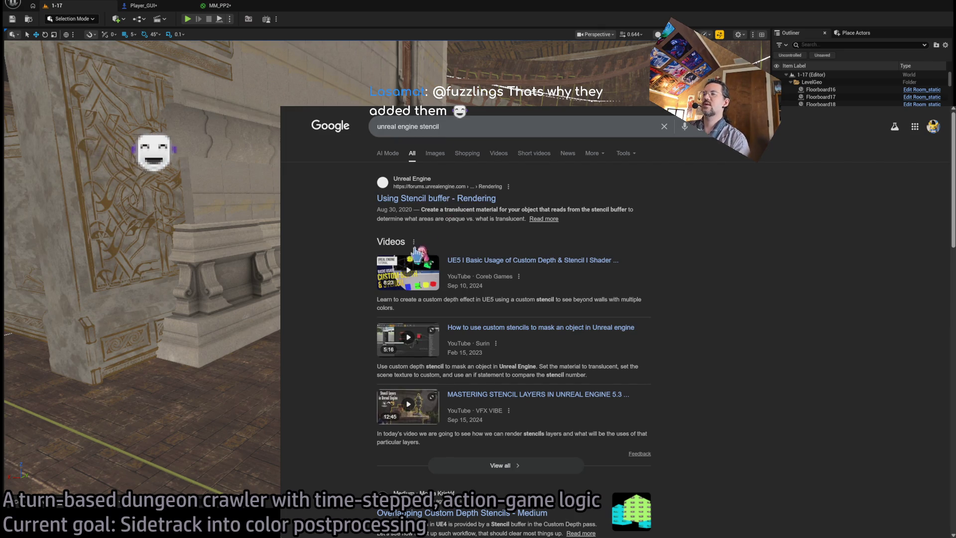
pyautogui.click(416, 270)
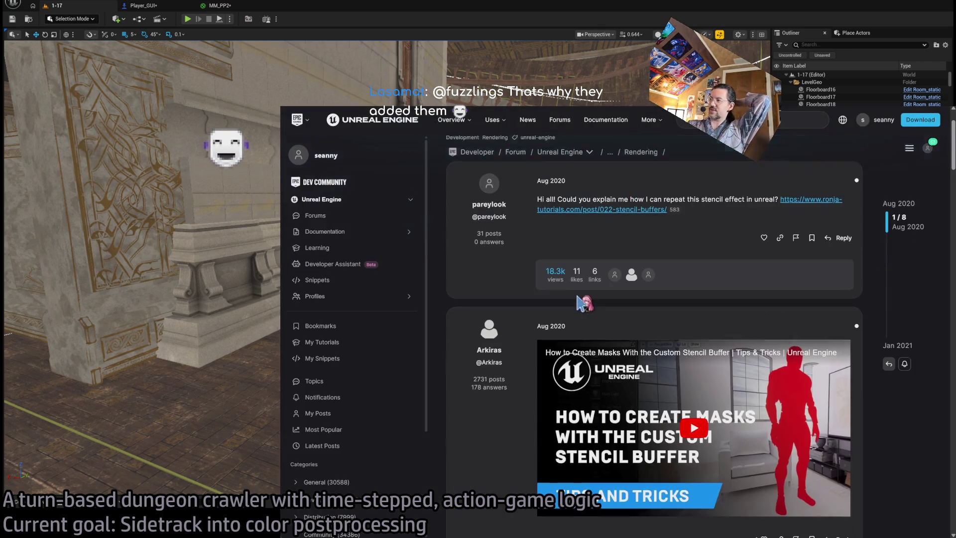
pyautogui.click(598, 209)
pyautogui.hotkey('ctrl', 'w')
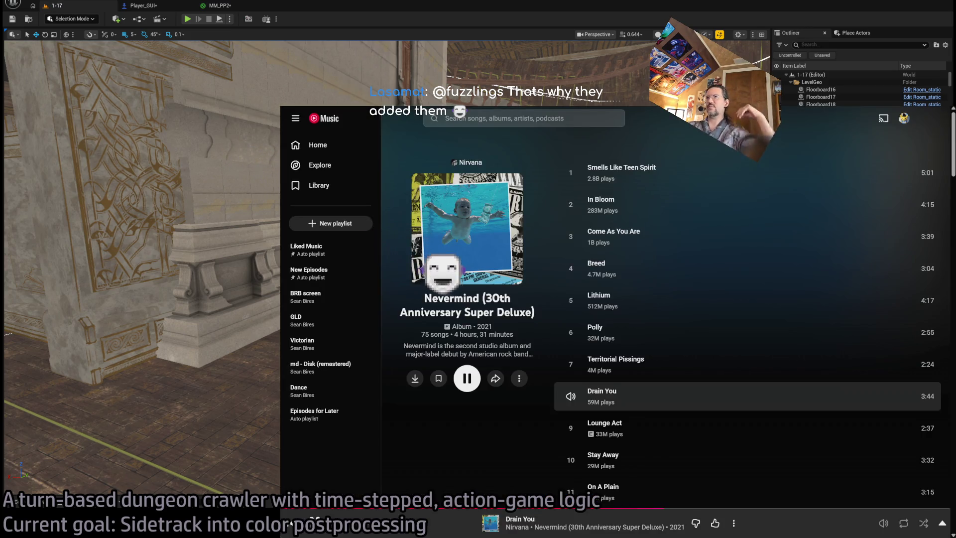
# - Search 'unreal engine stencil' again in a new tab and scroll through the results
pyautogui.hotkey('ctrl', 't')
pyautogui.write('unreal e')
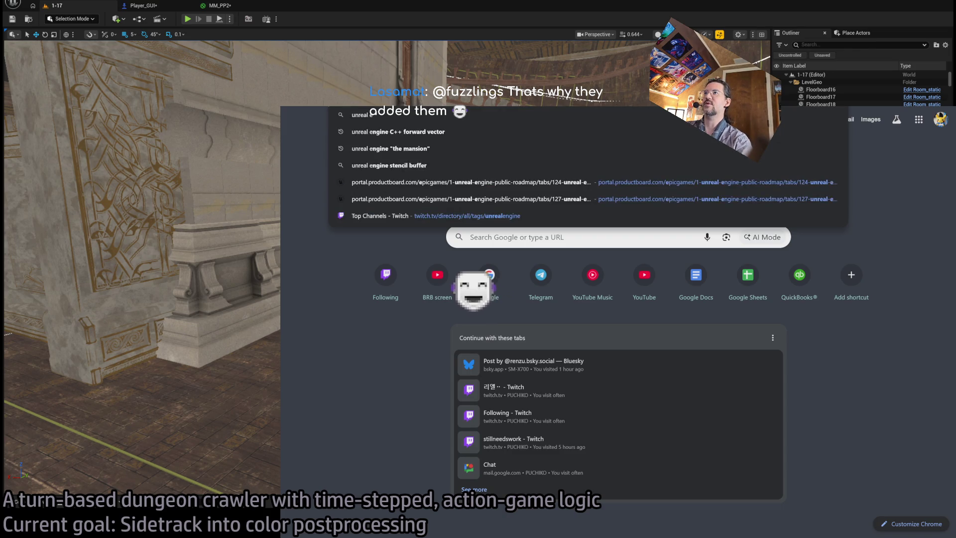
pyautogui.write('ngine stencil')
pyautogui.press('Return')
pyautogui.scroll(-10, 371, 339)
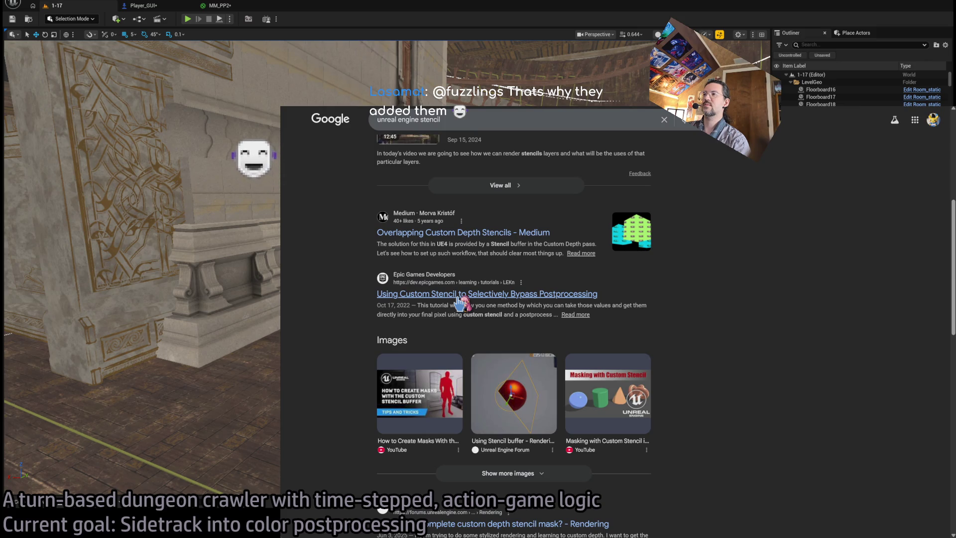
pyautogui.scroll(-3, 461, 303)
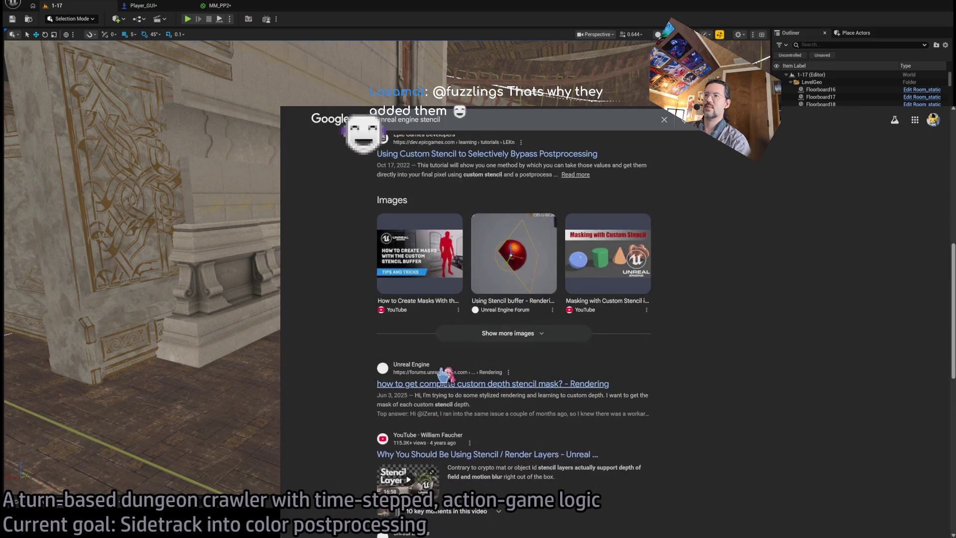
pyautogui.scroll(-6, 483, 394)
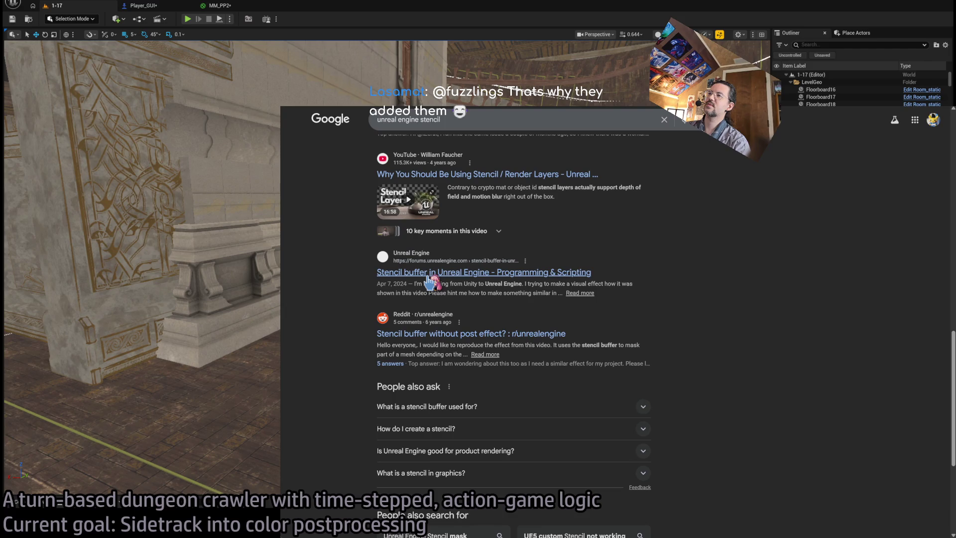
pyautogui.scroll(-5, 577, 331)
pyautogui.scroll(15, 580, 341)
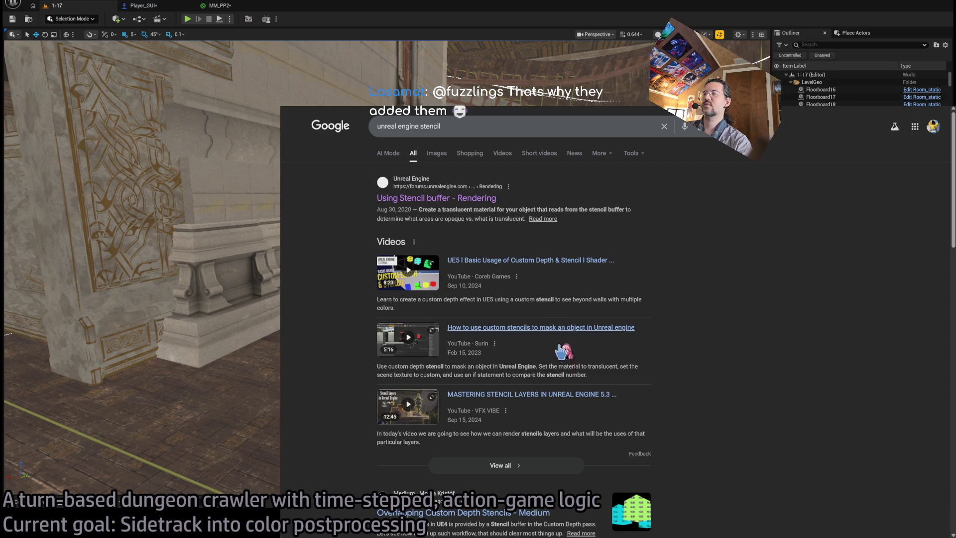
# - Refine the search to 'unreal engine stencil buffer documentation' and scroll the results
pyautogui.click(503, 126)
pyautogui.write('buffer ')
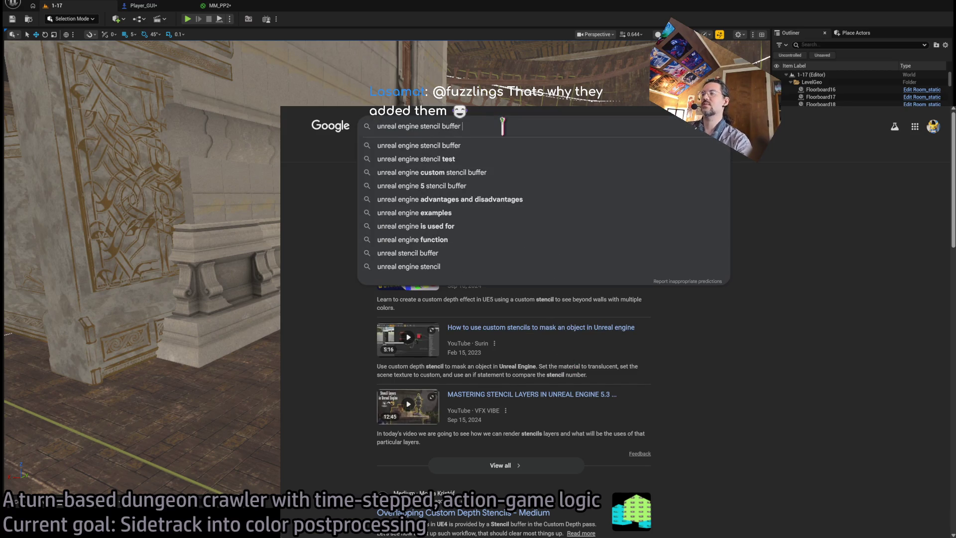
pyautogui.write('documentation')
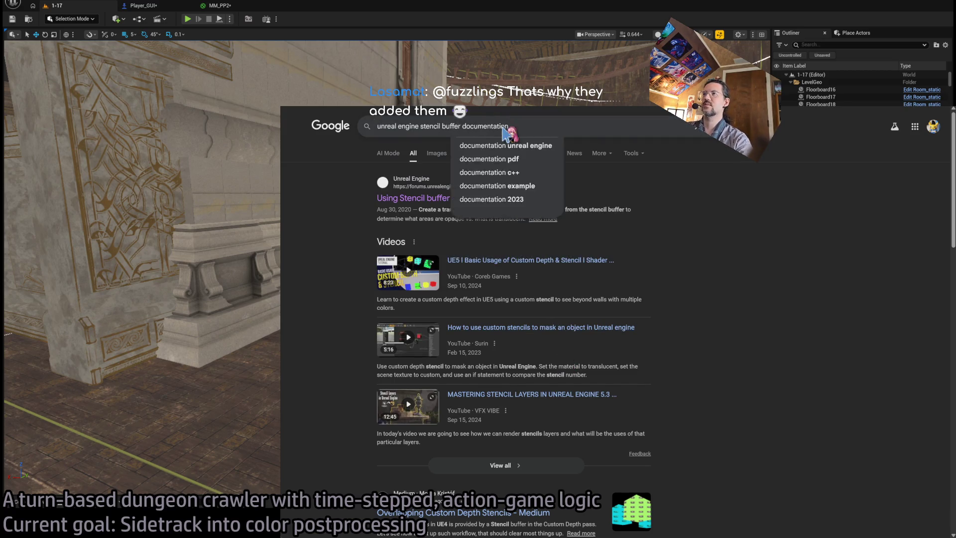
pyautogui.press('Return')
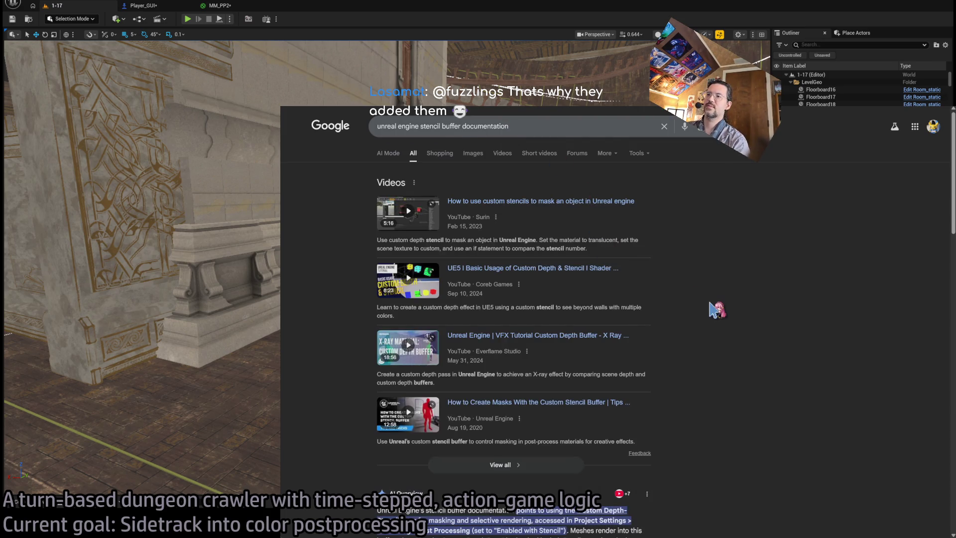
pyautogui.scroll(-4, 717, 312)
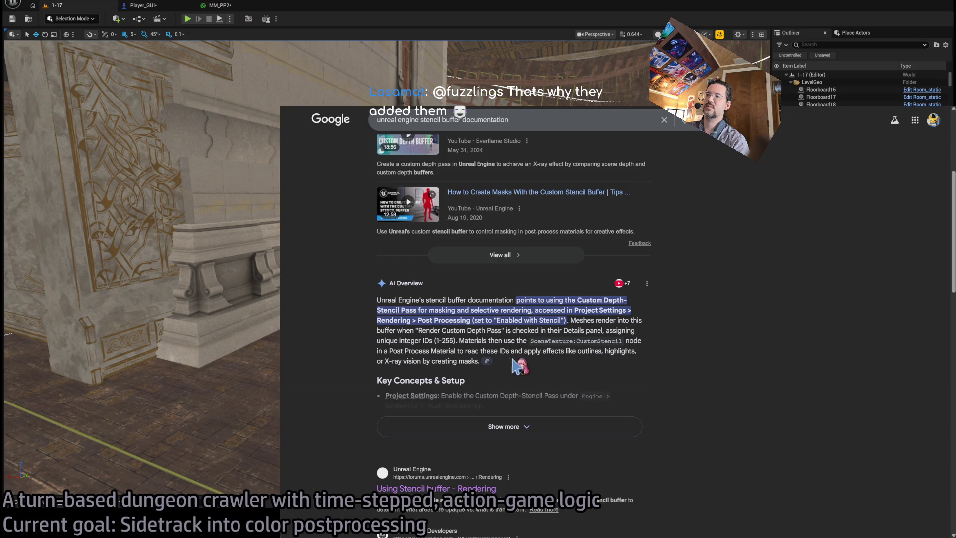
pyautogui.scroll(-3, 490, 366)
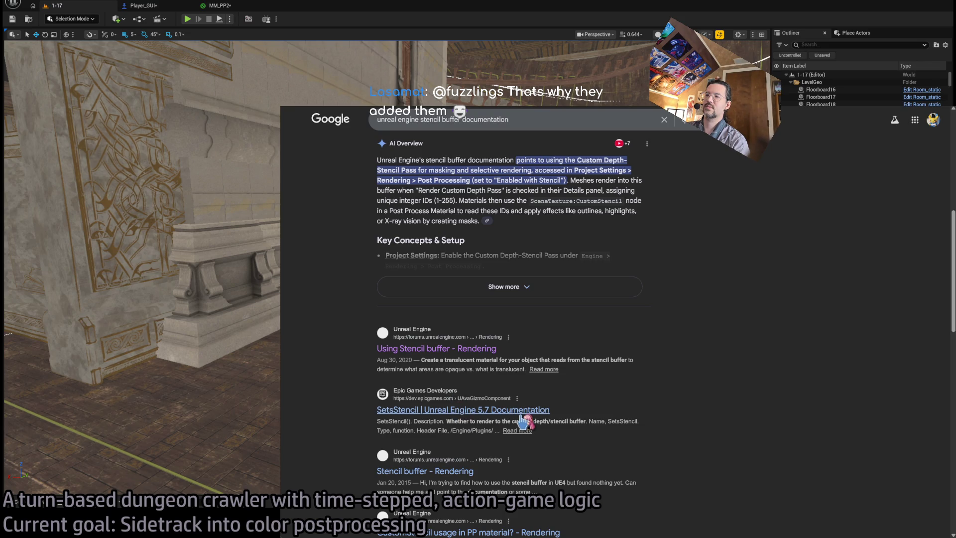
# - Expand the AI Overview on Custom Depth-Stencil setup and zoom the page in to read it
pyautogui.click(487, 221)
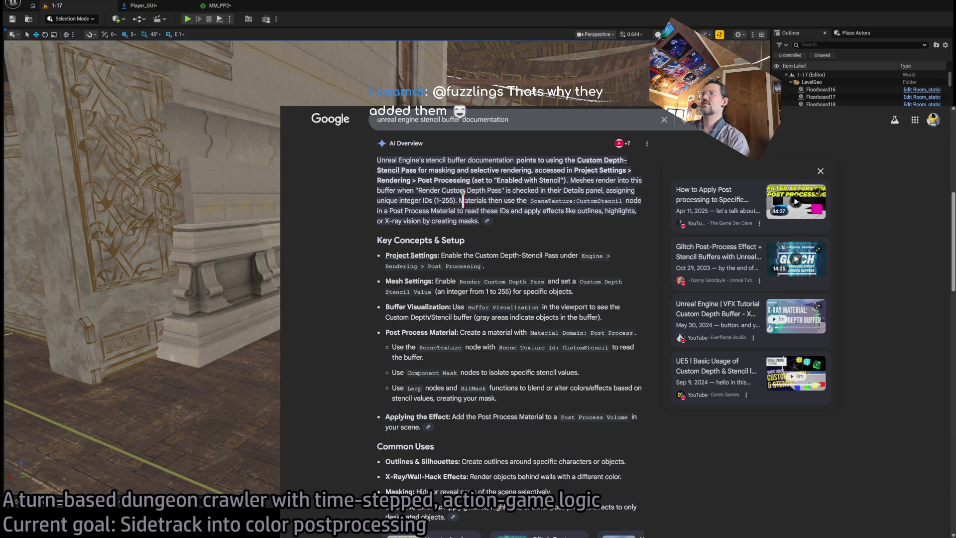
pyautogui.rightClick(490, 207)
pyautogui.scroll(2, 548, 231)
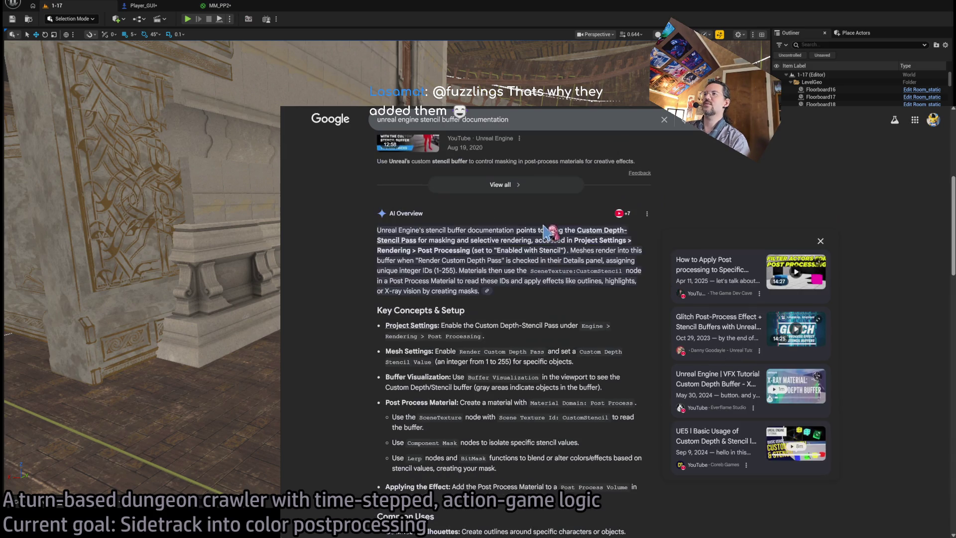
pyautogui.hotkey('ctrl', '+')
pyautogui.hotkey('ctrl', '+')
pyautogui.hotkey('ctrl', '+')
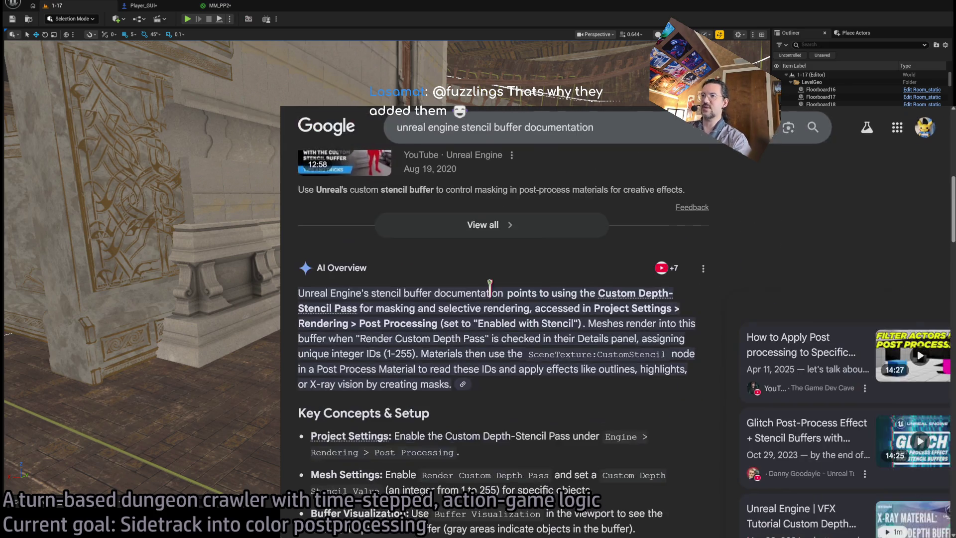
pyautogui.scroll(-2, 509, 369)
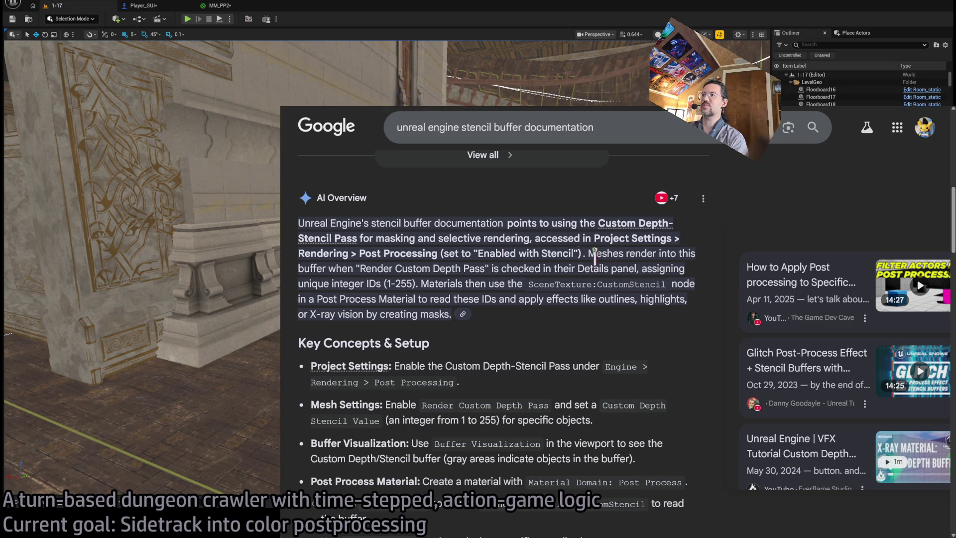
pyautogui.click(384, 43)
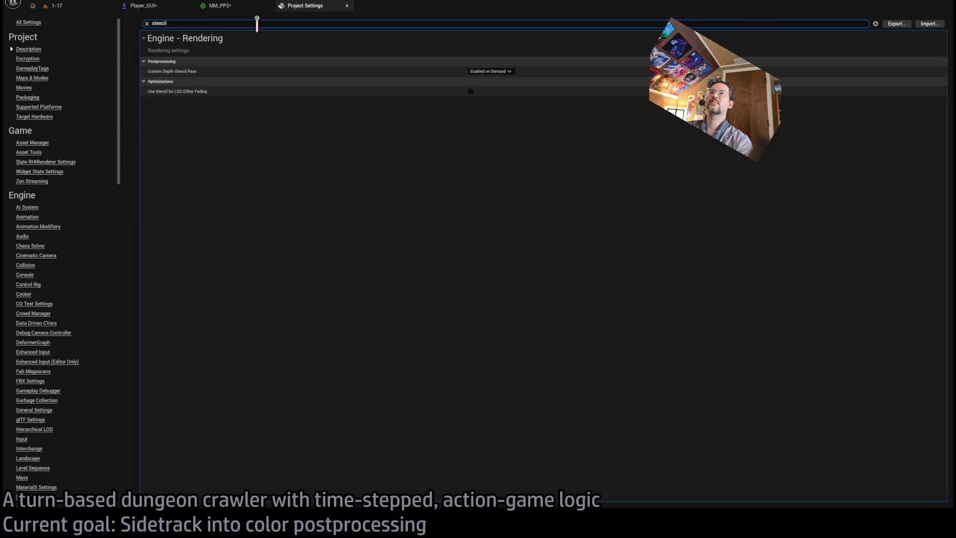
# - Leave the stencil search field and close the Project Settings tab
pyautogui.click(518, 167)
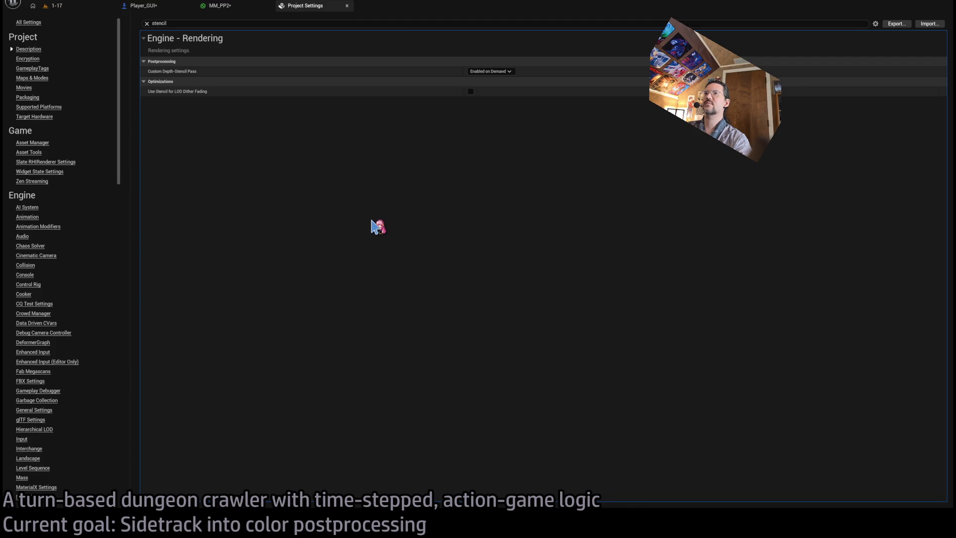
pyautogui.middleClick(308, 7)
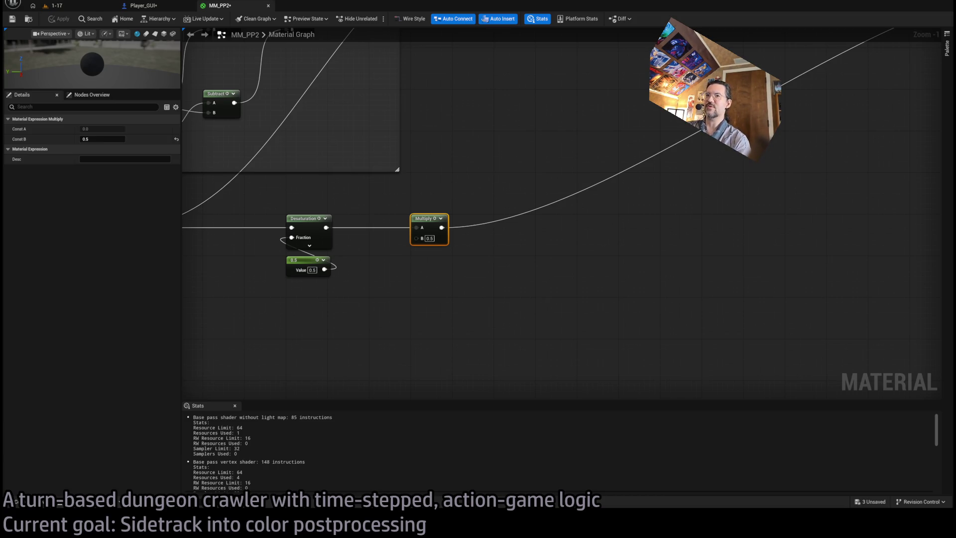
# - Pan MM_PP2 and box-select the Multiply, Lerp and reroute nodes to inspect them
pyautogui.click(167, 7)
pyautogui.click(219, 5)
pyautogui.moveTo(346, 190)
pyautogui.mouseDown()
pyautogui.moveTo(516, 222)
pyautogui.moveTo(560, 219)
pyautogui.mouseUp()
pyautogui.moveTo(378, 84)
pyautogui.mouseDown()
pyautogui.moveTo(490, 157)
pyautogui.moveTo(742, 378)
pyautogui.moveTo(726, 378)
pyautogui.mouseUp()
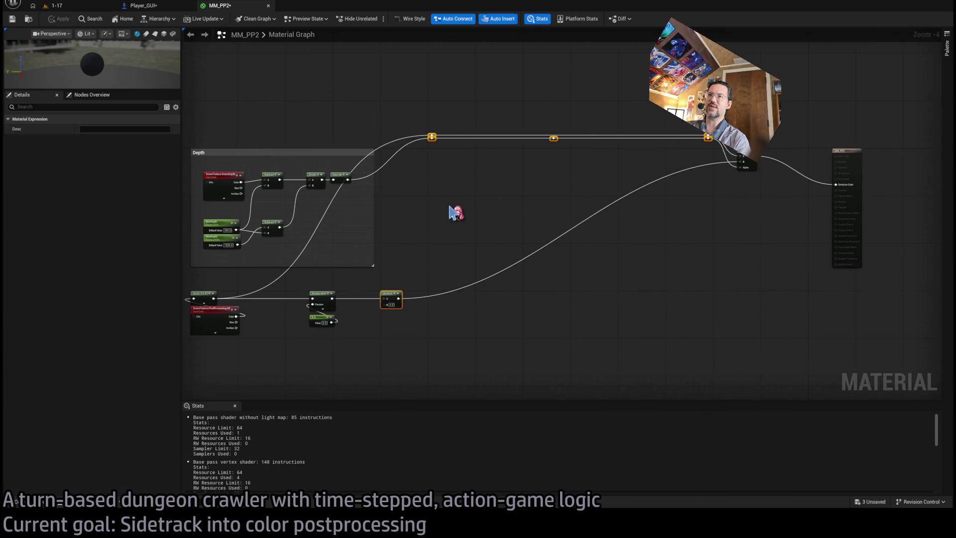
pyautogui.click(455, 213)
# - Select the Depth group nodes, then briefly open and close the Content Drawer
pyautogui.moveTo(266, 179); pyautogui.dragTo(359, 178)
pyautogui.moveTo(552, 334); pyautogui.dragTo(547, 330)
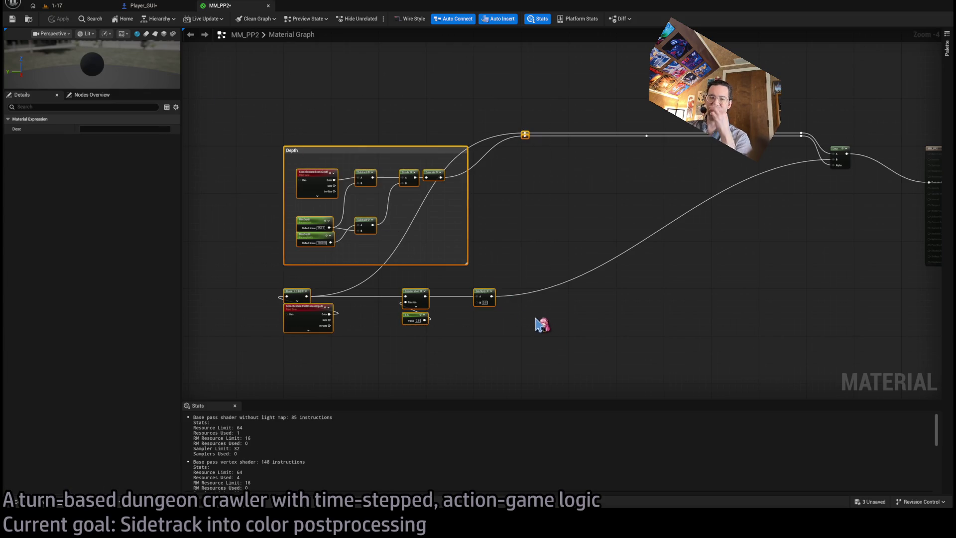
pyautogui.click(231, 113)
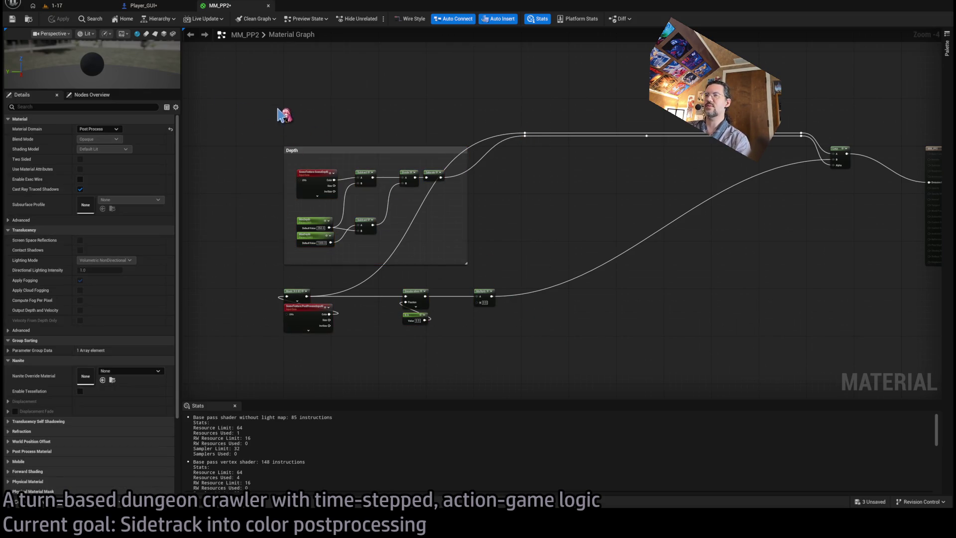
pyautogui.click(55, 503)
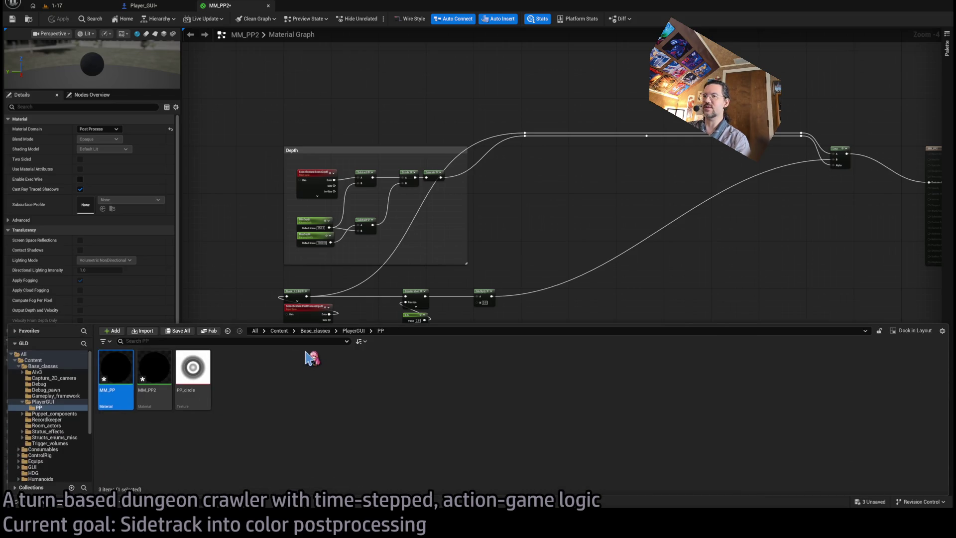
pyautogui.click(41, 5)
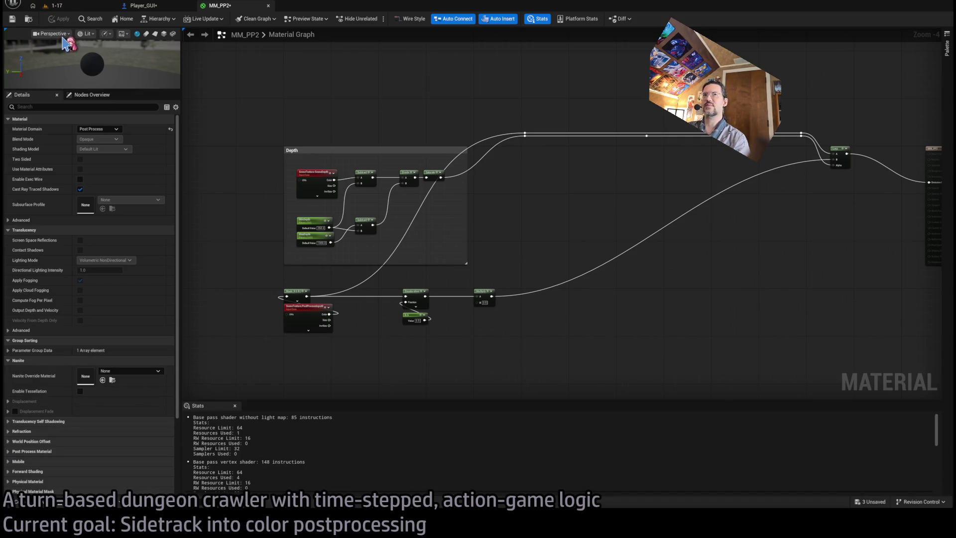
# - Scroll through Player_GUI's My Blueprint panel, then return to the MM_PP2 graph
pyautogui.click(144, 6)
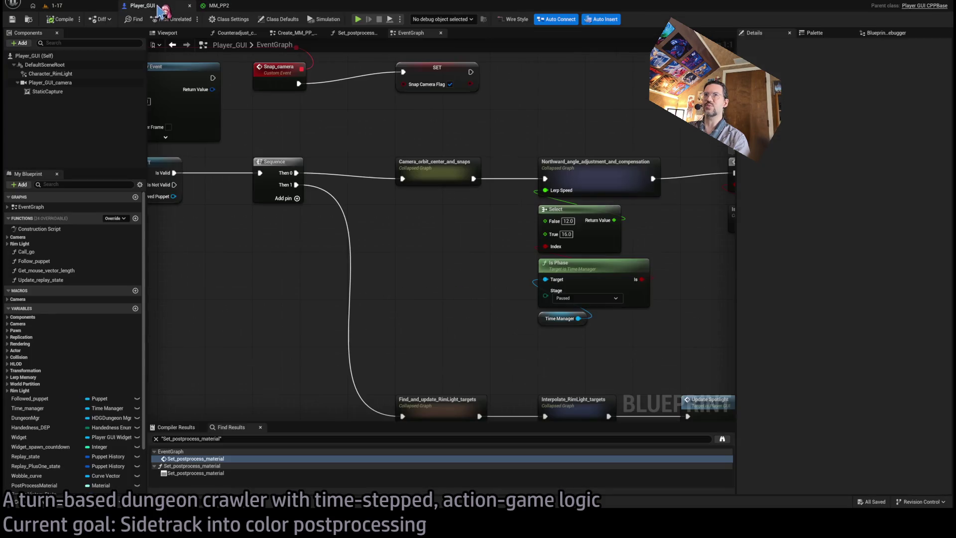
pyautogui.scroll(-2, 94, 299)
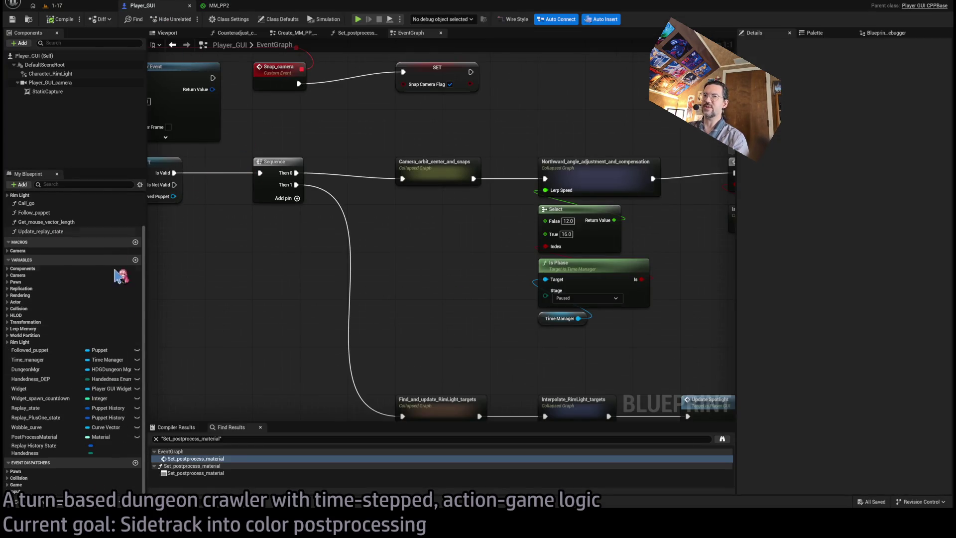
pyautogui.scroll(2, 85, 338)
pyautogui.scroll(-2, 79, 337)
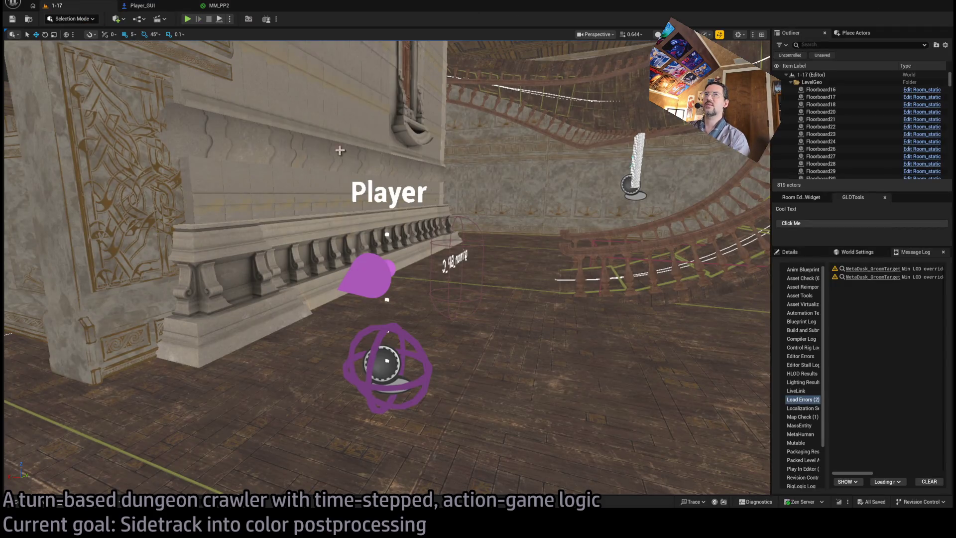
pyautogui.click(217, 5)
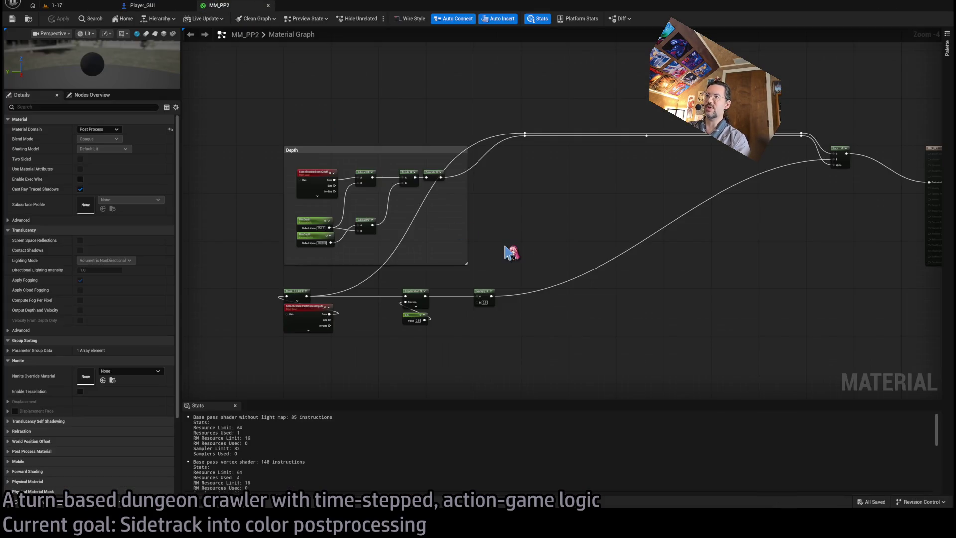
# - Move the Desaturation, 0.5 and Multiply nodes left to tighten the MM_PP2 graph
pyautogui.scroll(3, 511, 253)
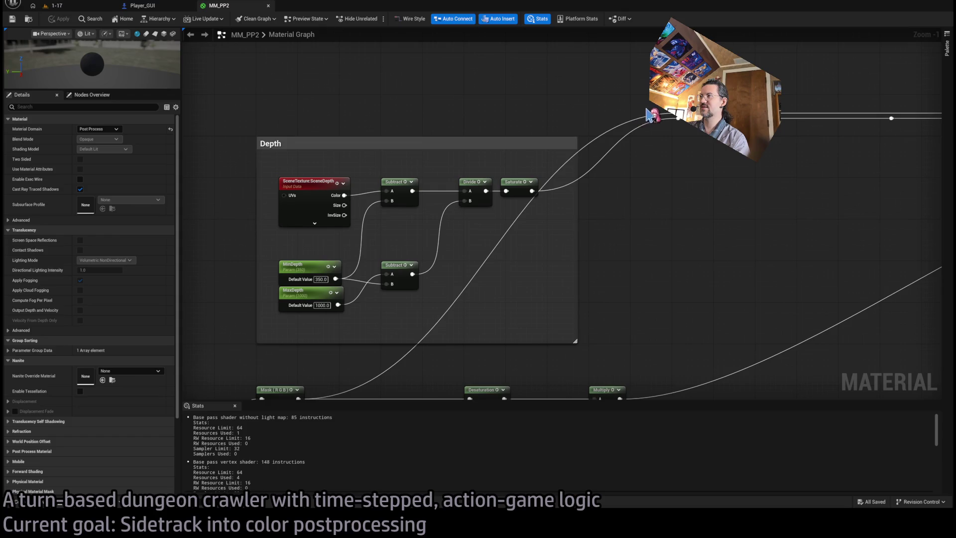
pyautogui.moveTo(653, 116)
pyautogui.mouseDown()
pyautogui.moveTo(653, 188)
pyautogui.moveTo(560, 181)
pyautogui.mouseUp()
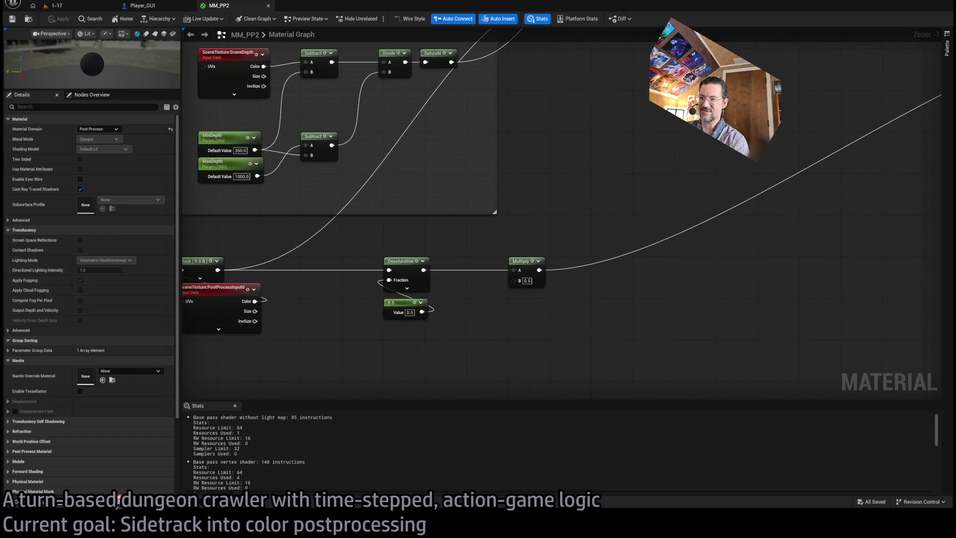
pyautogui.moveTo(471, 339)
pyautogui.mouseDown()
pyautogui.moveTo(444, 374)
pyautogui.moveTo(478, 342)
pyautogui.moveTo(456, 399)
pyautogui.mouseUp()
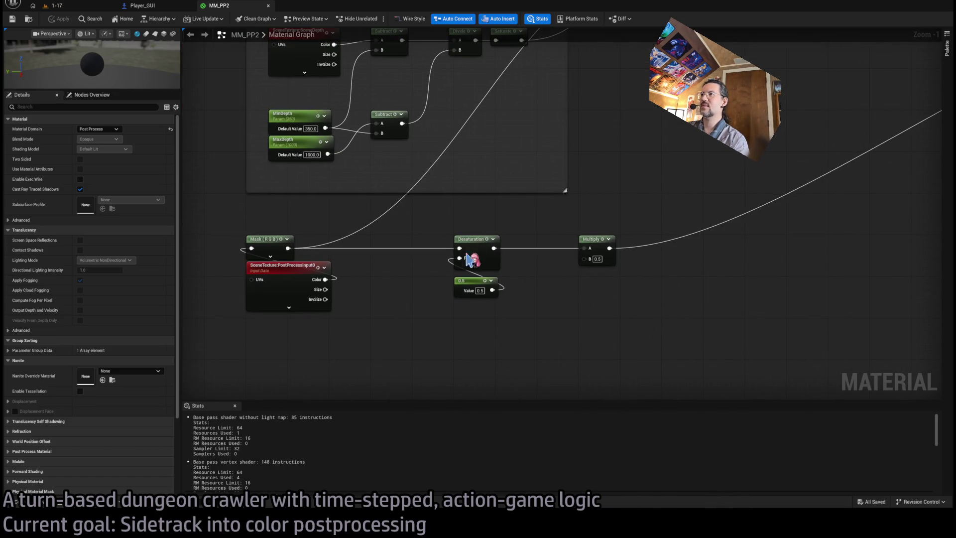
pyautogui.click(472, 284)
pyautogui.keyDown('shift'); pyautogui.click(474, 252); pyautogui.keyUp('shift')
pyautogui.moveTo(478, 250); pyautogui.dragTo(395, 249)
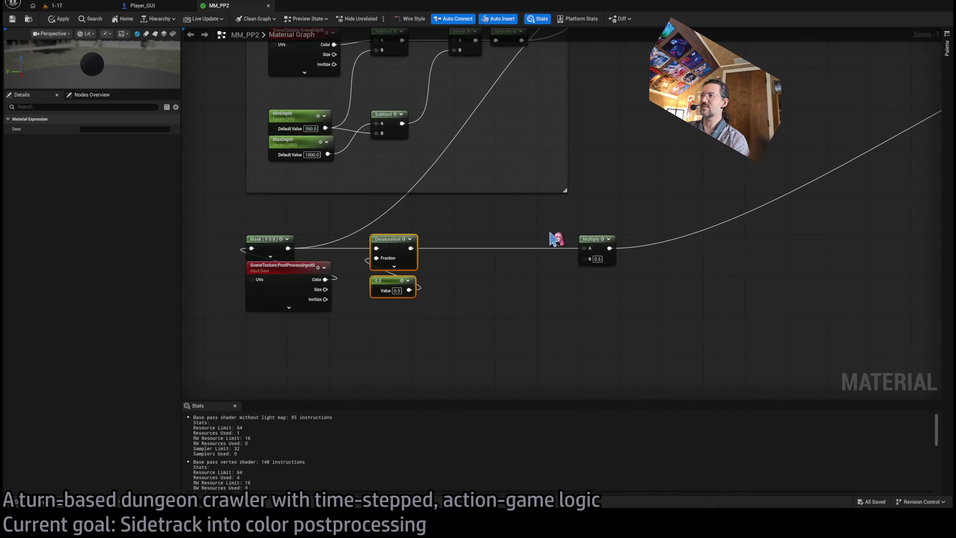
pyautogui.moveTo(593, 244); pyautogui.dragTo(468, 244)
pyautogui.click(478, 311)
pyautogui.moveTo(481, 312); pyautogui.dragTo(456, 317)
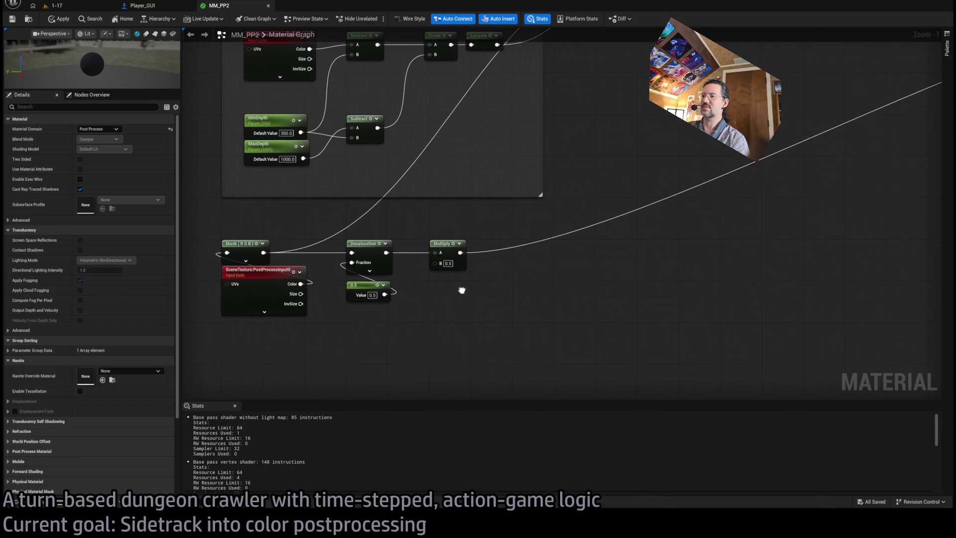
# - Briefly check Rider and Player_GUI, then bring the Chrome stencil overview back up
pyautogui.hotkey('alt', 'Tab')
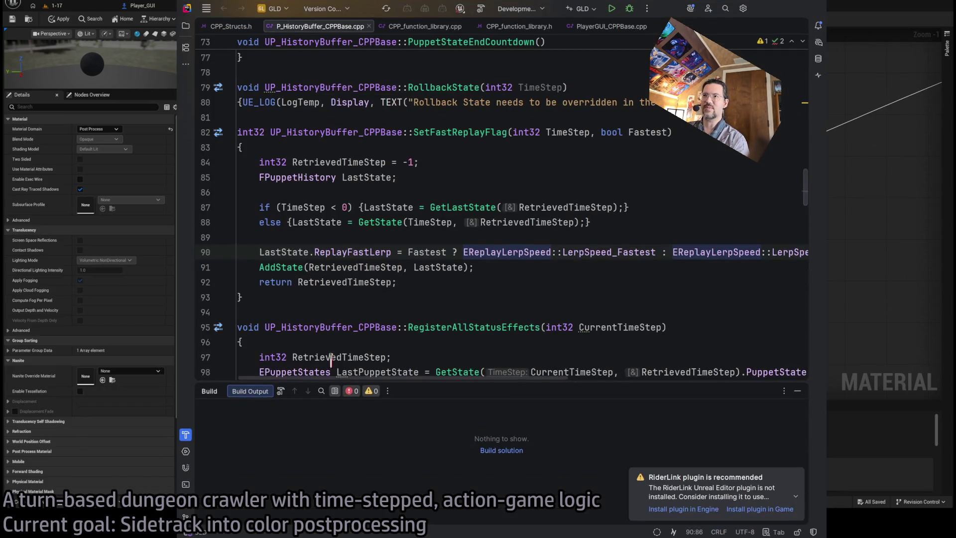
pyautogui.hotkey('alt', 'Tab')
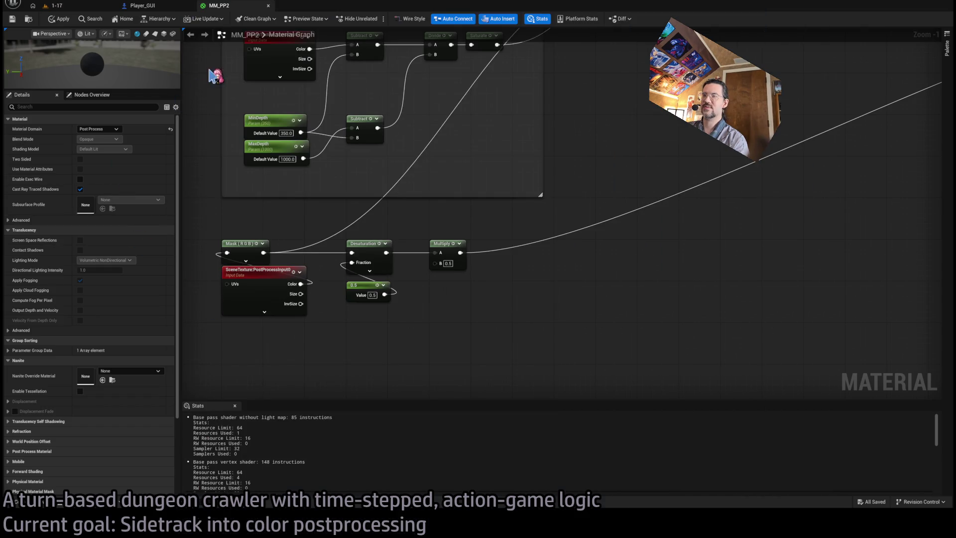
pyautogui.click(142, 5)
pyautogui.click(216, 6)
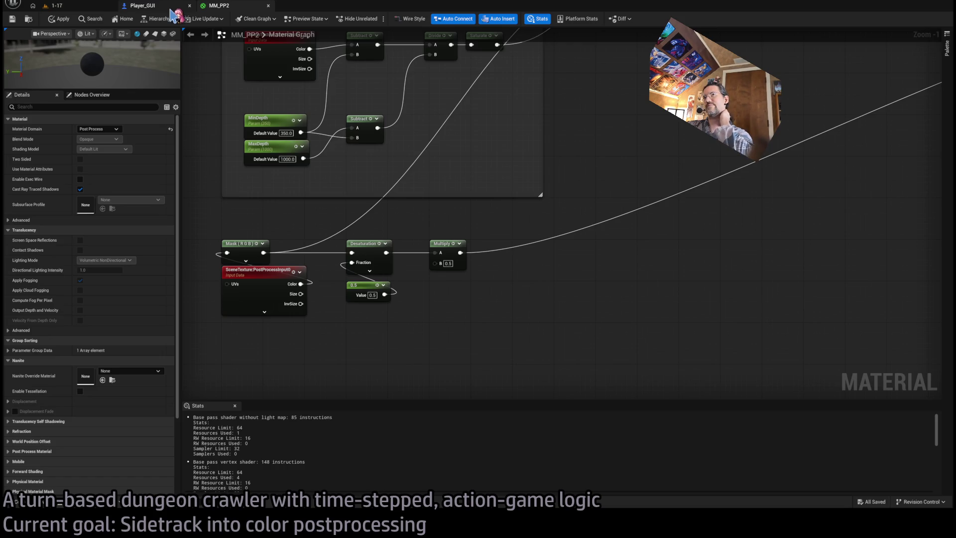
pyautogui.hotkey('alt', 'Tab')
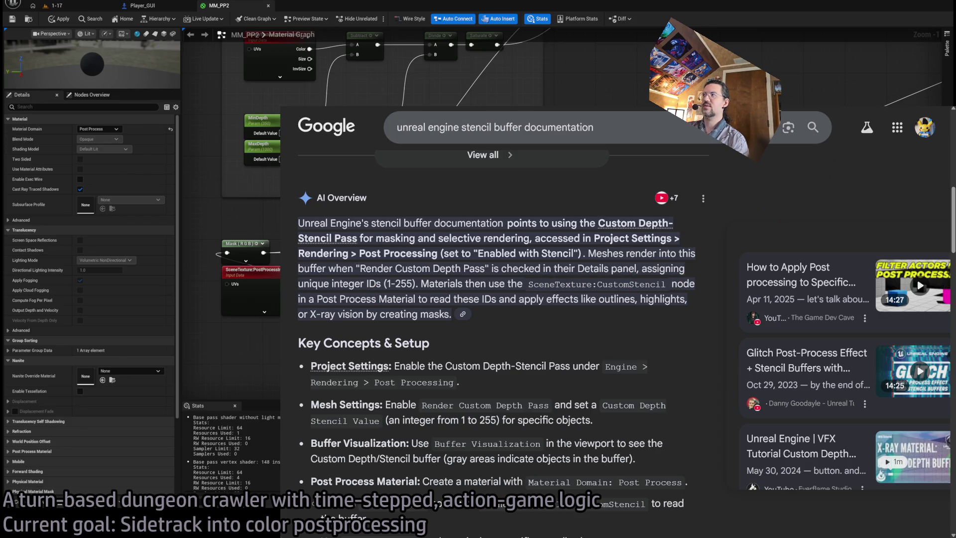
# - Return to the editor and open the Open Asset picker with Ctrl+P
pyautogui.hotkey('alt', 'Tab')
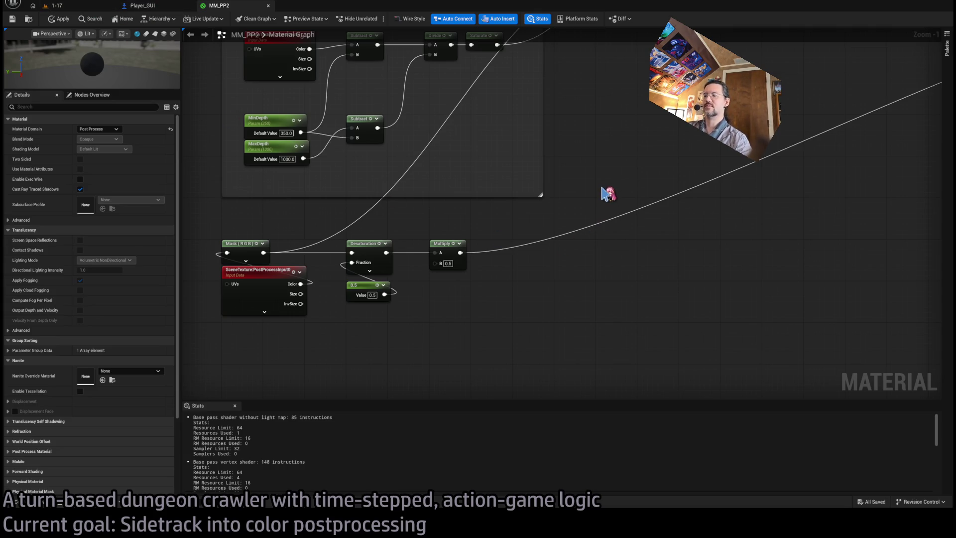
pyautogui.hotkey('ctrl', 'p')
pyautogui.write('puppet_human')
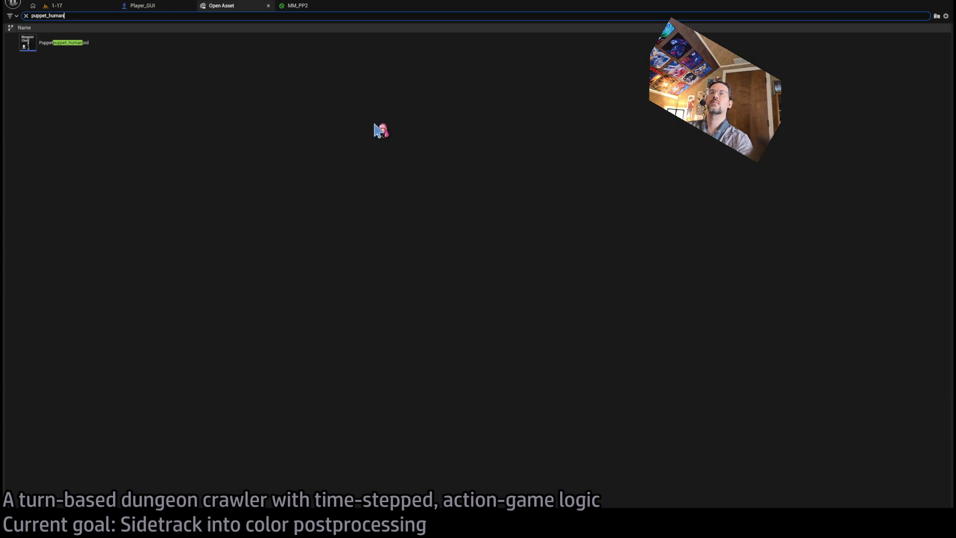
# - Open the Puppetpuppet_humanoid Blueprint, then paste and delete the Mesh and Component Has Tag nodes
pyautogui.click(135, 48)
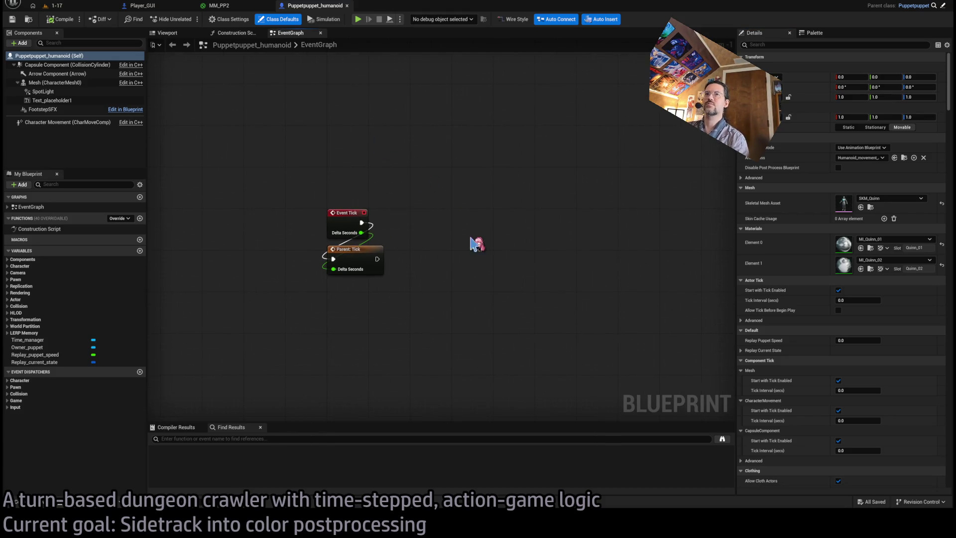
pyautogui.moveTo(478, 241); pyautogui.dragTo(427, 220)
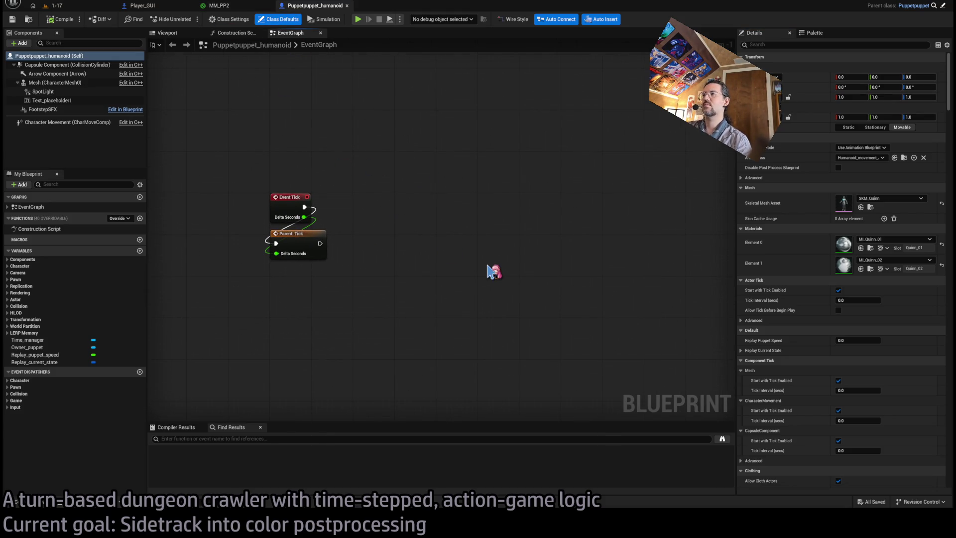
pyautogui.hotkey('ctrl', 'v')
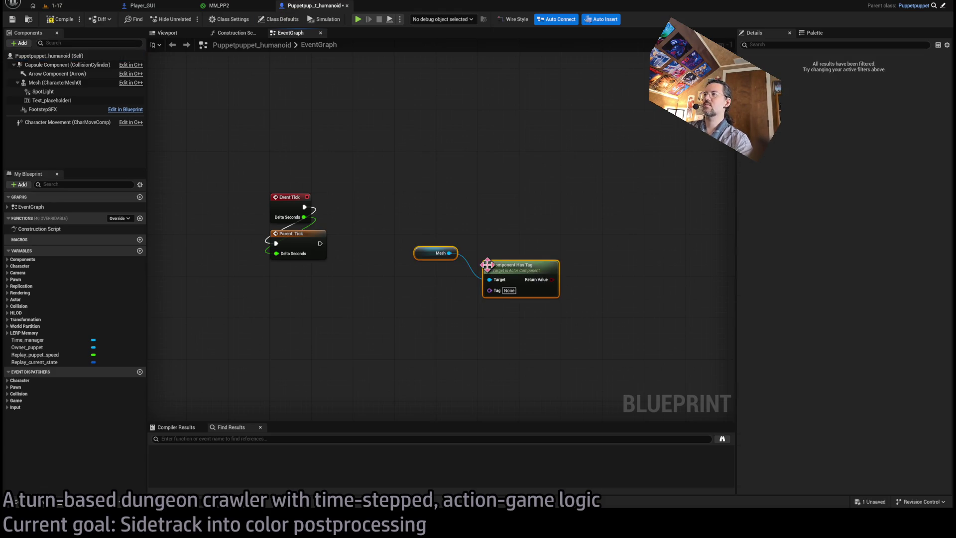
pyautogui.click(449, 248)
pyautogui.scroll(1, 444, 292)
pyautogui.moveTo(406, 203); pyautogui.dragTo(609, 345)
pyautogui.press('Delete')
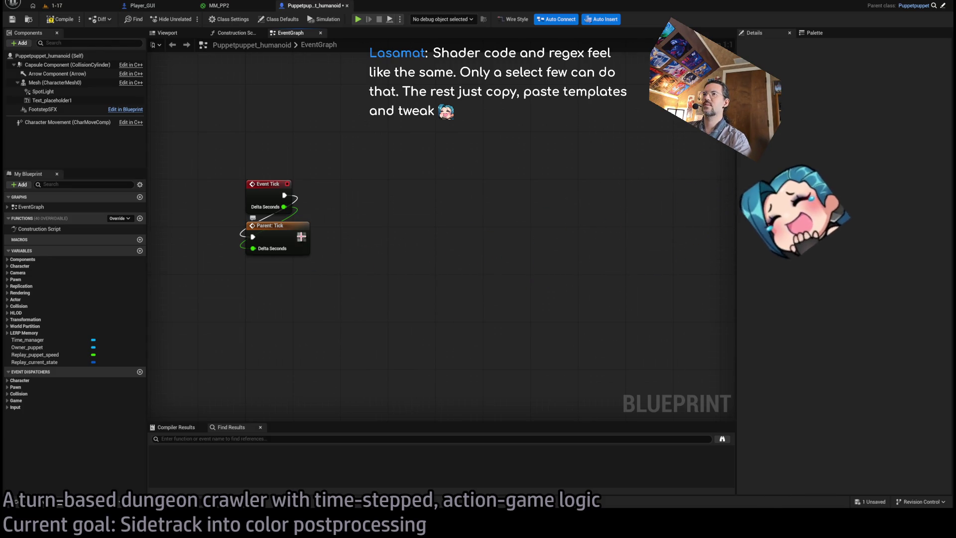
# - Select the Event Tick and Parent: Tick nodes, then go back to the MM_PP2 material graph
pyautogui.moveTo(354, 204)
pyautogui.mouseDown()
pyautogui.moveTo(387, 175)
pyautogui.moveTo(429, 321)
pyautogui.moveTo(420, 301)
pyautogui.moveTo(205, 209)
pyautogui.moveTo(447, 289)
pyautogui.mouseUp()
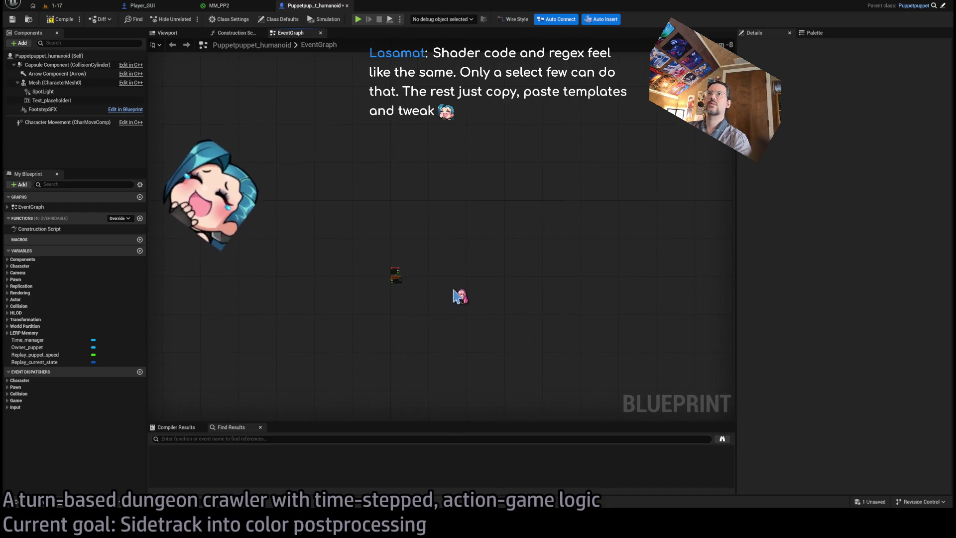
pyautogui.scroll(9, 439, 294)
pyautogui.moveTo(422, 185); pyautogui.dragTo(363, 271)
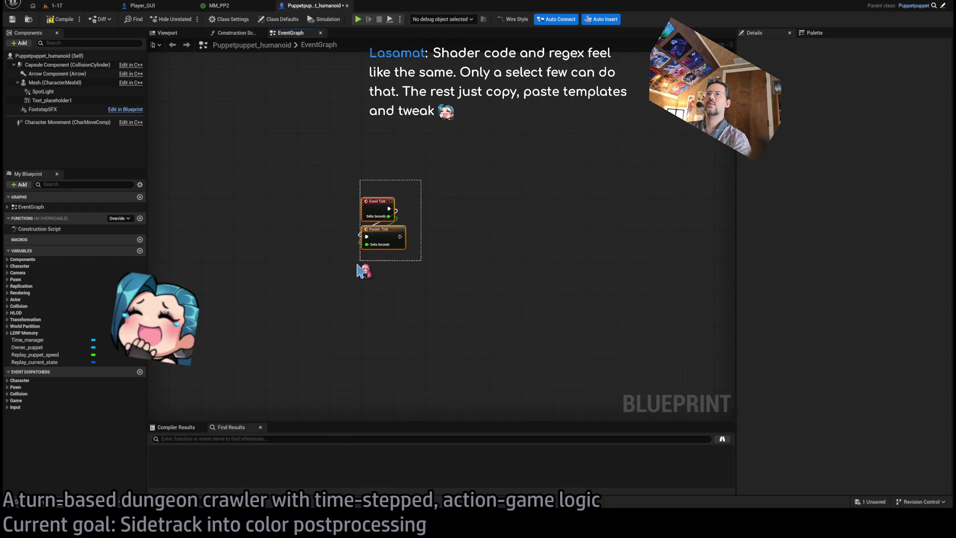
pyautogui.moveTo(490, 162); pyautogui.dragTo(363, 280)
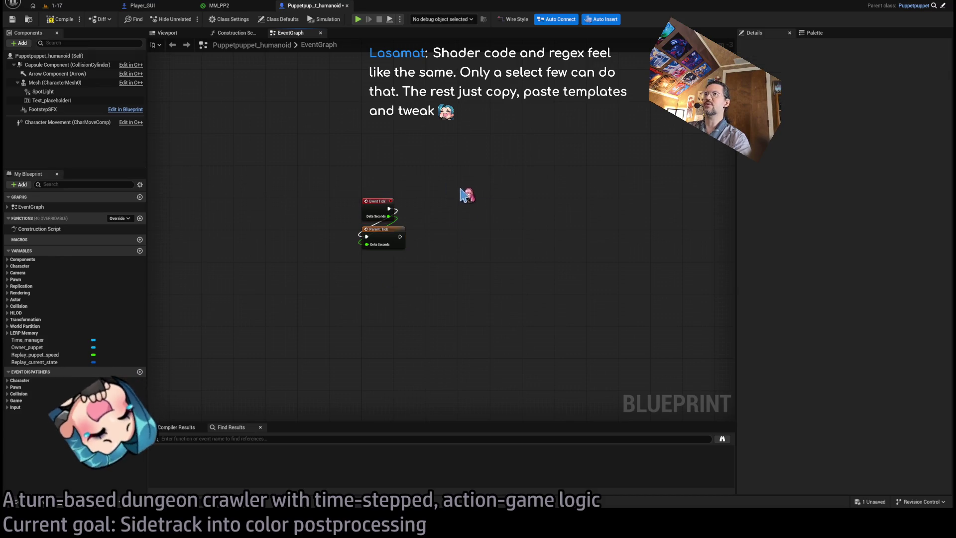
pyautogui.click(220, 5)
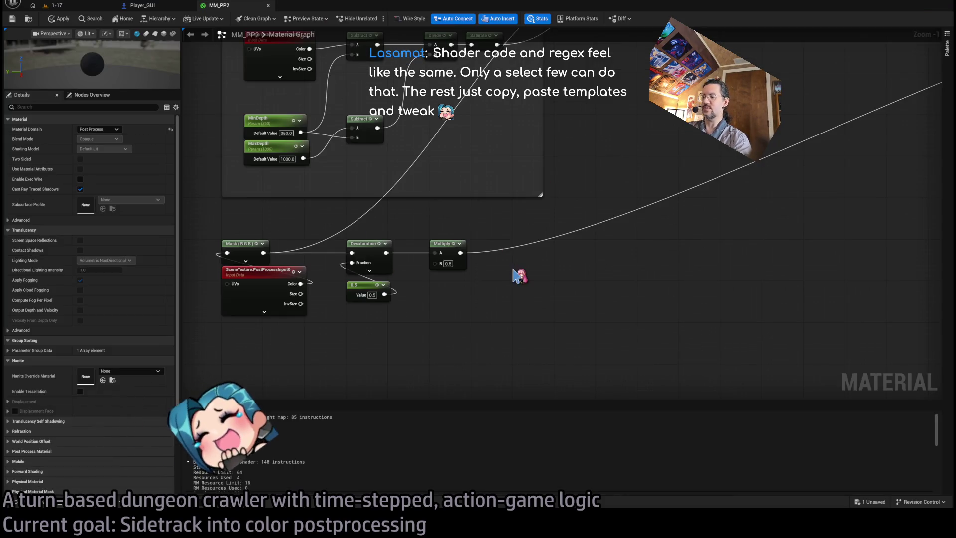
# - Open Puppetpuppet via quick search, compile it, and expand the Replay Current State default value
pyautogui.hotkey('ctrl', 'p')
pyautogui.write('puppetp')
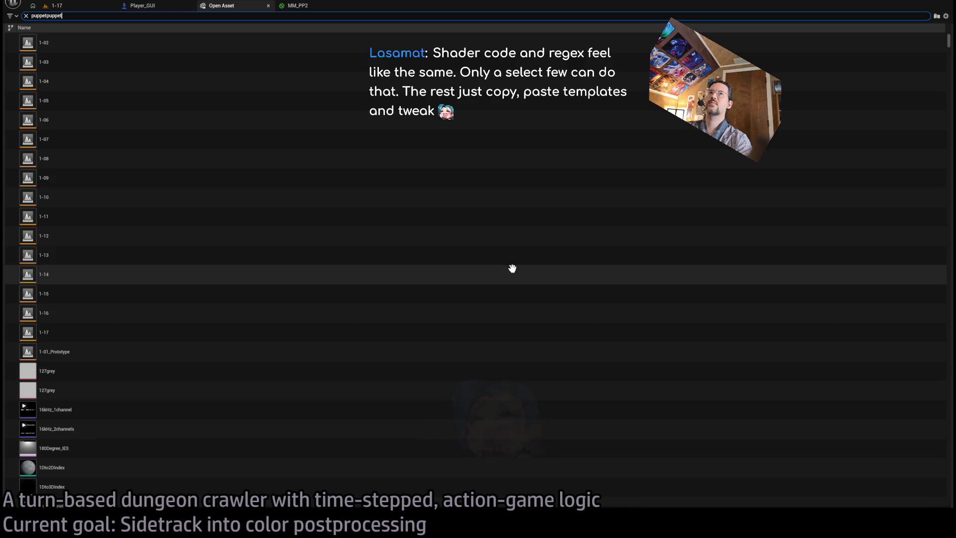
pyautogui.write('uppet')
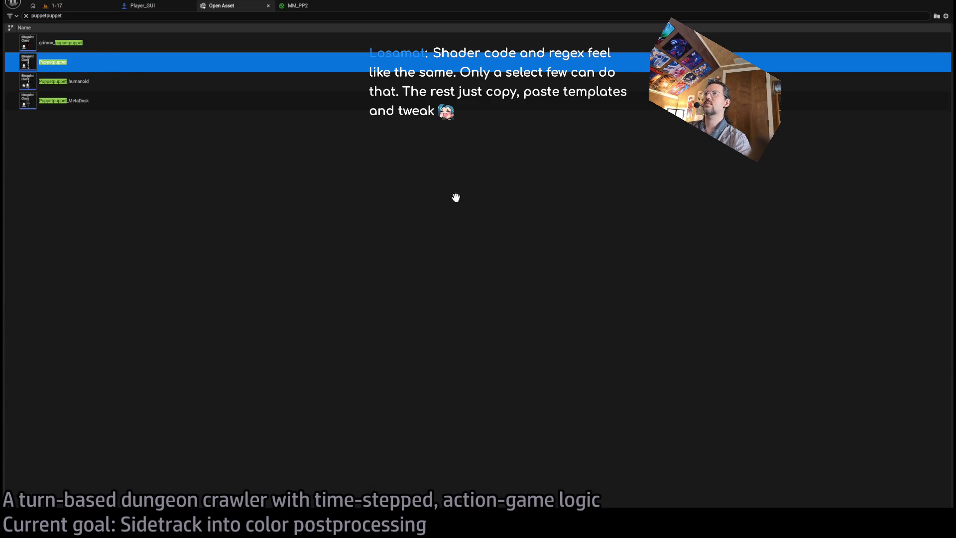
pyautogui.press('Return')
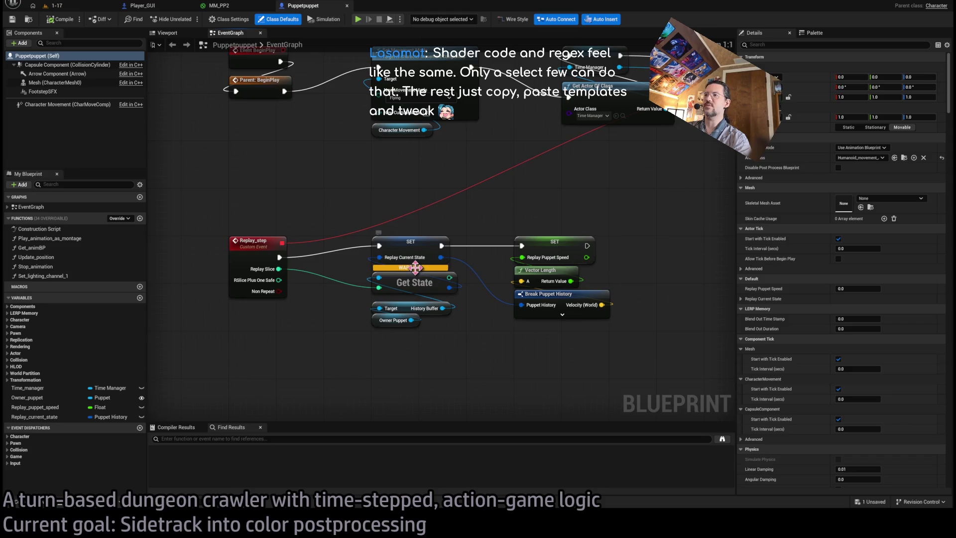
pyautogui.click(418, 240)
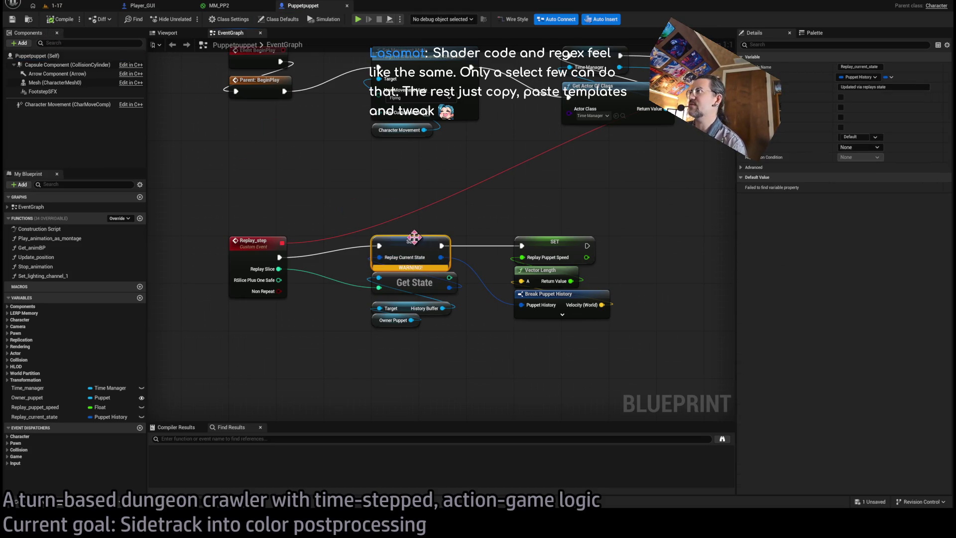
pyautogui.click(64, 20)
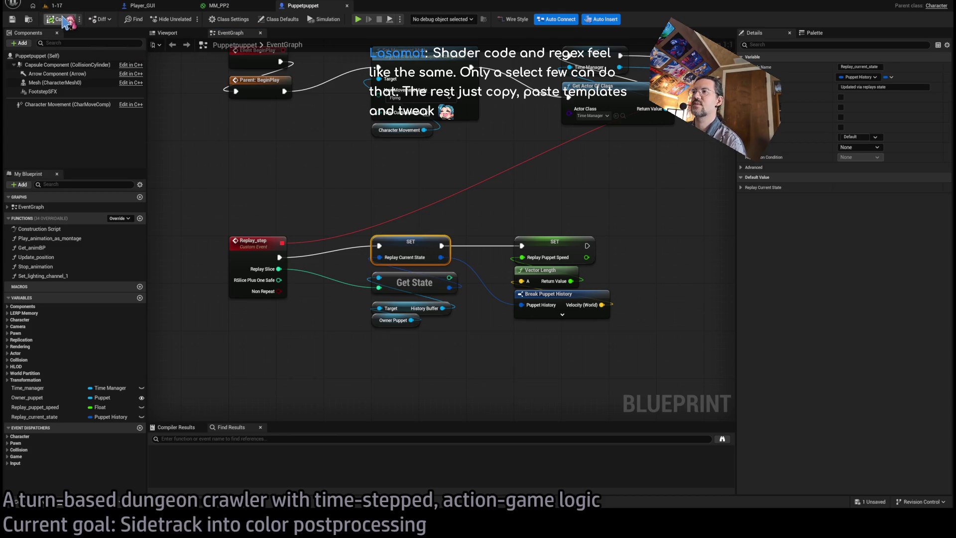
pyautogui.moveTo(523, 224); pyautogui.dragTo(495, 207)
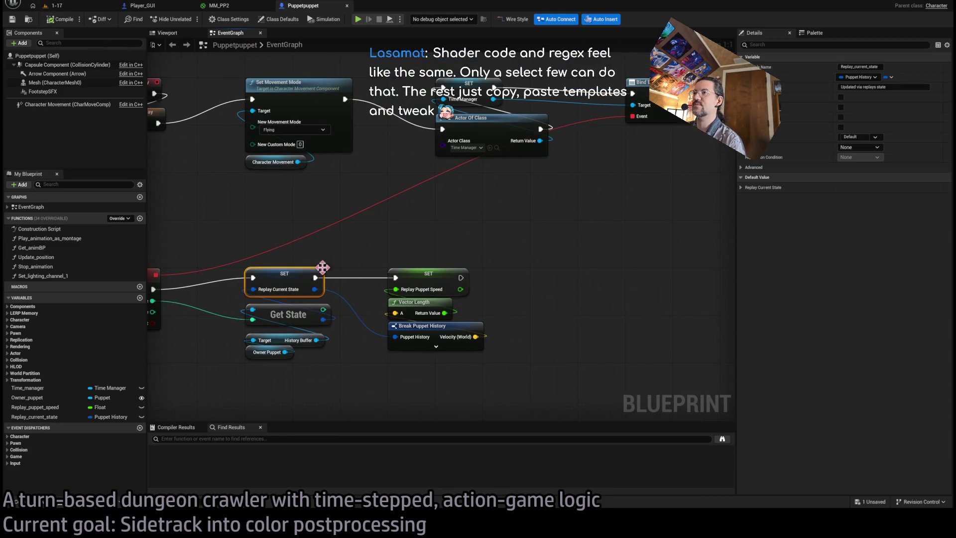
pyautogui.click(742, 187)
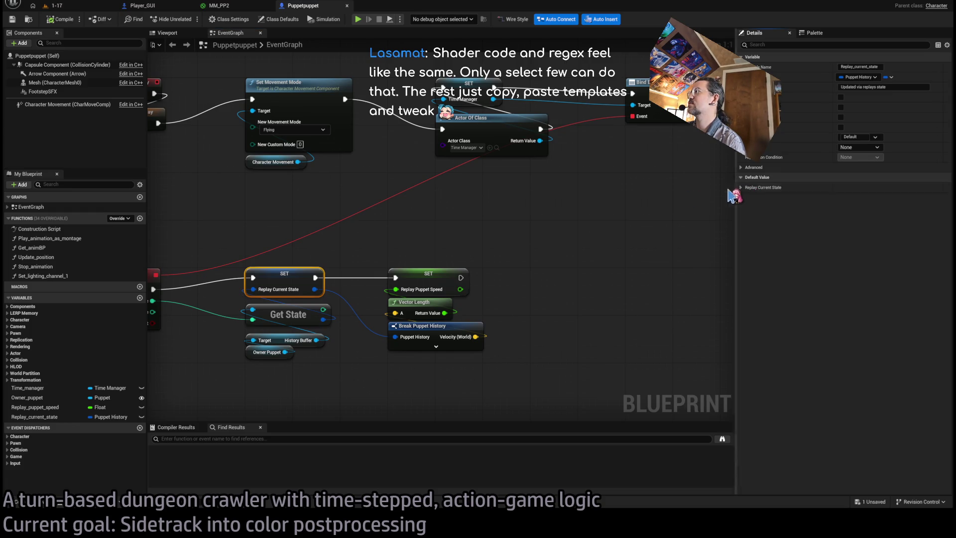
pyautogui.moveTo(451, 224)
pyautogui.mouseDown()
pyautogui.moveTo(542, 220)
pyautogui.moveTo(615, 278)
pyautogui.moveTo(467, 292)
pyautogui.moveTo(705, 311)
pyautogui.mouseUp()
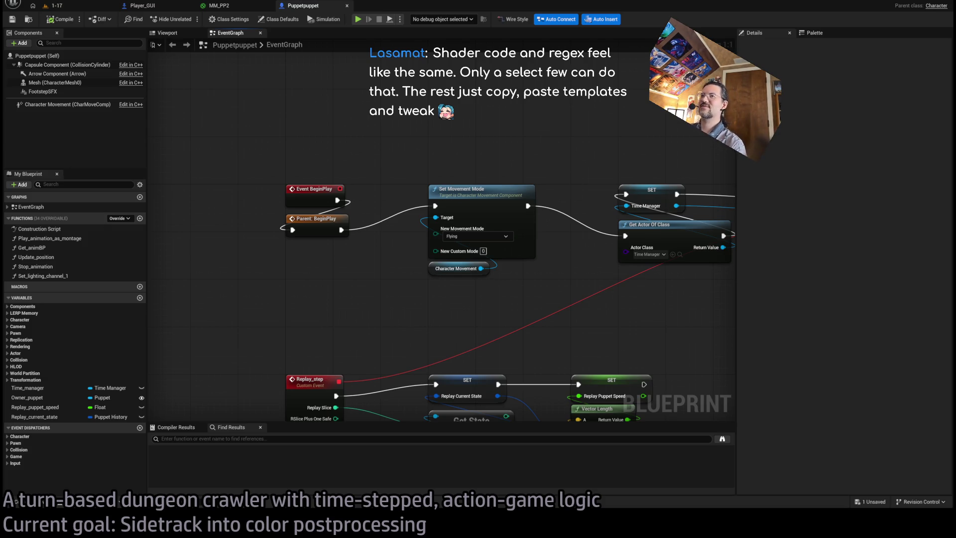
pyautogui.moveTo(378, 318)
pyautogui.mouseDown()
pyautogui.moveTo(284, 314)
pyautogui.moveTo(301, 307)
pyautogui.moveTo(301, 282)
pyautogui.mouseUp()
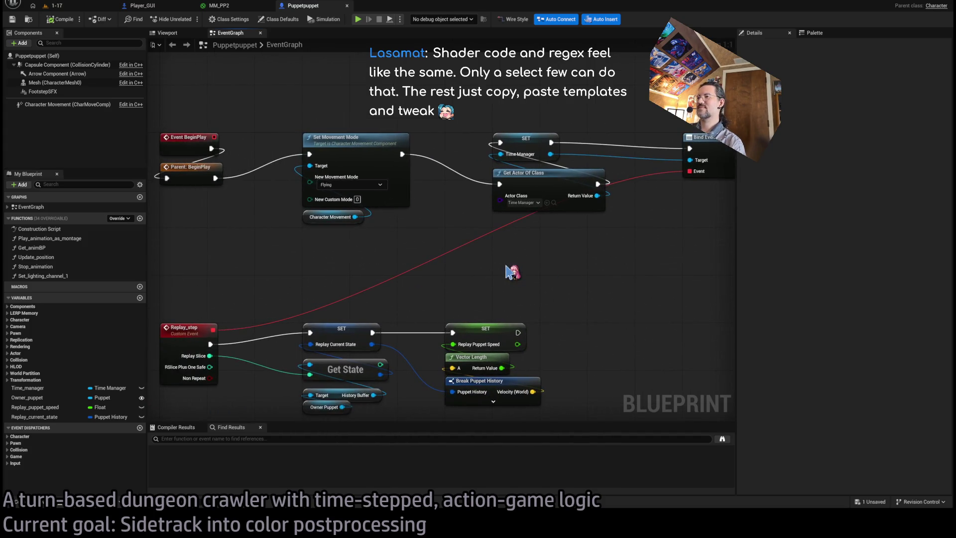
pyautogui.moveTo(580, 289); pyautogui.dragTo(512, 294)
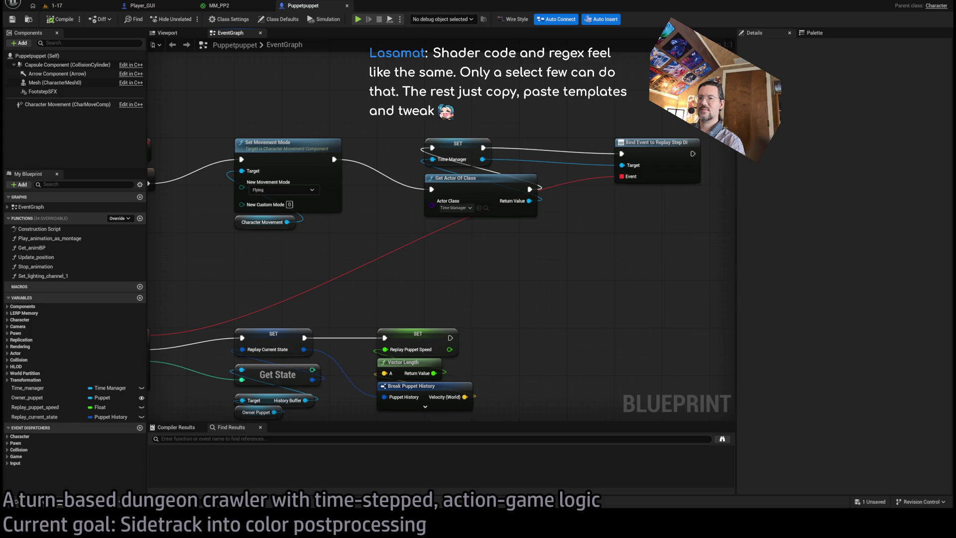
pyautogui.hotkey('alt', 'Tab')
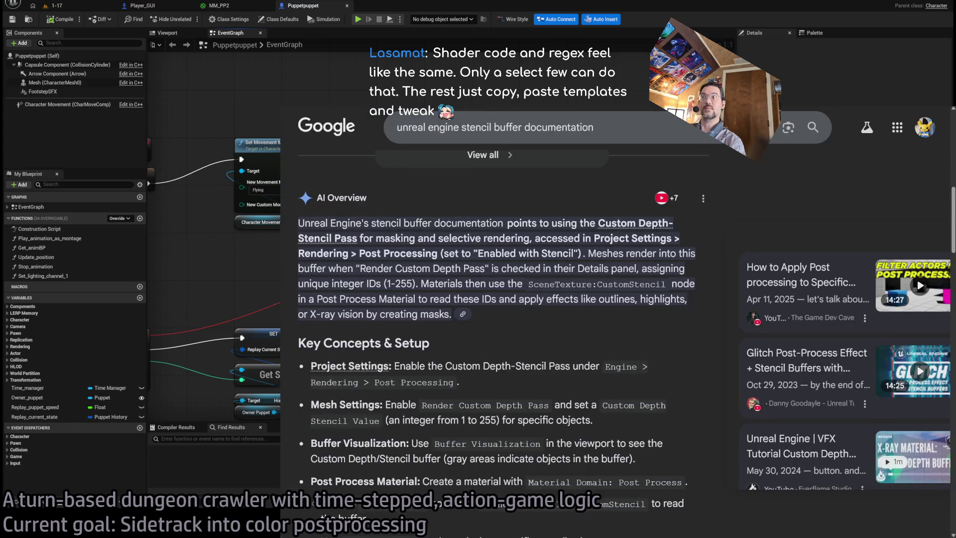
pyautogui.hotkey('alt', 'Tab')
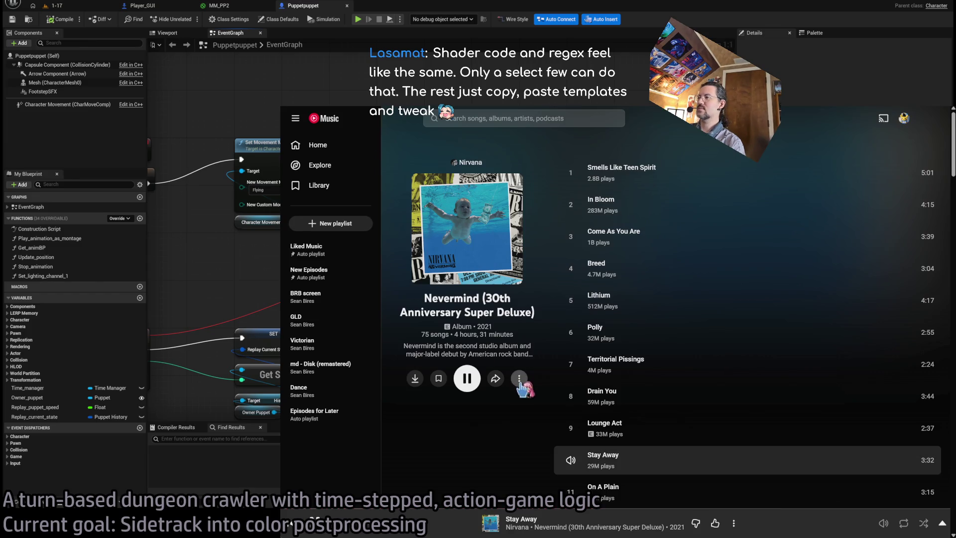
pyautogui.scroll(-4, 515, 388)
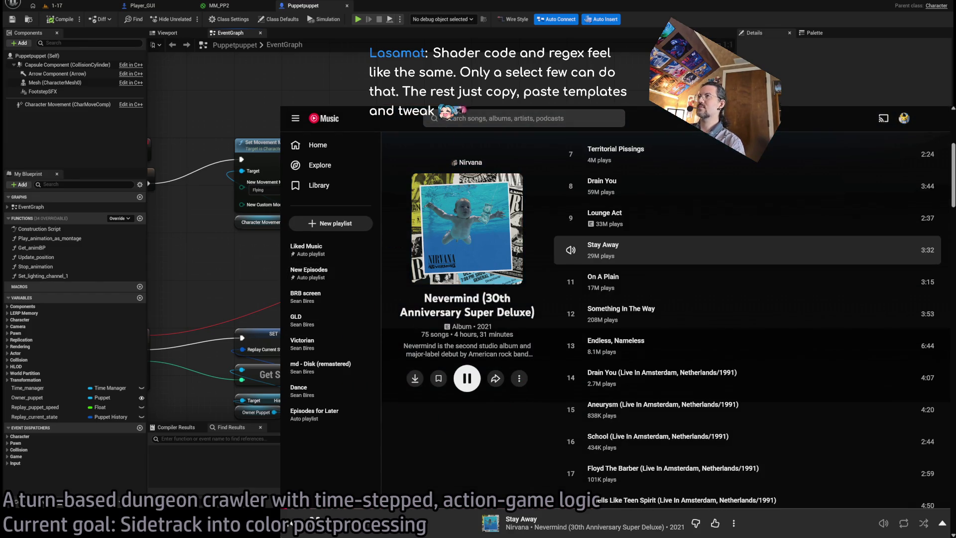
pyautogui.hotkey('alt', 'Tab')
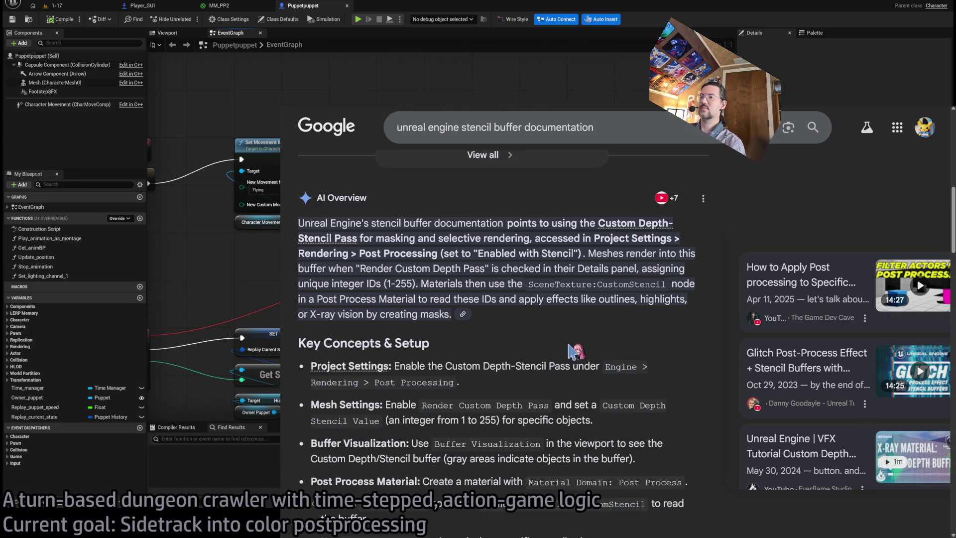
pyautogui.hotkey('alt', 'Tab')
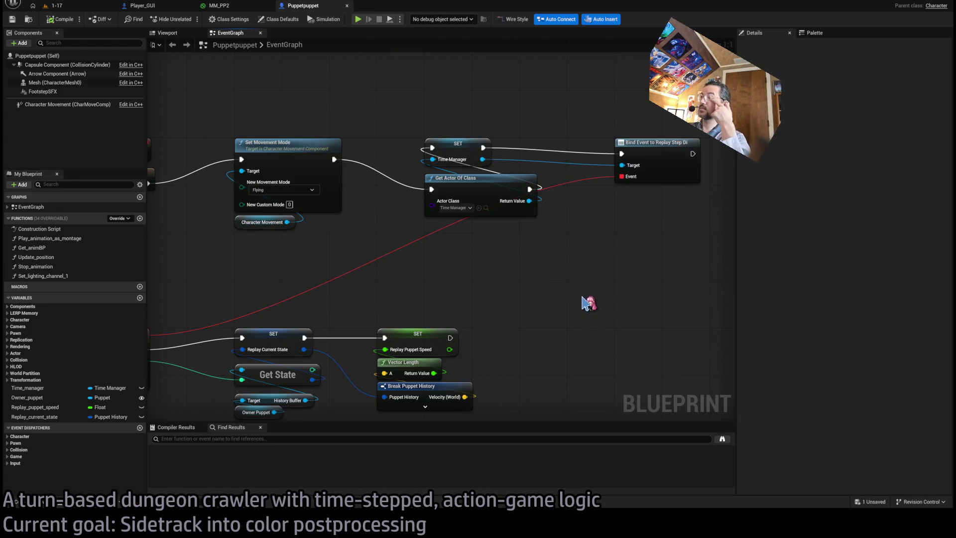
pyautogui.hotkey('alt', 'Tab')
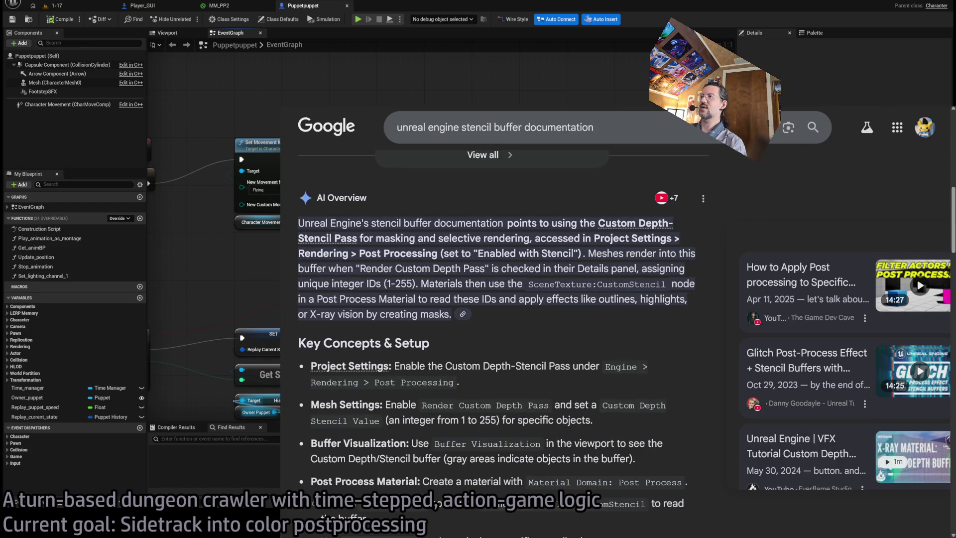
pyautogui.hotkey('alt', 'Tab')
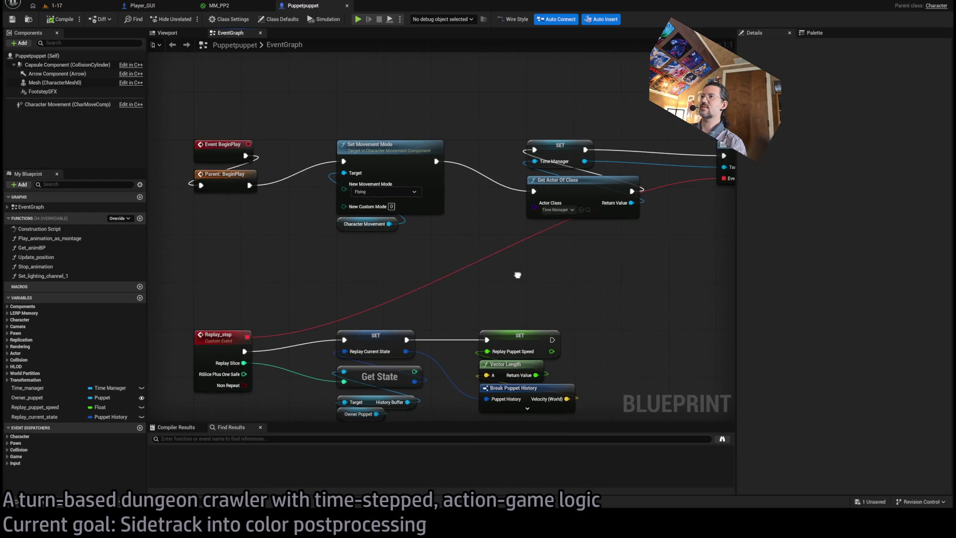
pyautogui.moveTo(516, 273)
pyautogui.mouseDown()
pyautogui.moveTo(559, 309)
pyautogui.moveTo(626, 312)
pyautogui.moveTo(380, 262)
pyautogui.moveTo(527, 269)
pyautogui.moveTo(455, 264)
pyautogui.mouseUp()
# - Pull a new wire from the Bind Event to Replay Step node's output
pyautogui.scroll(1, 433, 234)
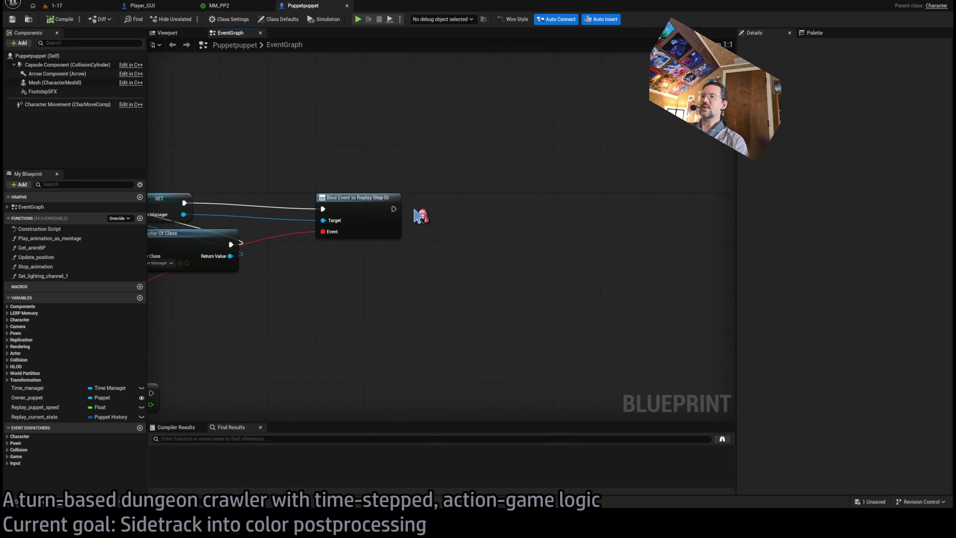
pyautogui.moveTo(395, 209); pyautogui.dragTo(493, 229)
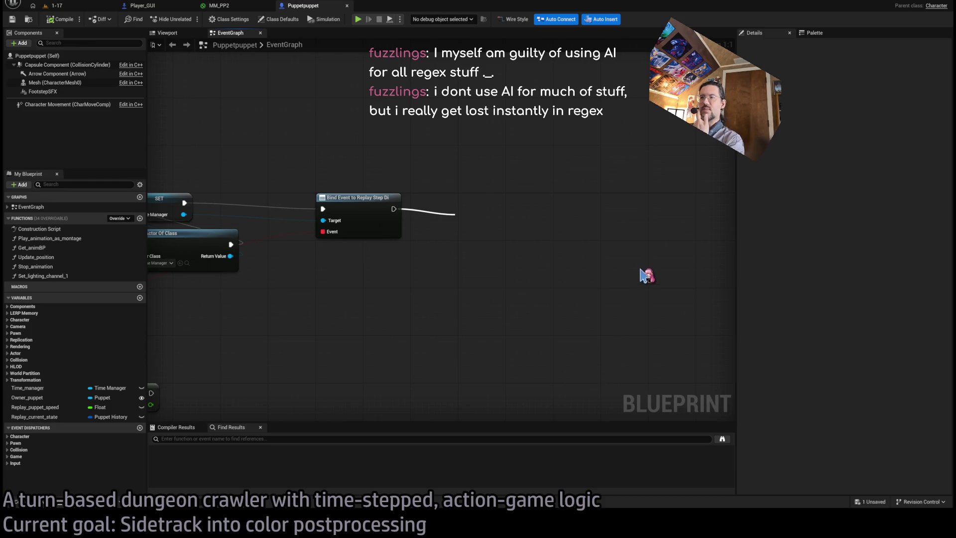
# - Add a Get Components By Class node from the palette, fetching Mesh Component
pyautogui.click(814, 32)
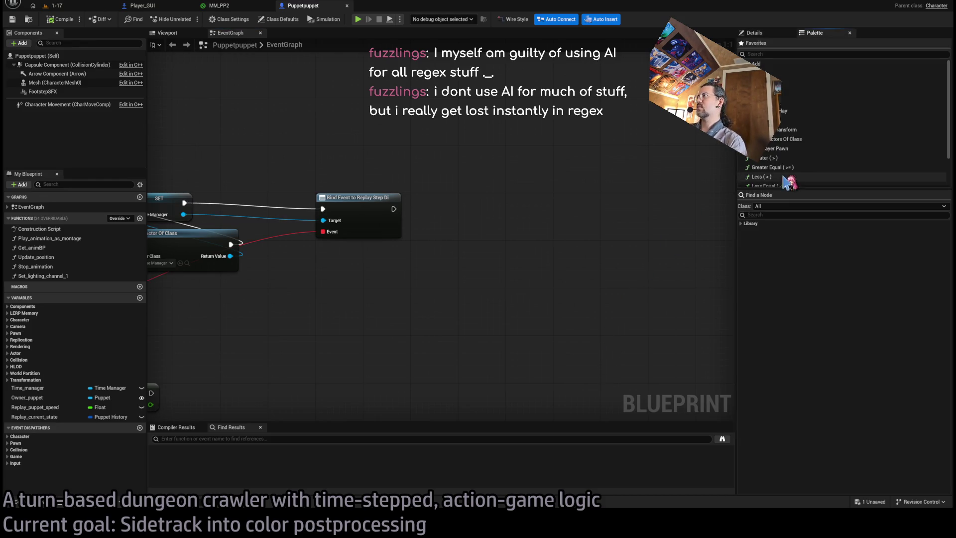
pyautogui.click(781, 215)
pyautogui.write('get all compon')
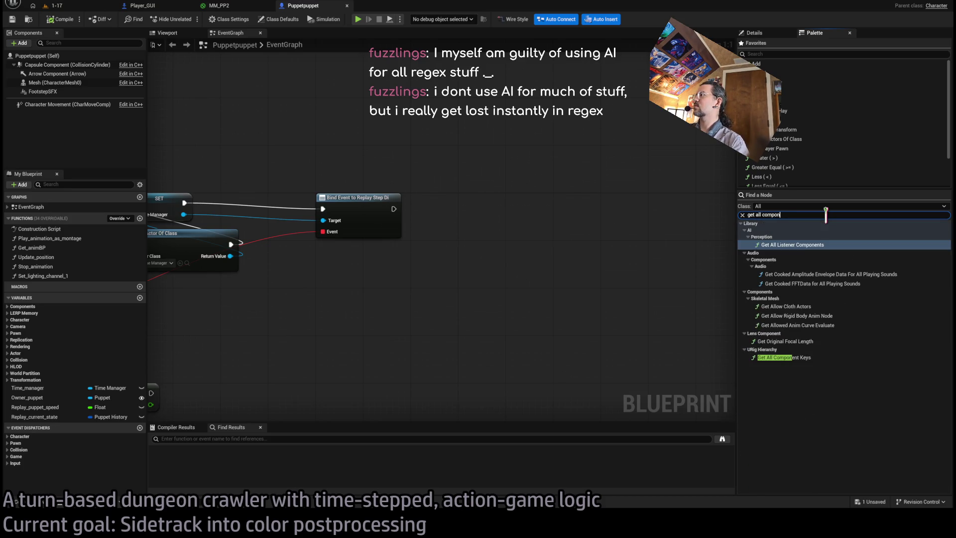
pyautogui.write('components by')
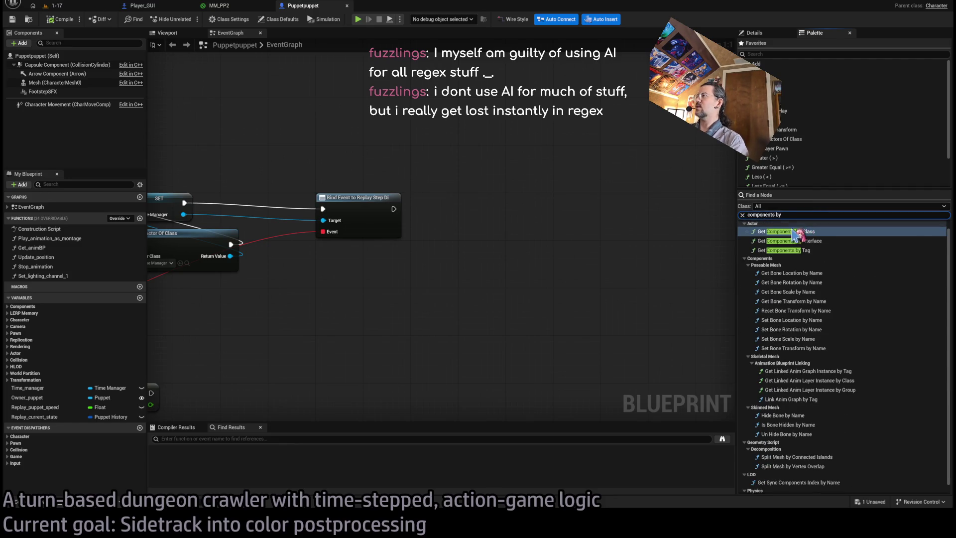
pyautogui.moveTo(797, 234)
pyautogui.mouseDown()
pyautogui.moveTo(641, 242)
pyautogui.moveTo(495, 209)
pyautogui.moveTo(519, 197)
pyautogui.mouseUp()
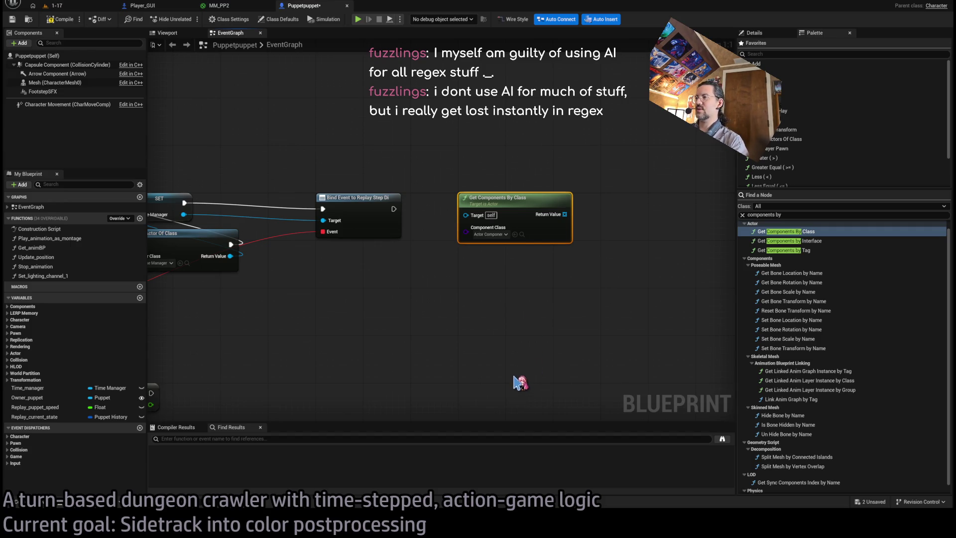
pyautogui.click(515, 234)
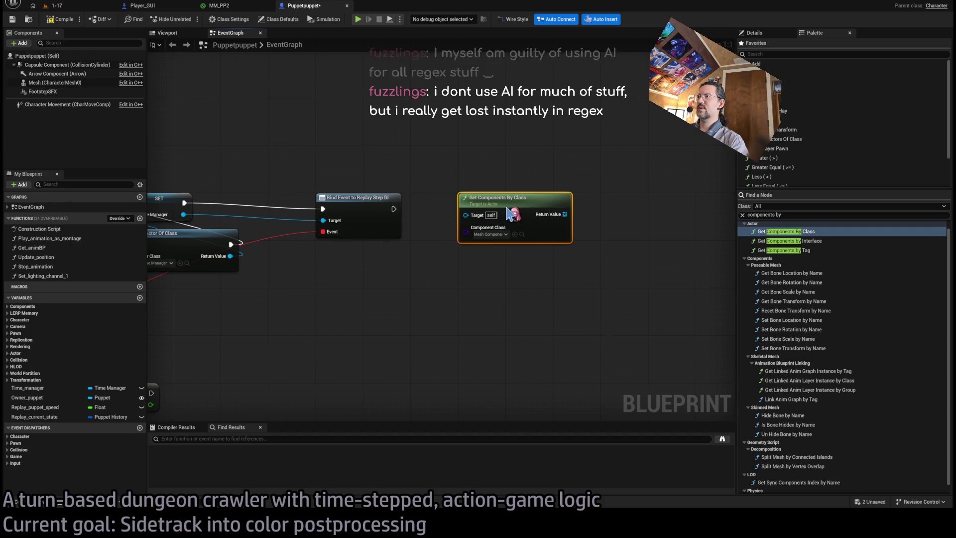
pyautogui.moveTo(508, 209)
pyautogui.mouseDown()
pyautogui.moveTo(509, 304)
pyautogui.moveTo(474, 233)
pyautogui.moveTo(582, 334)
pyautogui.moveTo(560, 302)
pyautogui.moveTo(571, 313)
pyautogui.moveTo(504, 271)
pyautogui.mouseUp()
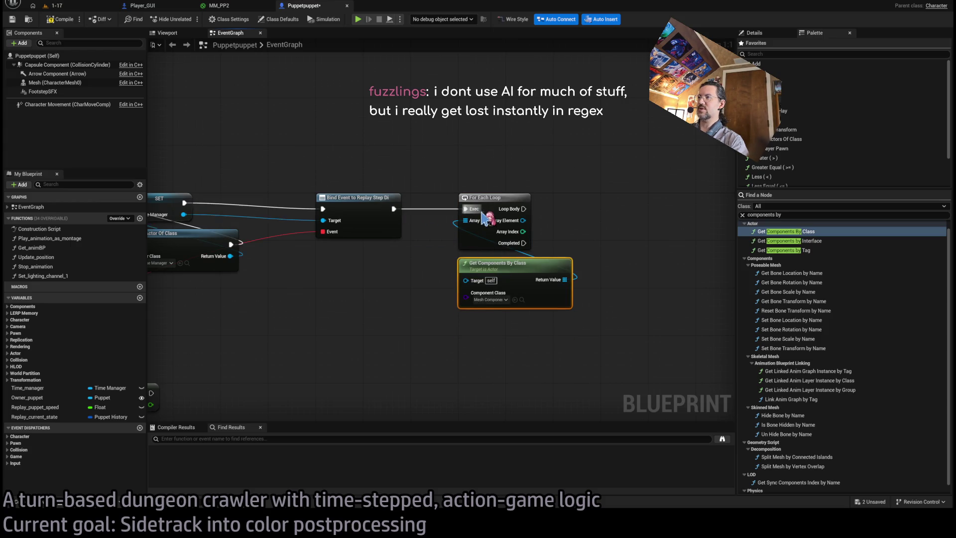
pyautogui.moveTo(491, 220)
pyautogui.mouseDown()
pyautogui.moveTo(437, 223)
pyautogui.moveTo(524, 236)
pyautogui.mouseUp()
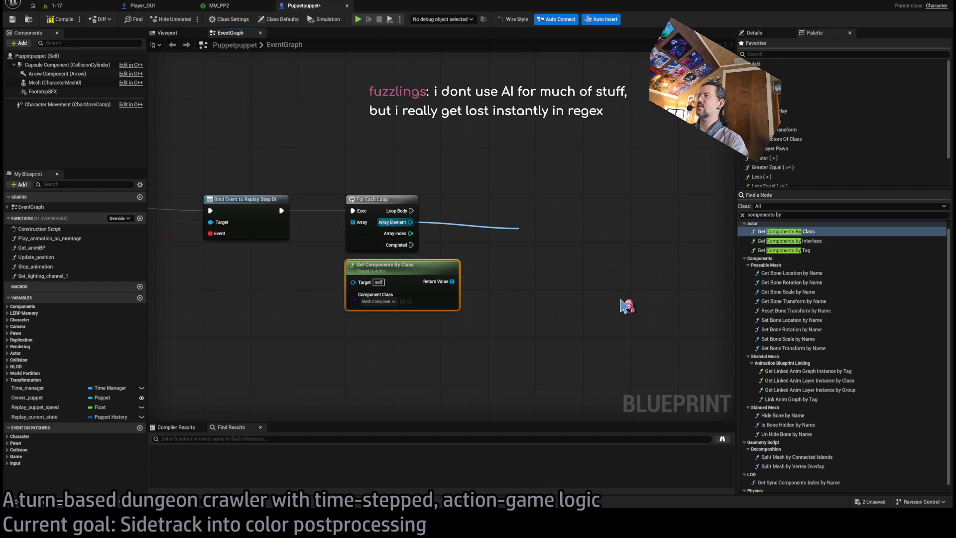
# - Run Set Custom Depth Stencil Value 1 on each loop iteration, then save, compile and return to MM_PP2
pyautogui.click(635, 274)
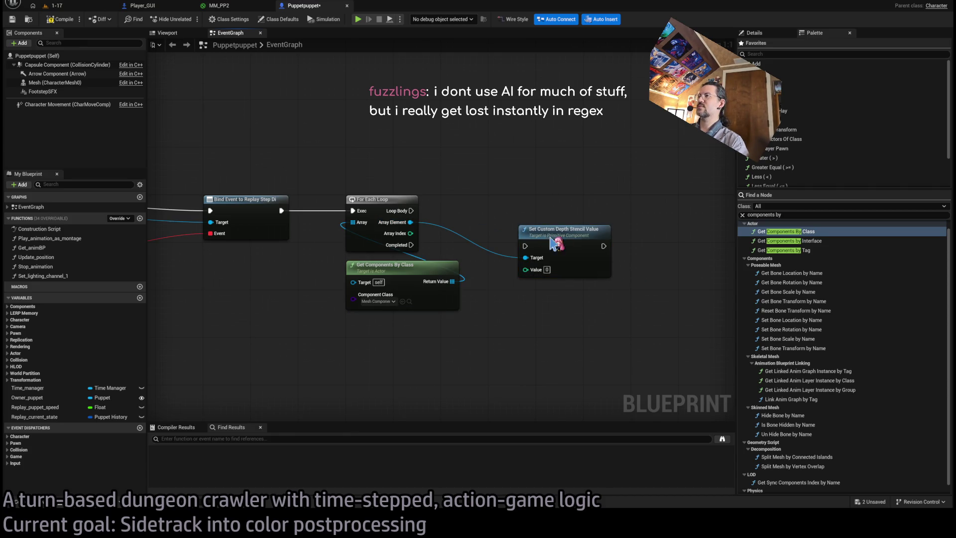
pyautogui.moveTo(575, 252); pyautogui.dragTo(540, 222)
pyautogui.write('1')
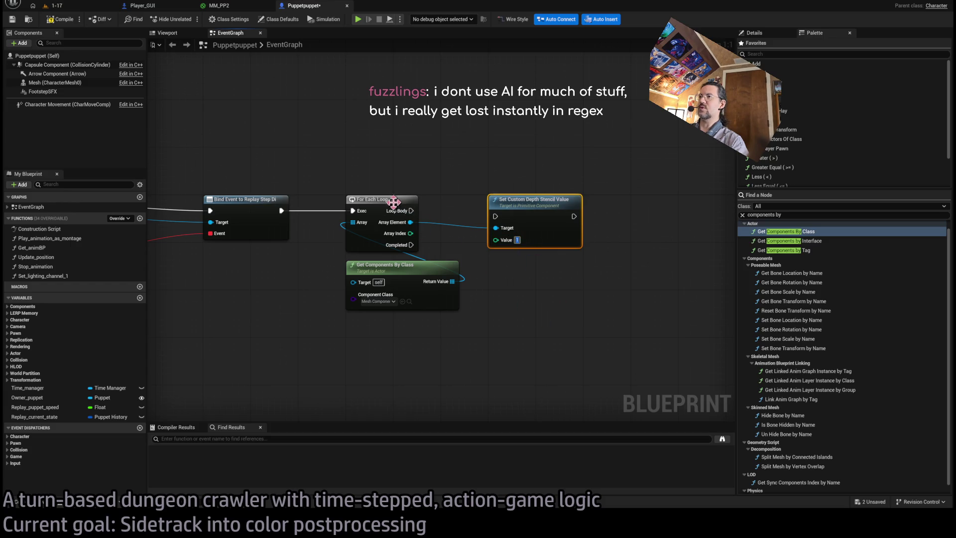
pyautogui.moveTo(411, 210); pyautogui.dragTo(497, 223)
pyautogui.hotkey('ctrl', 's')
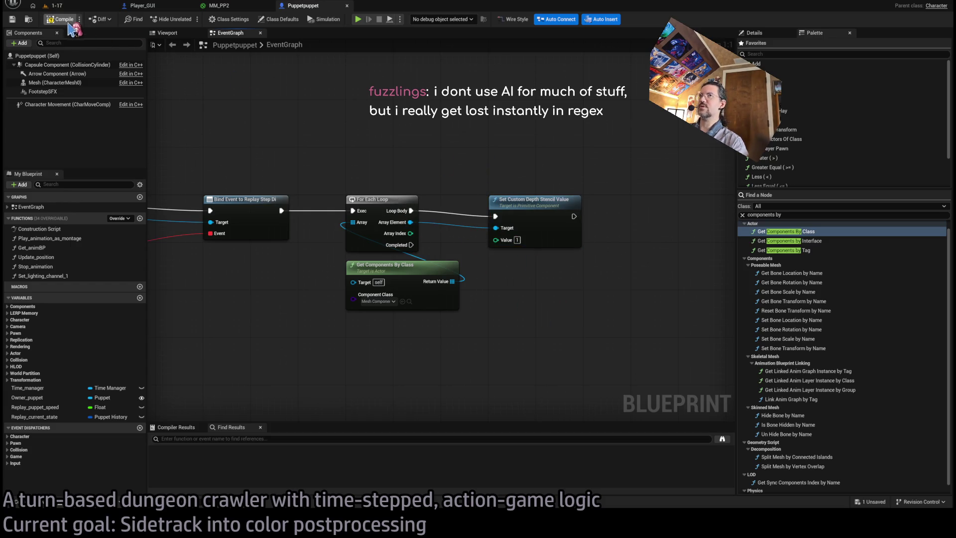
pyautogui.click(65, 19)
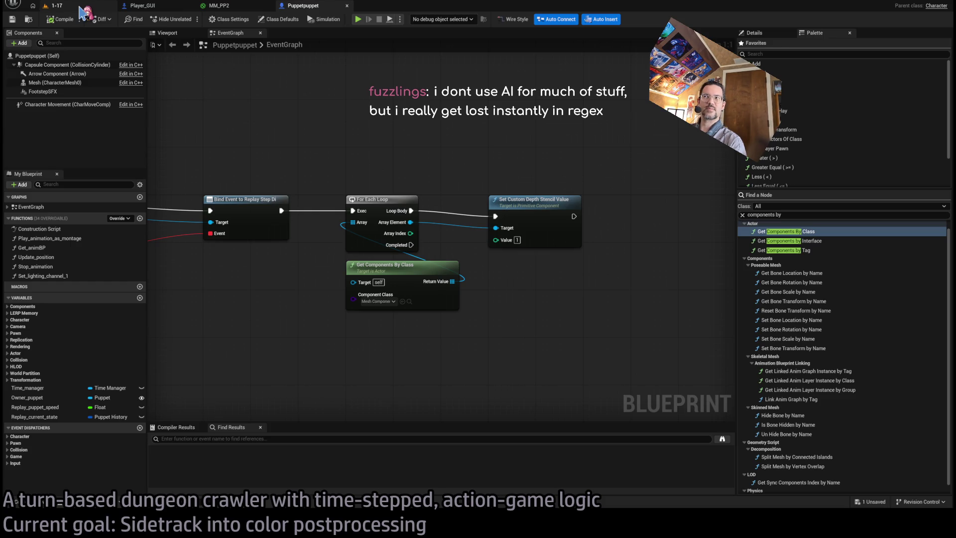
pyautogui.click(230, 12)
pyautogui.scroll(-3, 495, 208)
# - Duplicate the SceneTexture node, make the copy read CustomStencil, and move it down-left
pyautogui.scroll(2, 650, 201)
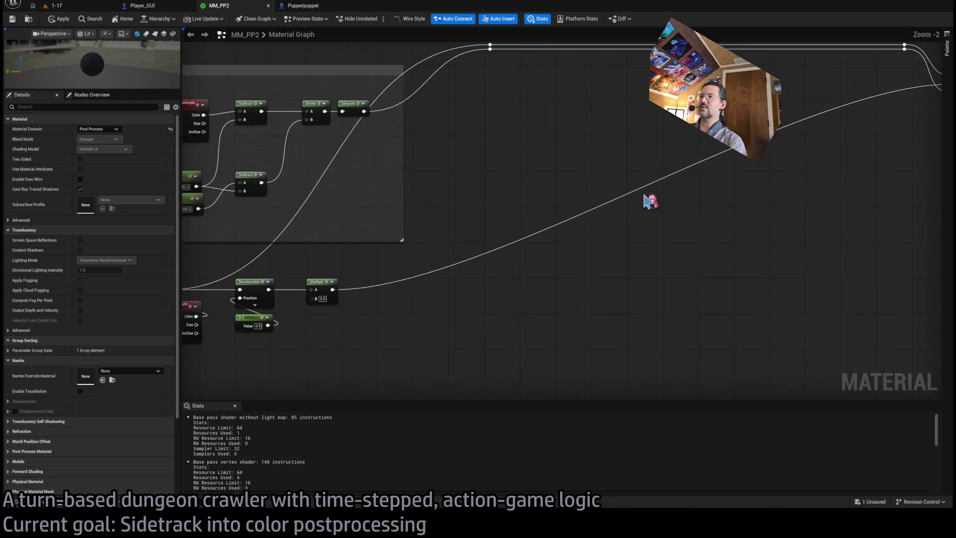
pyautogui.click(320, 271)
pyautogui.hotkey('ctrl', 'c')
pyautogui.hotkey('ctrl', 'v')
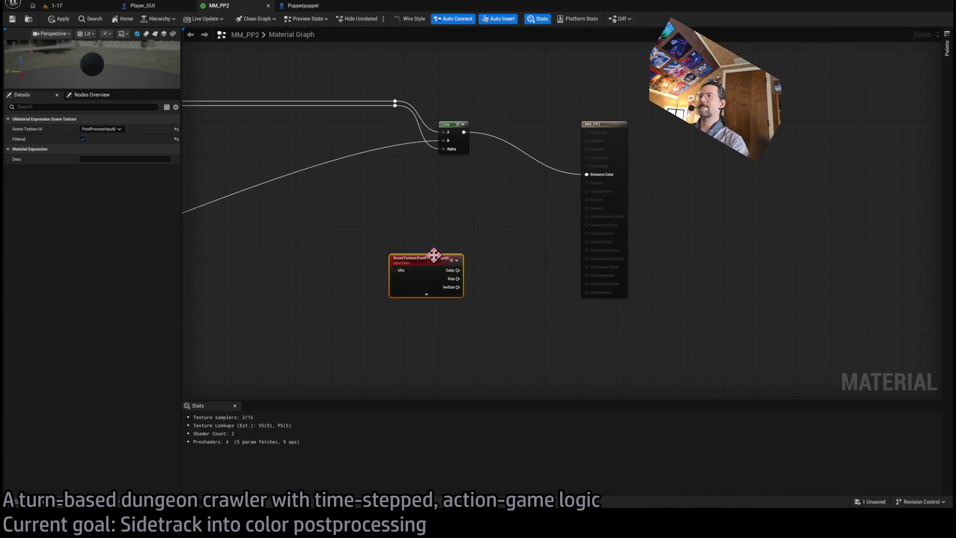
pyautogui.scroll(2, 435, 255)
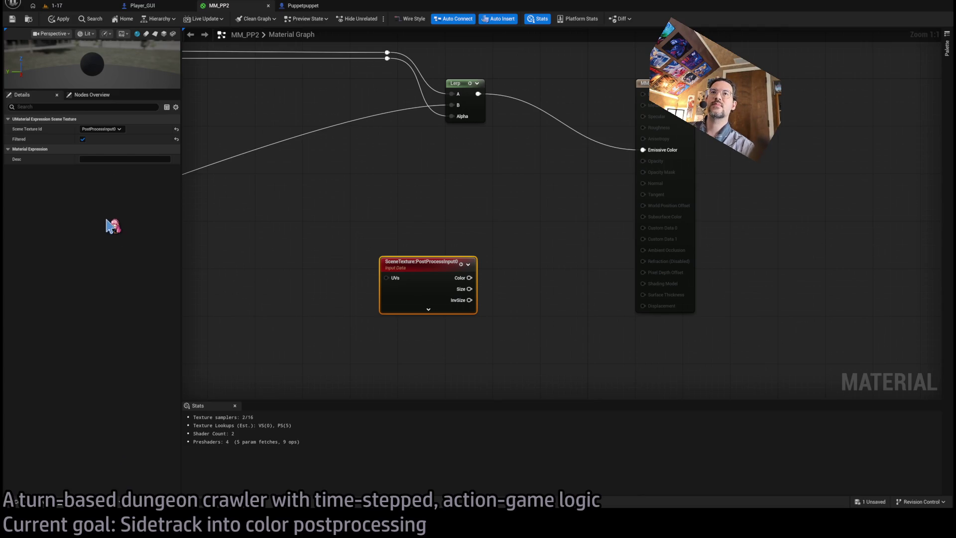
pyautogui.hotkey('ctrl', 'z')
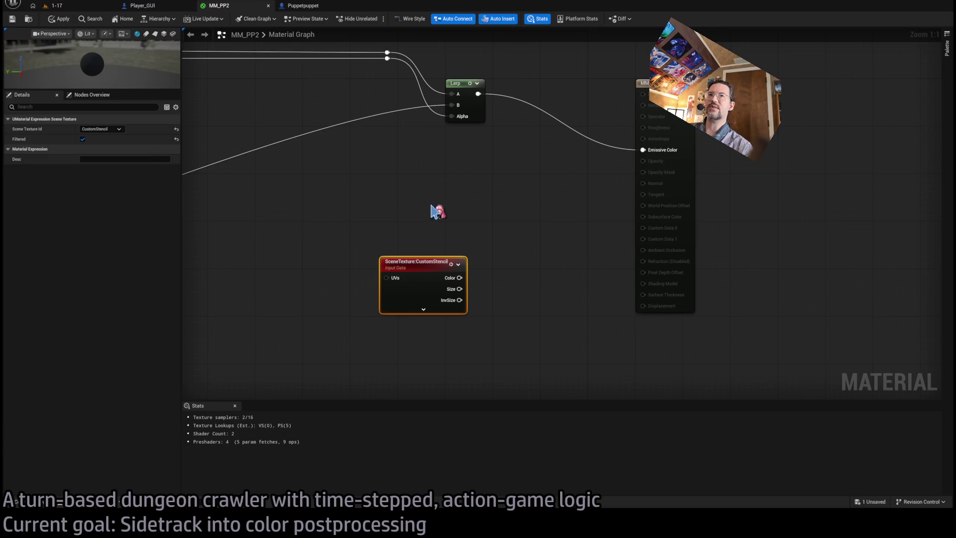
pyautogui.moveTo(411, 269)
pyautogui.mouseDown()
pyautogui.moveTo(334, 281)
pyautogui.moveTo(478, 241)
pyautogui.moveTo(647, 155)
pyautogui.mouseUp()
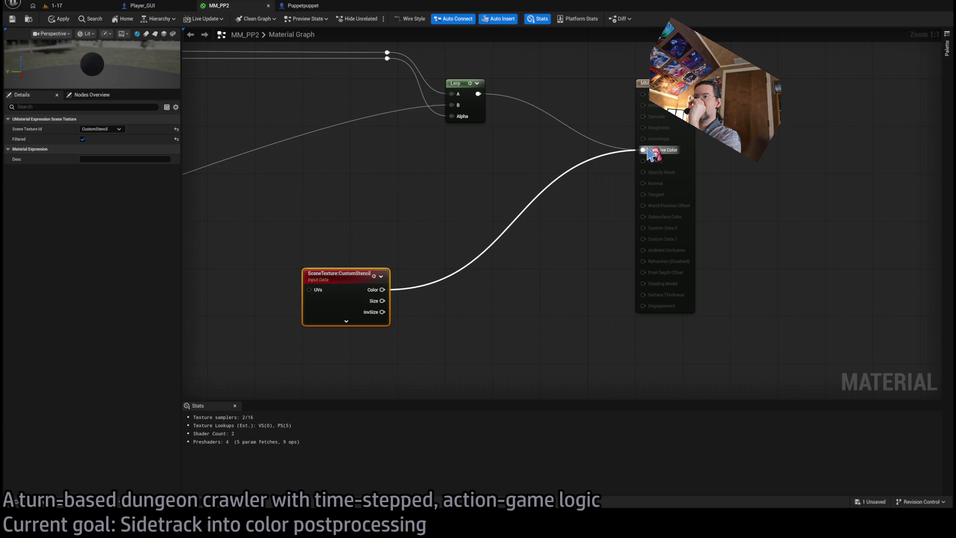
pyautogui.click(56, 18)
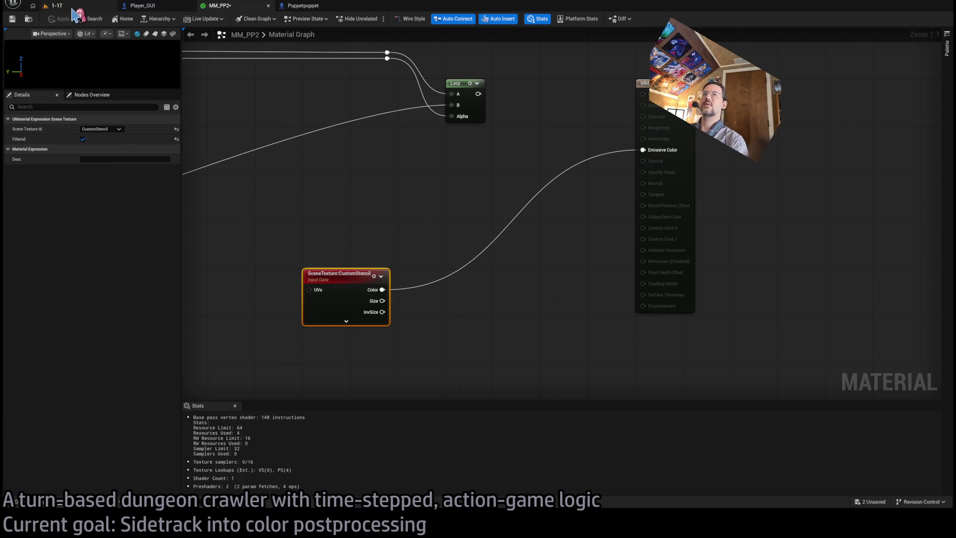
pyautogui.click(72, 8)
pyautogui.click(192, 21)
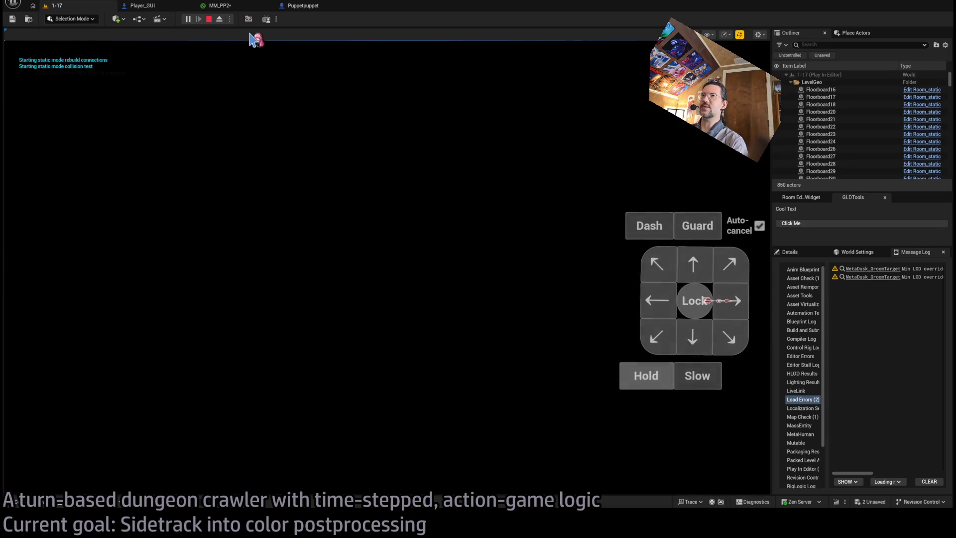
pyautogui.click(314, 6)
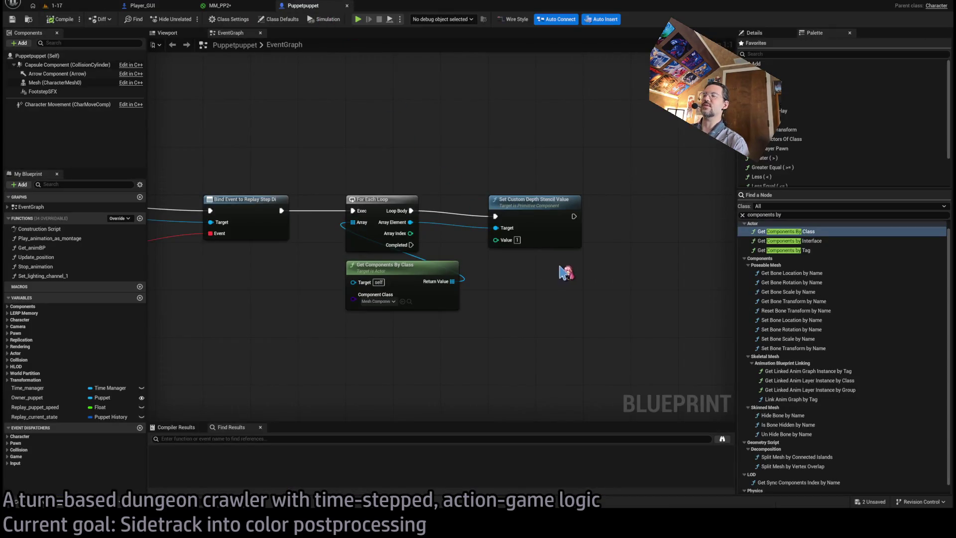
pyautogui.click(219, 5)
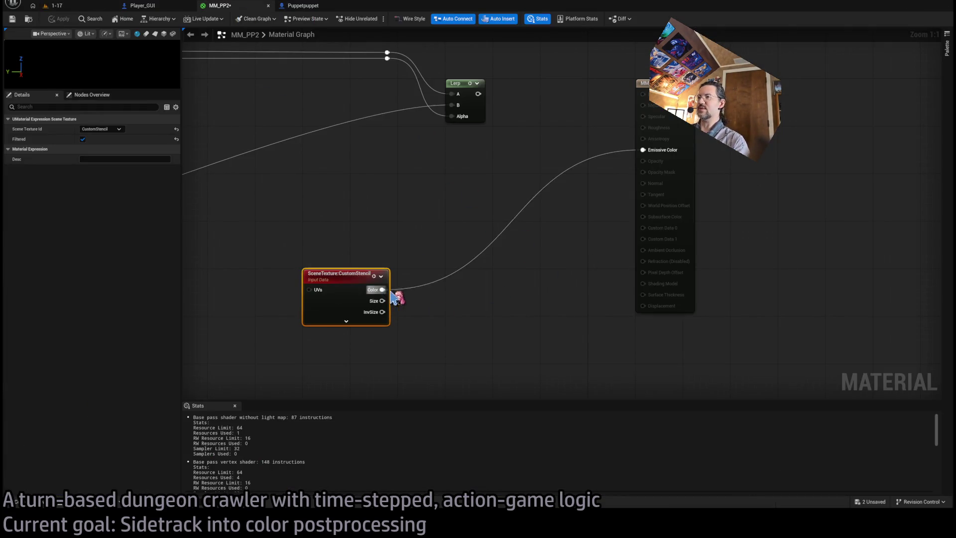
# - Add a StencilMaskCompare node fed by the stencil color and wire its Result into Emissive Color
pyautogui.moveTo(392, 293)
pyautogui.mouseDown()
pyautogui.moveTo(455, 283)
pyautogui.moveTo(482, 327)
pyautogui.mouseUp()
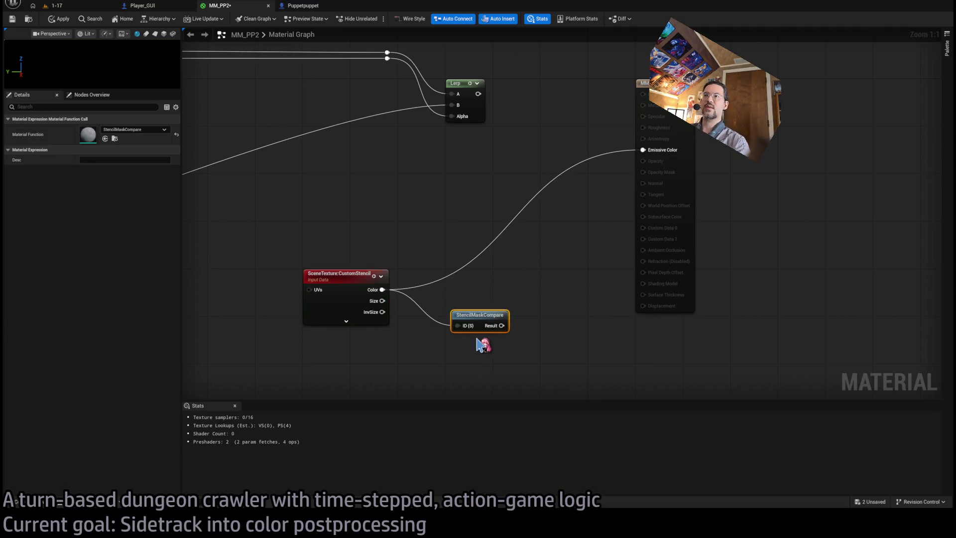
pyautogui.keyDown('alt'); pyautogui.click(457, 325); pyautogui.keyUp('alt')
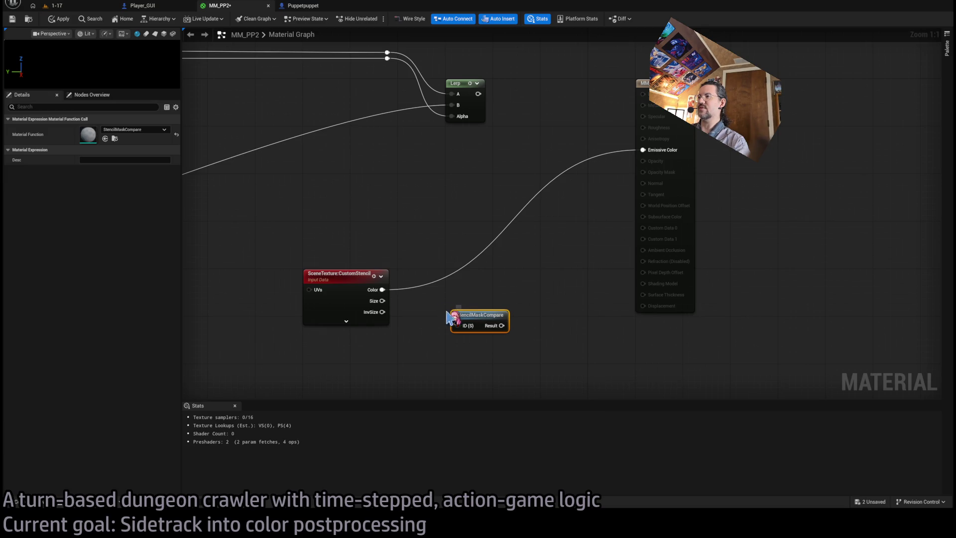
pyautogui.moveTo(459, 326); pyautogui.dragTo(382, 290)
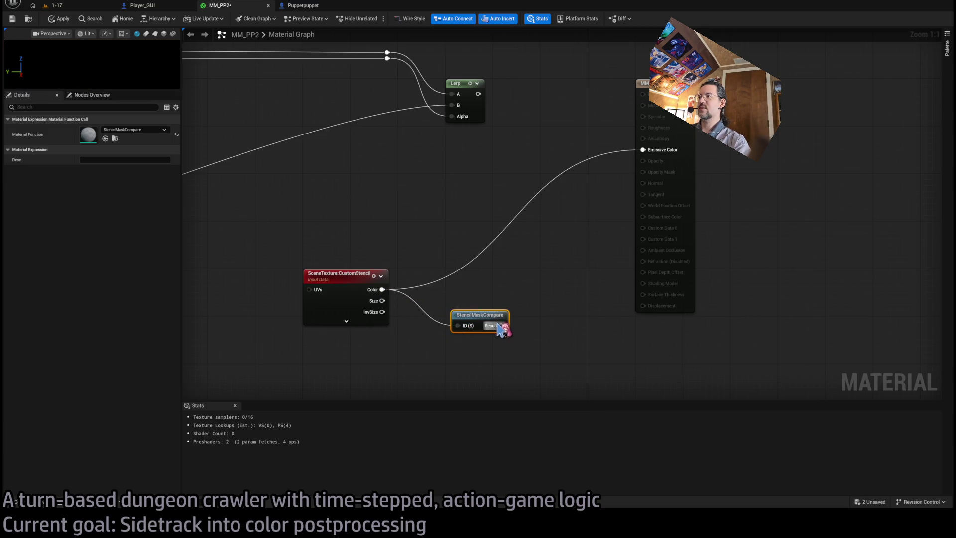
pyautogui.keyDown('alt'); pyautogui.click(457, 326); pyautogui.keyUp('alt')
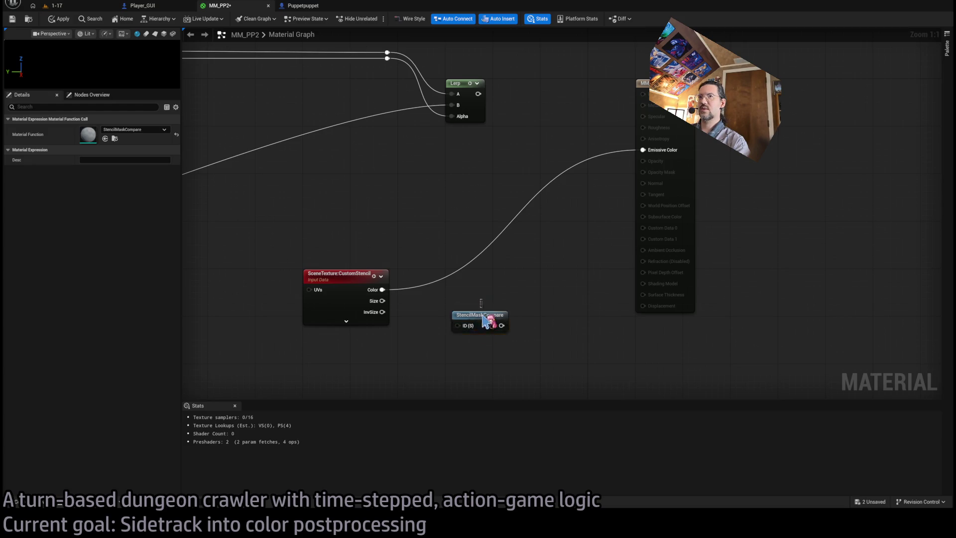
pyautogui.moveTo(508, 327)
pyautogui.mouseDown()
pyautogui.moveTo(637, 177)
pyautogui.moveTo(643, 150)
pyautogui.mouseUp()
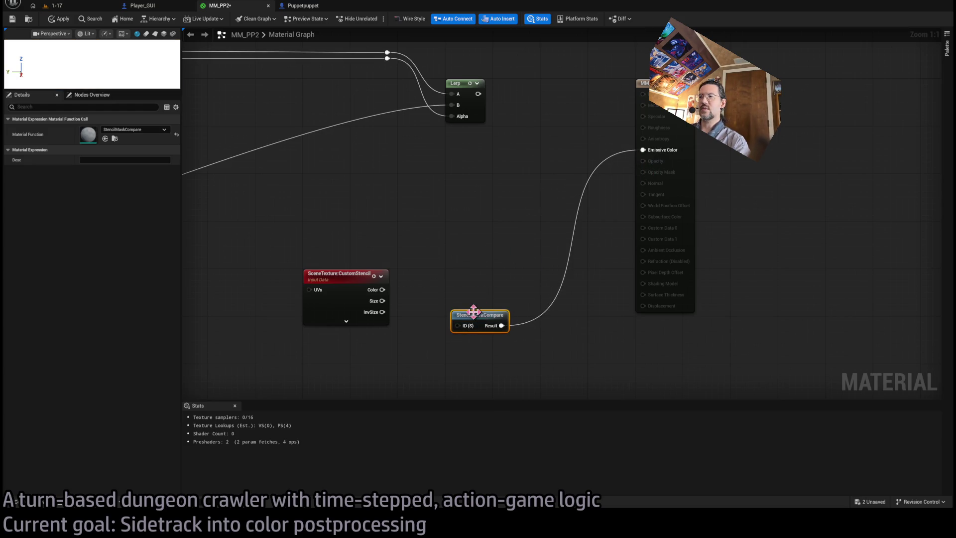
pyautogui.moveTo(473, 317)
pyautogui.mouseDown()
pyautogui.moveTo(468, 228)
pyautogui.moveTo(455, 244)
pyautogui.moveTo(465, 287)
pyautogui.mouseUp()
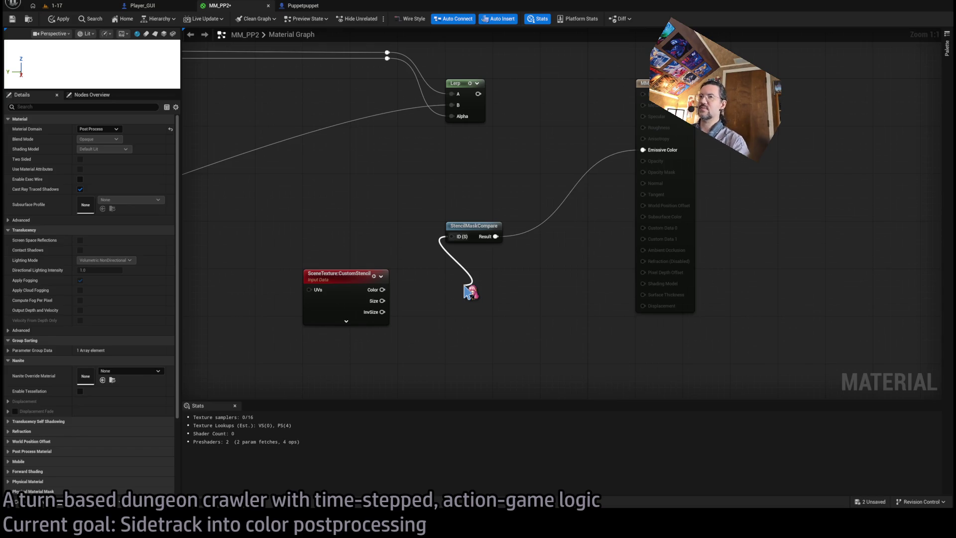
pyautogui.moveTo(469, 291)
pyautogui.mouseDown()
pyautogui.moveTo(413, 287)
pyautogui.moveTo(453, 236)
pyautogui.mouseUp()
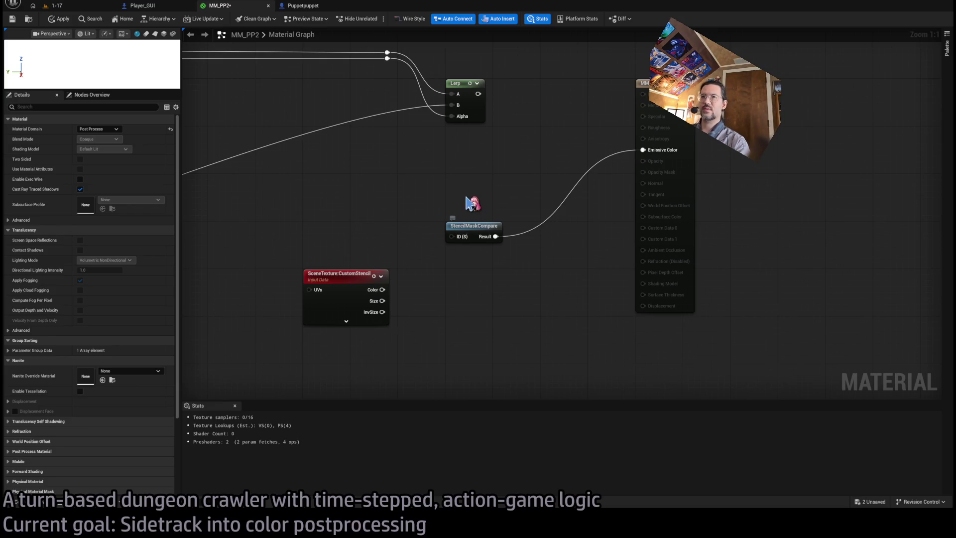
# - Pull a wire from the compare node's ID input, test-play level 1-17, and return to MM_PP2
pyautogui.click(452, 237)
pyautogui.moveTo(452, 236)
pyautogui.mouseDown()
pyautogui.moveTo(465, 291)
pyautogui.moveTo(448, 279)
pyautogui.mouseUp()
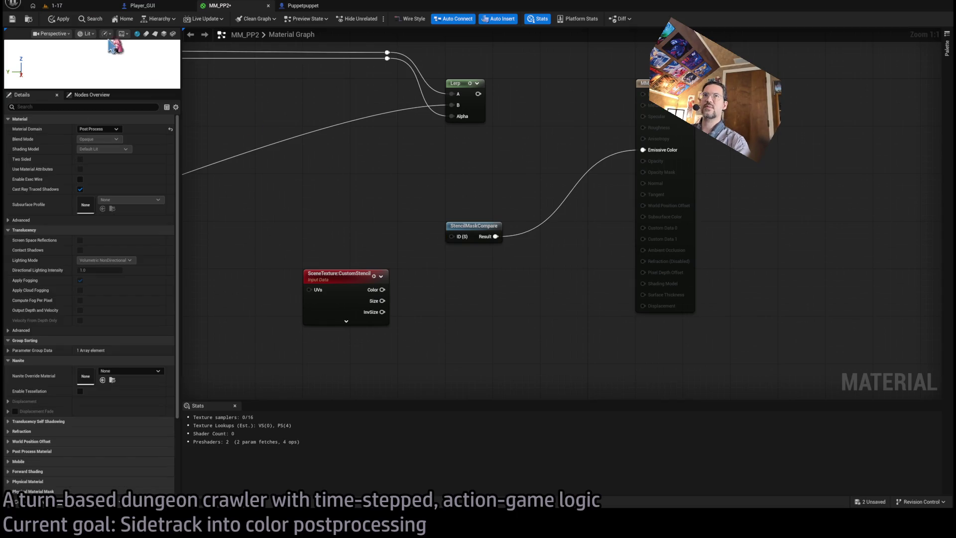
pyautogui.click(53, 6)
pyautogui.click(199, 20)
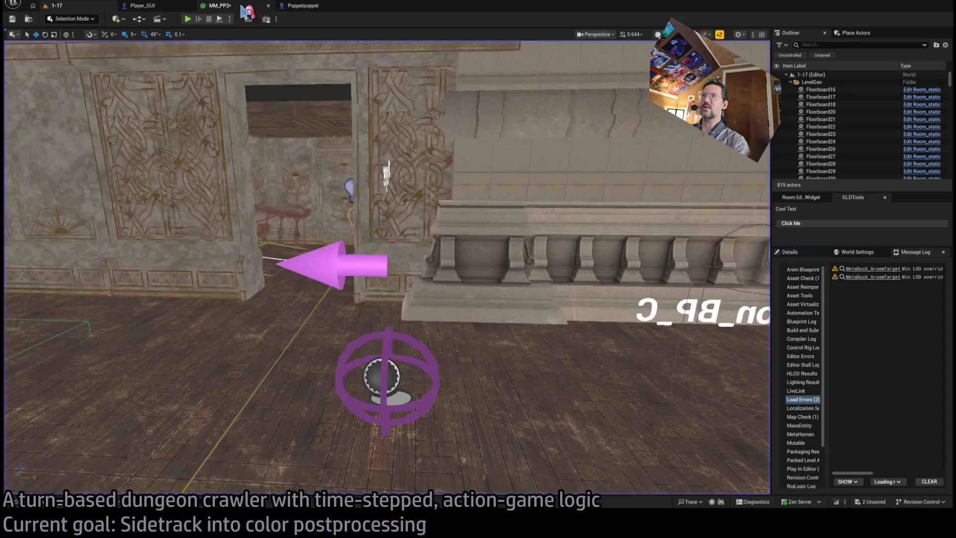
pyautogui.click(220, 5)
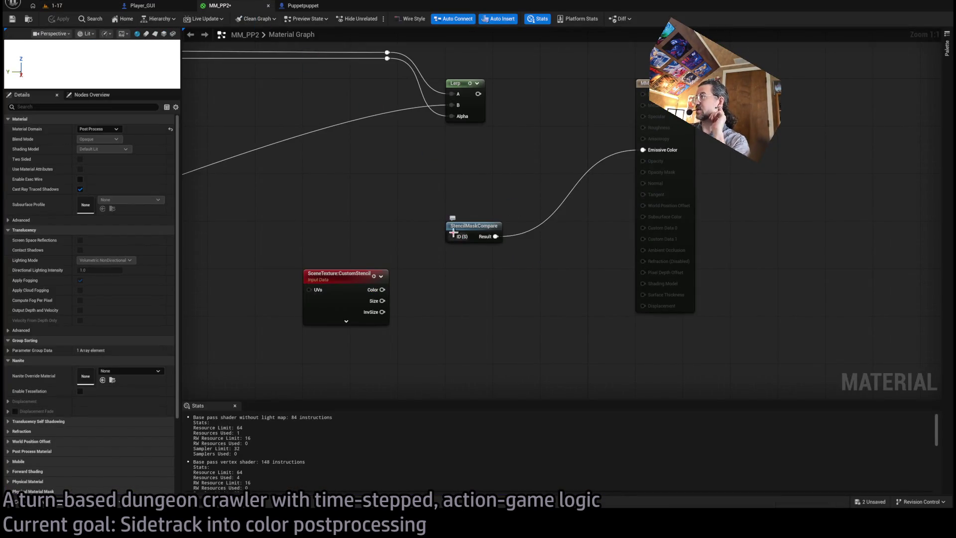
# - Feed a Constant of 1 into the StencilMaskCompare ID input and apply the material
pyautogui.moveTo(452, 236)
pyautogui.mouseDown()
pyautogui.moveTo(463, 273)
pyautogui.moveTo(415, 195)
pyautogui.moveTo(471, 279)
pyautogui.moveTo(462, 259)
pyautogui.mouseUp()
pyautogui.write('1')
pyautogui.press('Return')
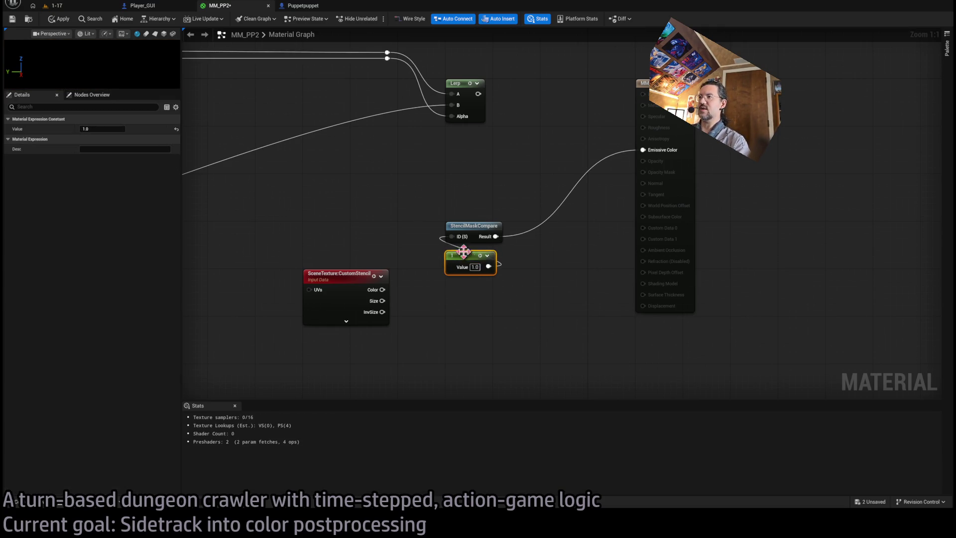
pyautogui.click(67, 22)
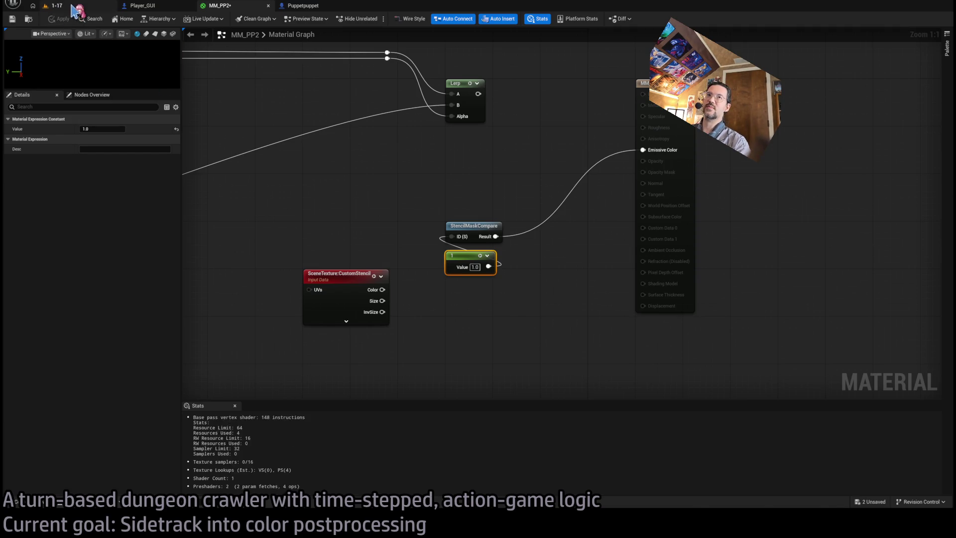
# - Test-play level 1-17, then look through the Player_GUI, Puppetpuppet and MM_PP2 tabs
pyautogui.click(54, 6)
pyautogui.click(189, 19)
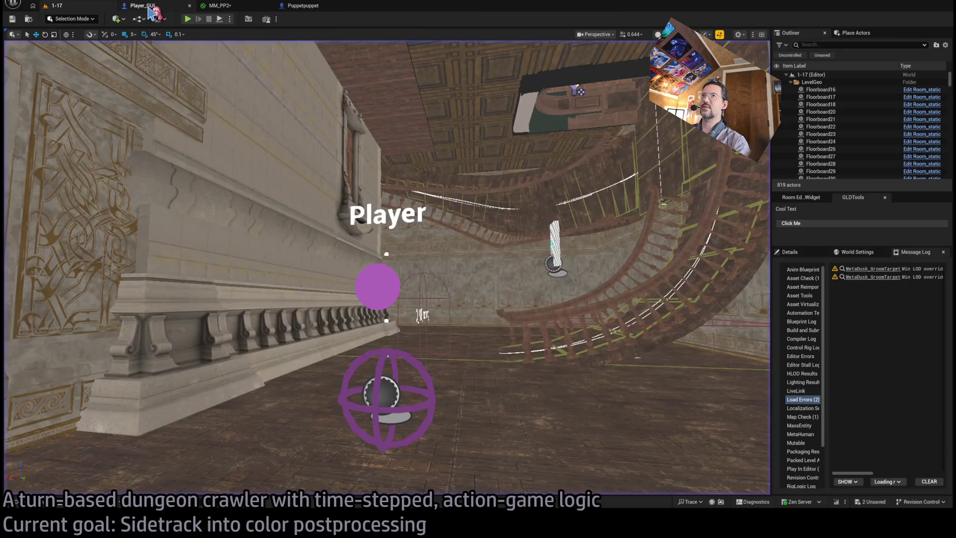
pyautogui.click(142, 5)
pyautogui.click(301, 7)
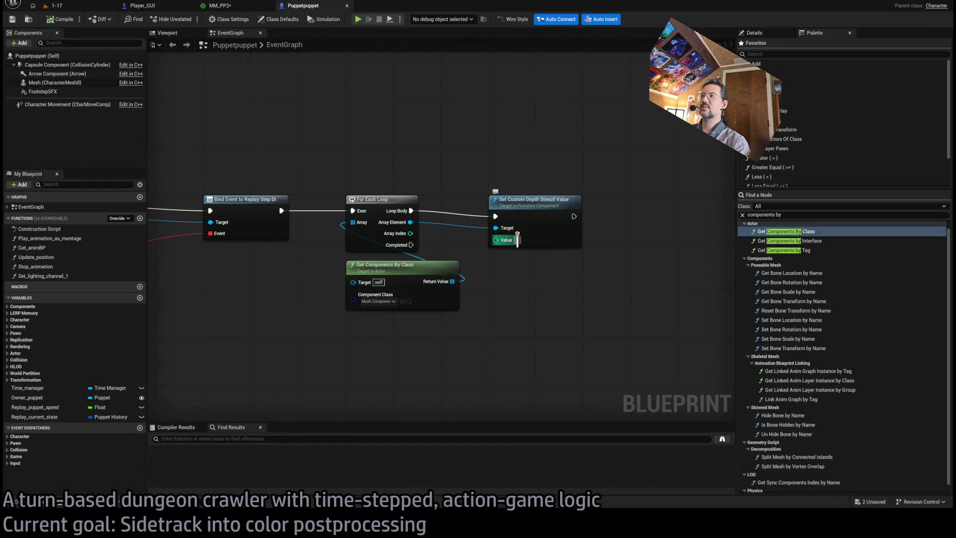
pyautogui.click(223, 6)
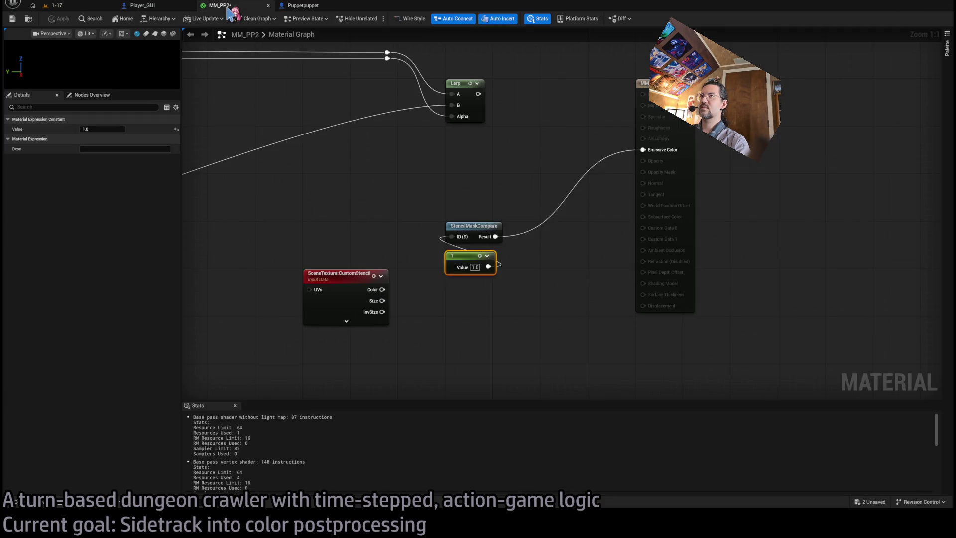
pyautogui.click(310, 6)
# - Read Chrome's stencil buffer overview, then return to Unreal's 1-17 level
pyautogui.hotkey('alt', 'Tab')
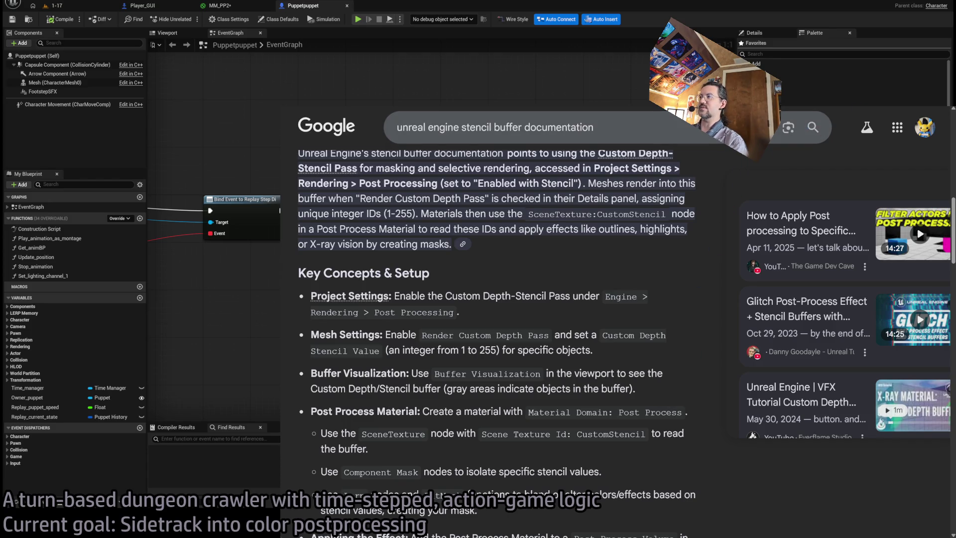
pyautogui.hotkey('alt', 'Tab')
pyautogui.click(55, 6)
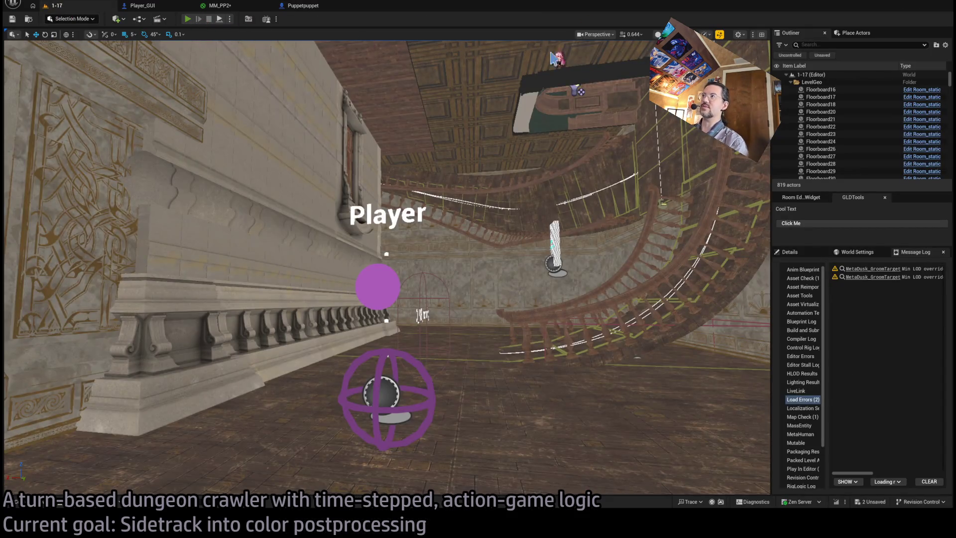
# - Play level 1-17 in the editor, stop it with Esc, and return to MM_PP2
pyautogui.hotkey('alt', 'p')
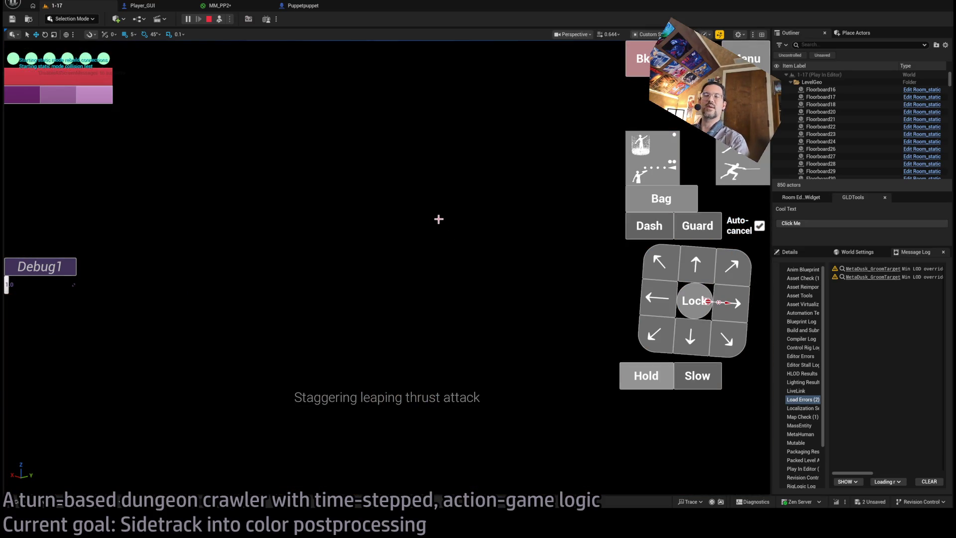
pyautogui.press('Escape')
pyautogui.click(219, 5)
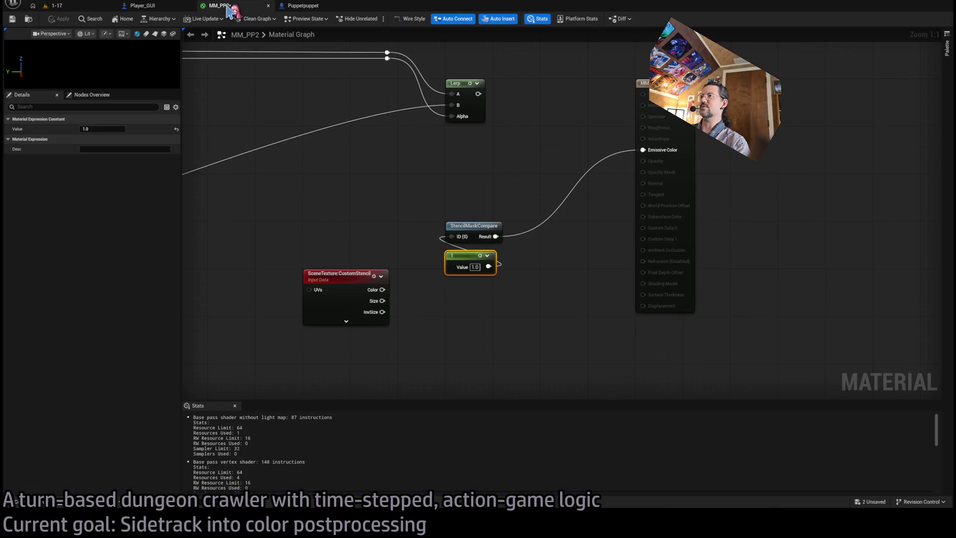
# - Switch to the Puppetpuppet event graph and pan to the For Each Loop and Set Custom Depth Stencil Value nodes
pyautogui.click(306, 6)
pyautogui.click(145, 5)
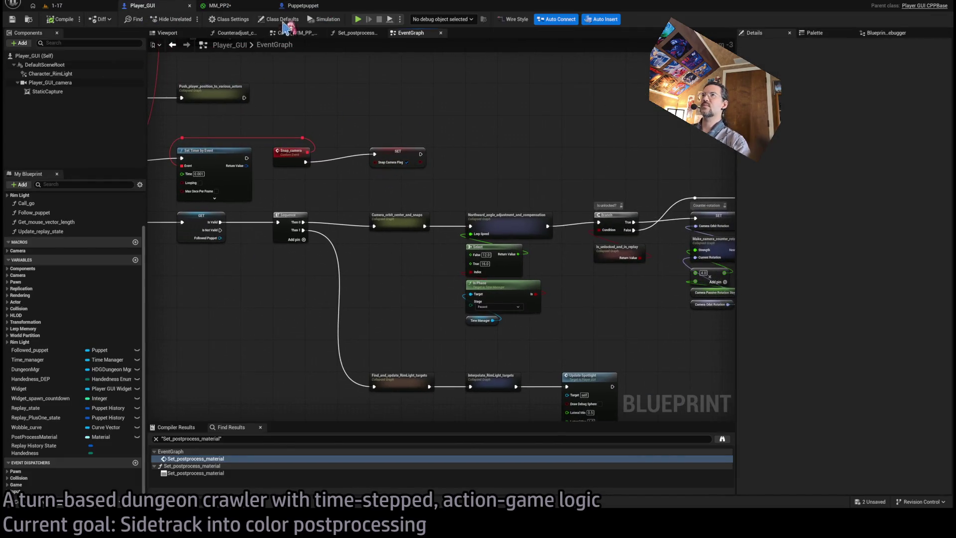
pyautogui.click(304, 5)
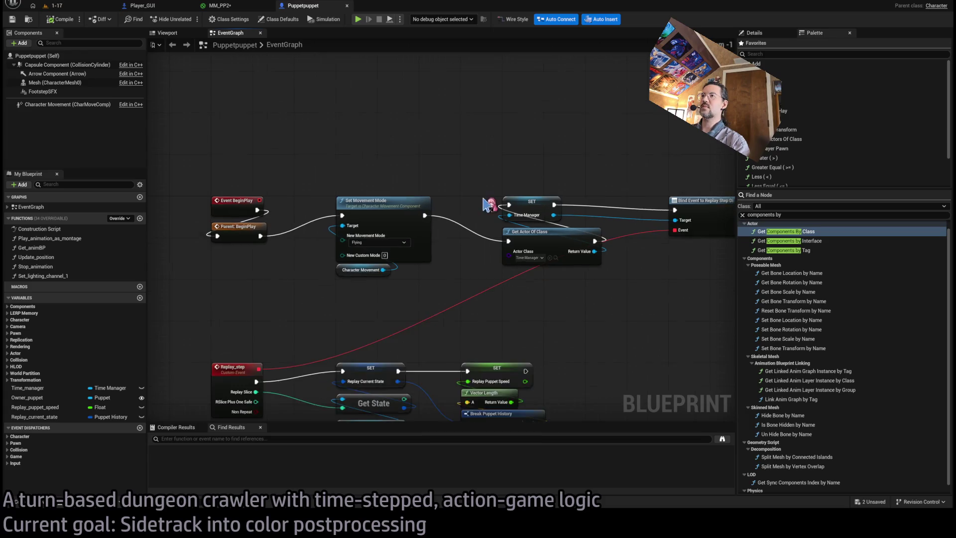
pyautogui.moveTo(490, 204)
pyautogui.mouseDown()
pyautogui.moveTo(512, 204)
pyautogui.moveTo(188, 204)
pyautogui.mouseUp()
pyautogui.moveTo(488, 130)
pyautogui.mouseDown()
pyautogui.moveTo(499, 213)
pyautogui.moveTo(642, 396)
pyautogui.moveTo(657, 293)
pyautogui.moveTo(521, 314)
pyautogui.mouseUp()
pyautogui.scroll(1, 521, 314)
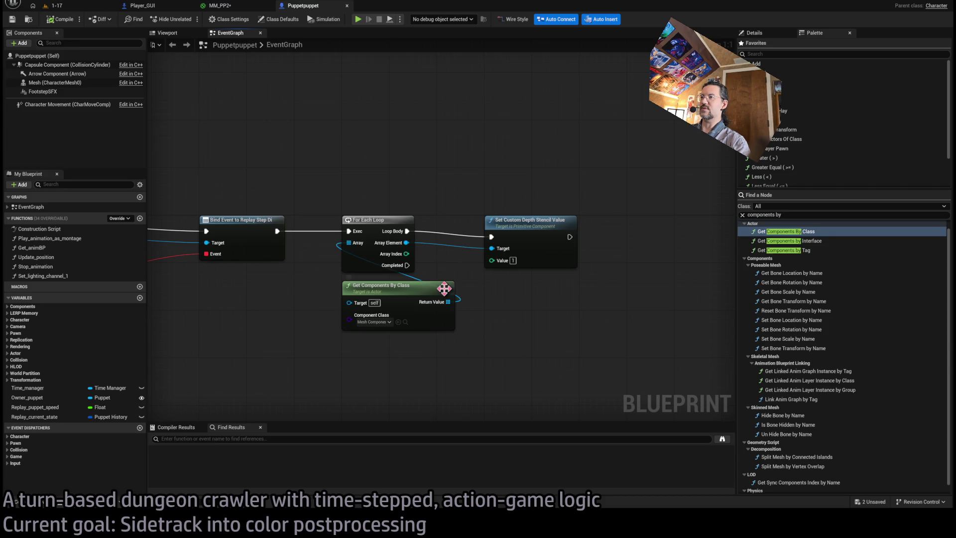
pyautogui.click(540, 297)
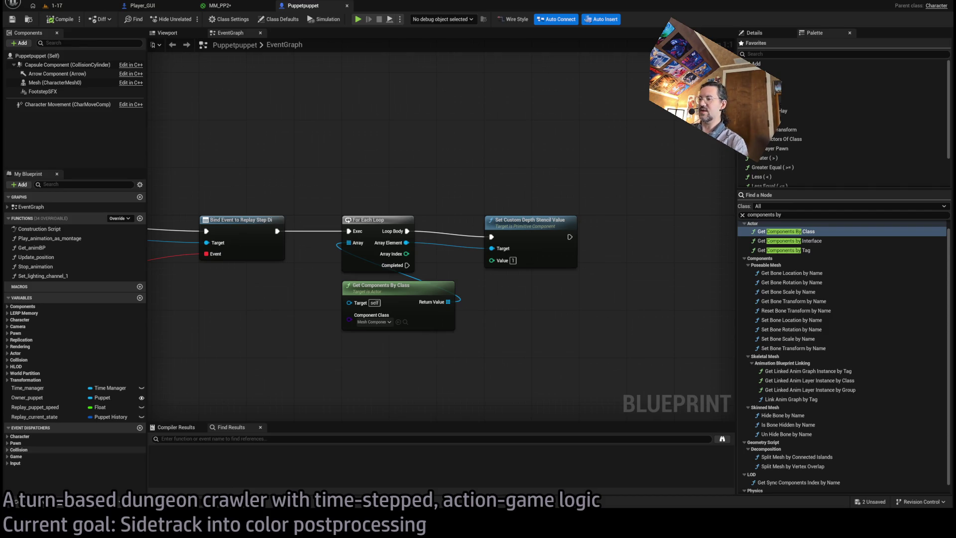
pyautogui.hotkey('alt', 'Tab')
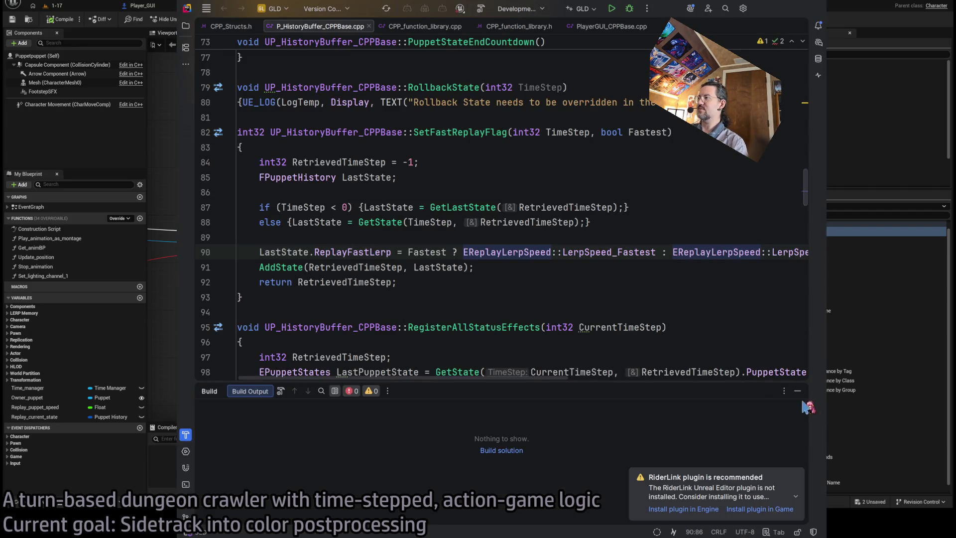
pyautogui.hotkey('shift', 'Escape')
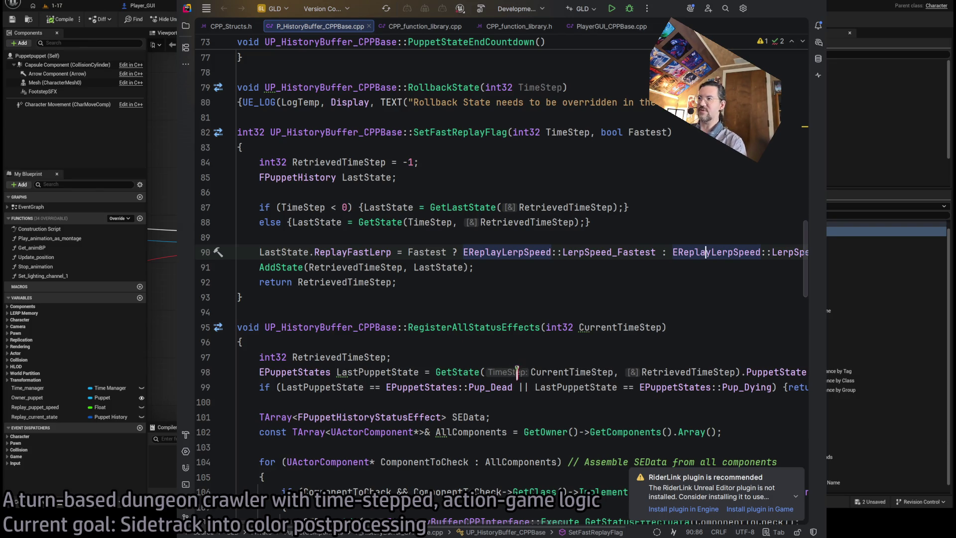
pyautogui.scroll(2, 497, 337)
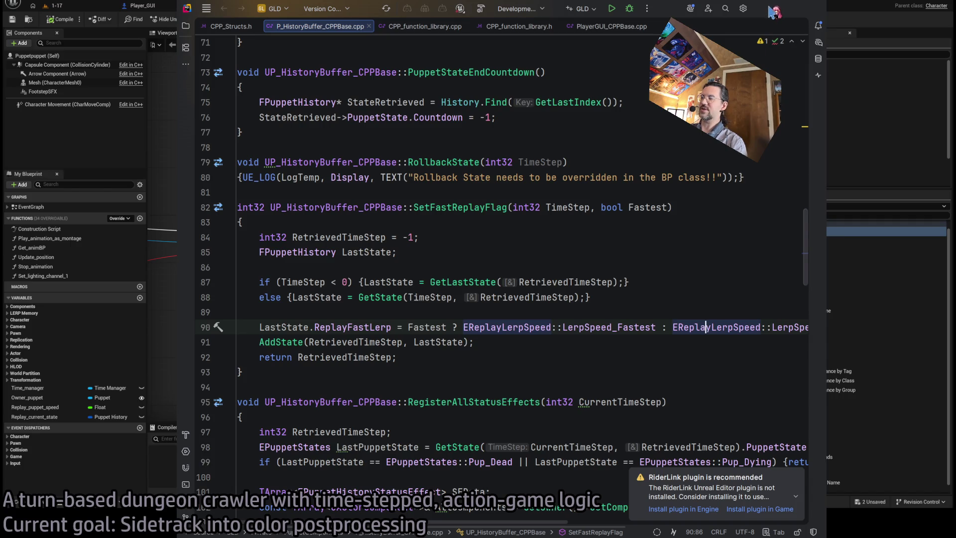
pyautogui.hotkey('alt', 'Tab')
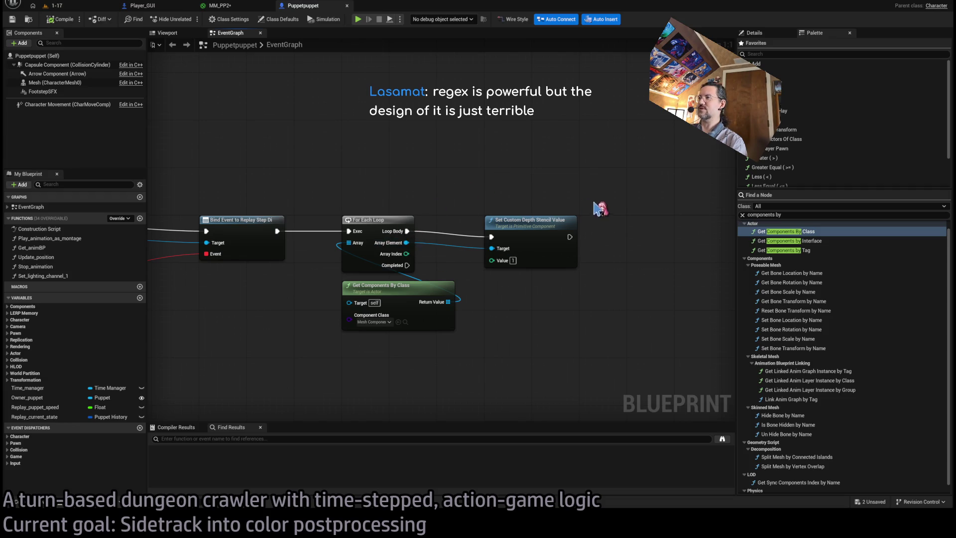
# - Set Puppetpuppet's Get Components By Class node to collect Primitive Component
pyautogui.moveTo(597, 213); pyautogui.dragTo(561, 198)
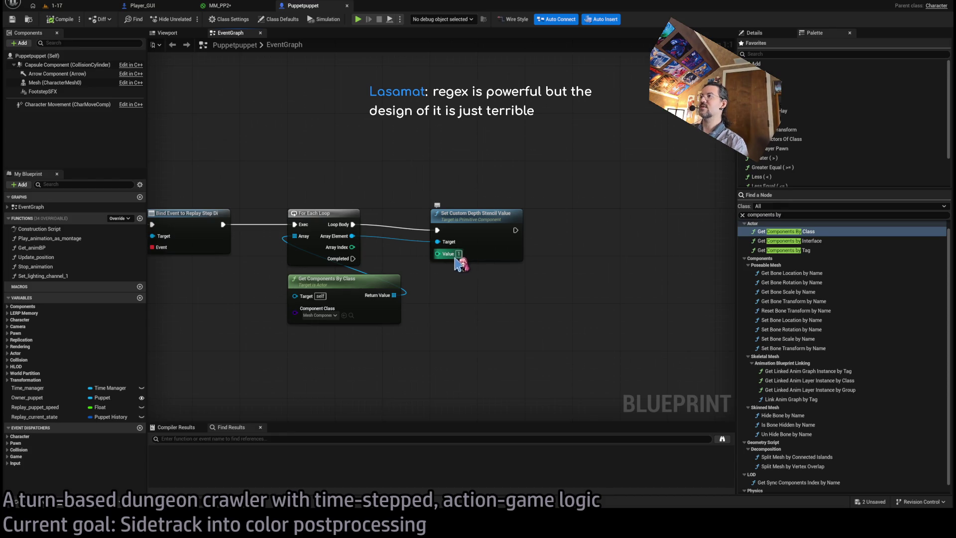
pyautogui.moveTo(506, 285)
pyautogui.mouseDown()
pyautogui.moveTo(590, 281)
pyautogui.moveTo(561, 281)
pyautogui.mouseUp()
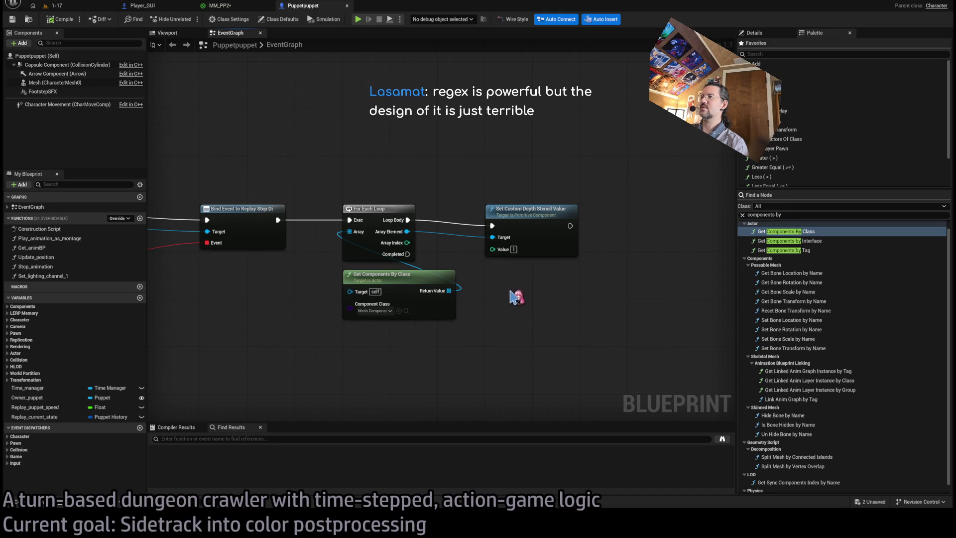
pyautogui.moveTo(491, 299); pyautogui.dragTo(385, 348)
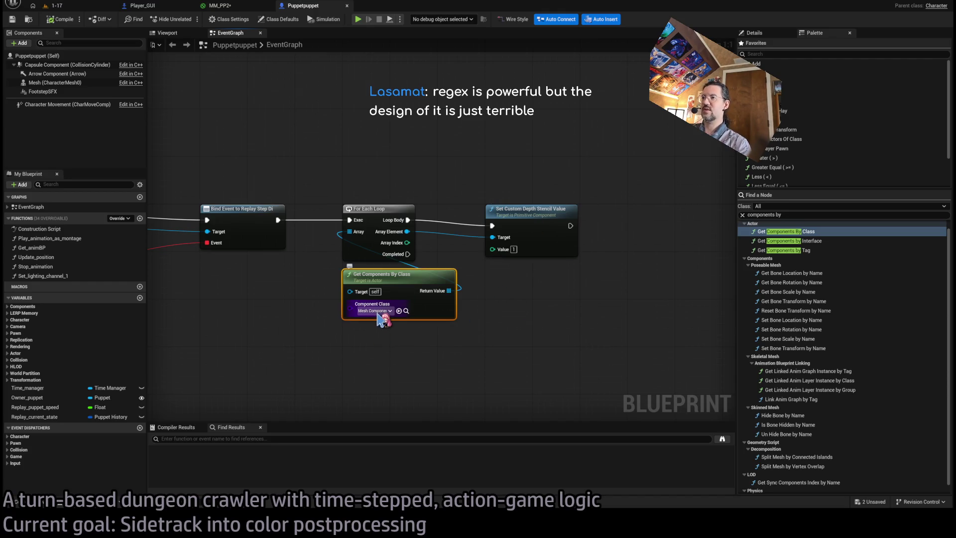
pyautogui.click(516, 324)
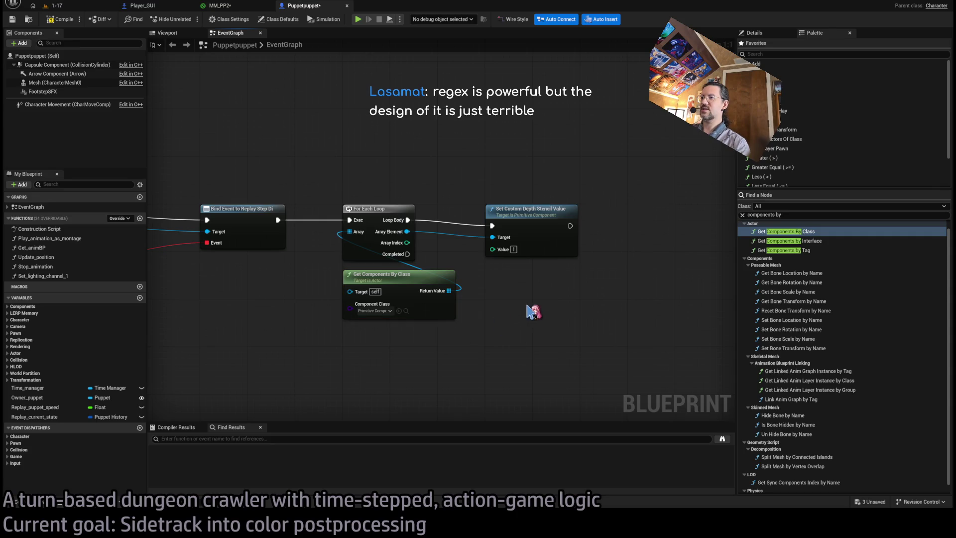
pyautogui.keyDown('alt'); pyautogui.click(403, 232); pyautogui.keyUp('alt')
# - Rewire Return Value to the loop's Array, and Array Element to the stencil node's Target
pyautogui.keyDown('alt'); pyautogui.click(492, 226); pyautogui.keyUp('alt')
pyautogui.keyDown('alt'); pyautogui.click(349, 231); pyautogui.keyUp('alt')
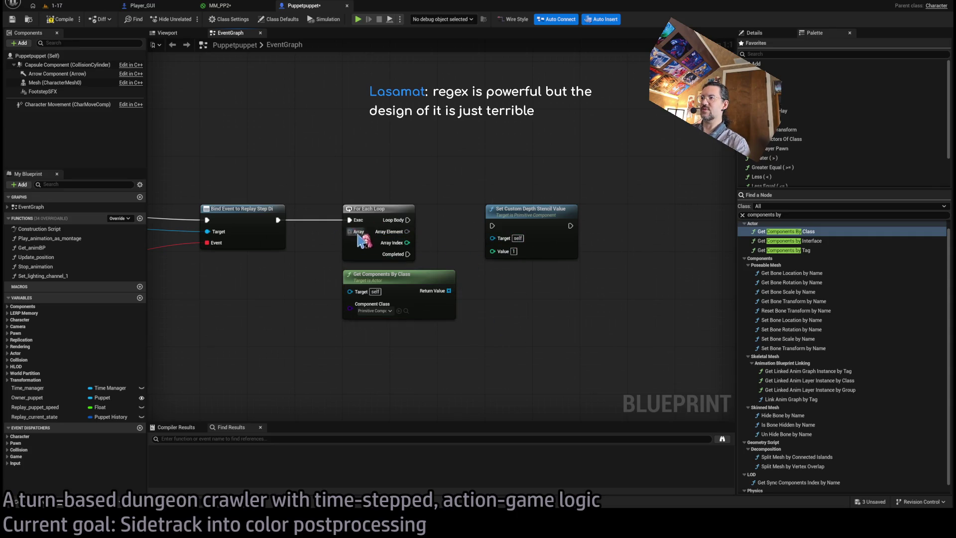
pyautogui.moveTo(449, 291); pyautogui.dragTo(349, 231)
pyautogui.moveTo(408, 232)
pyautogui.mouseDown()
pyautogui.moveTo(492, 238)
pyautogui.moveTo(406, 220)
pyautogui.mouseUp()
# - Save the Puppetpuppet blueprint and start test-playing level 1-17
pyautogui.hotkey('ctrl', 's')
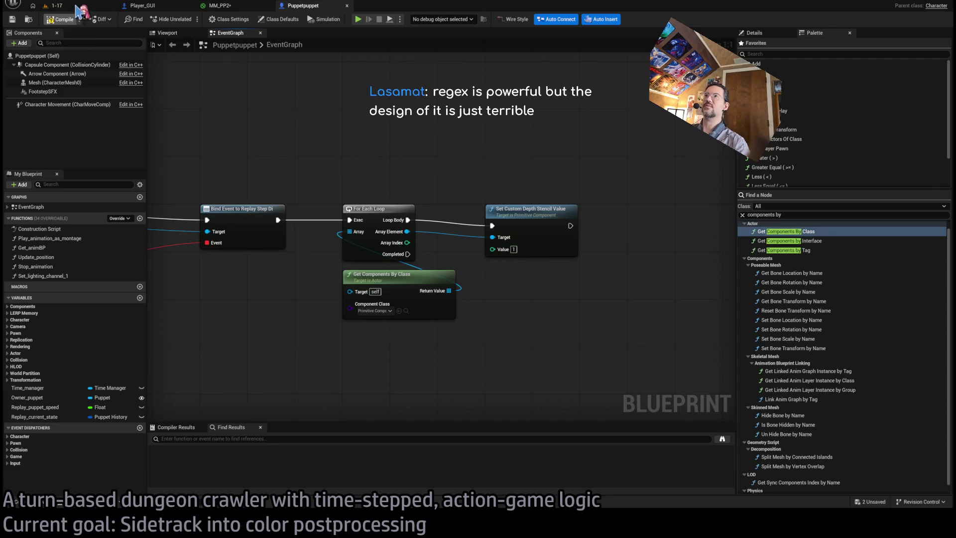
pyautogui.click(89, 6)
pyautogui.click(189, 20)
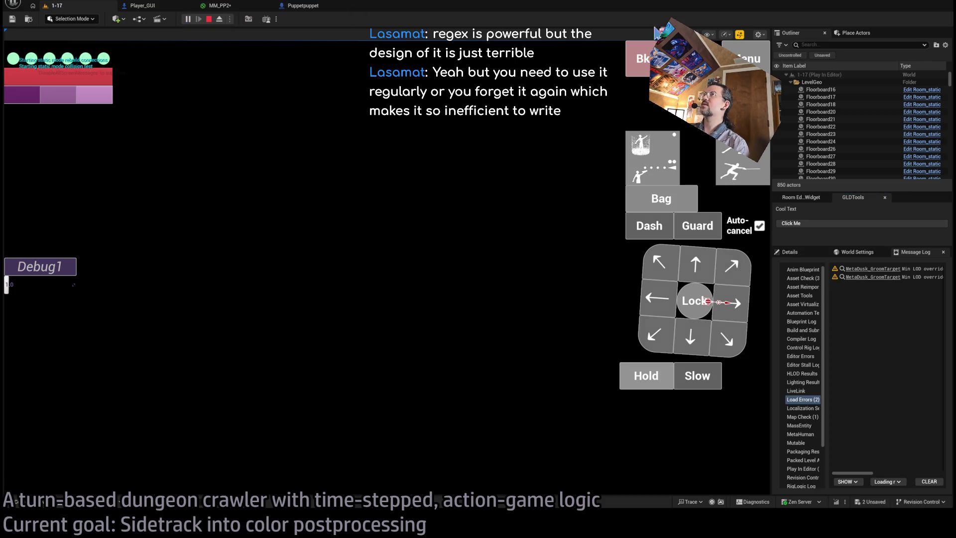
# - Eject from the player to look around freely, then stop the 1-17 test play
pyautogui.click(219, 19)
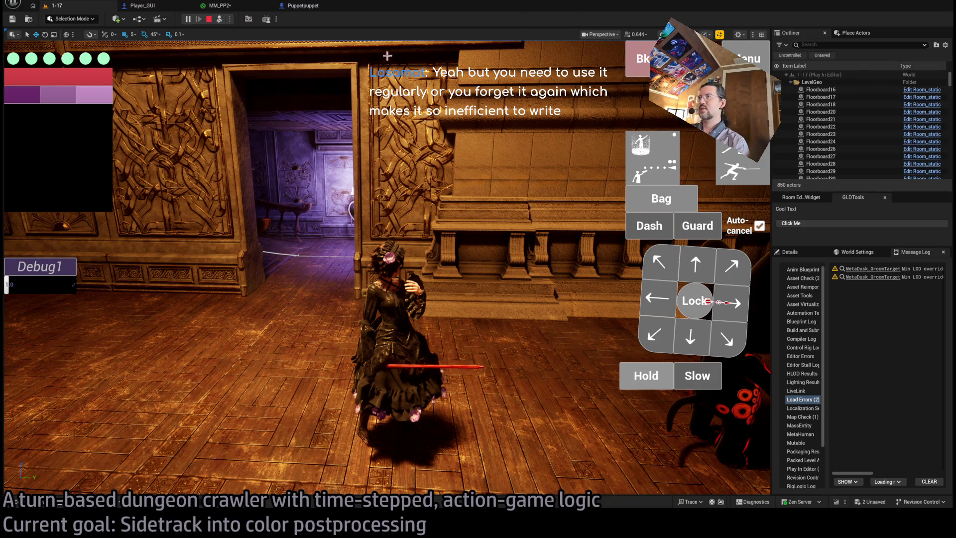
pyautogui.click(209, 19)
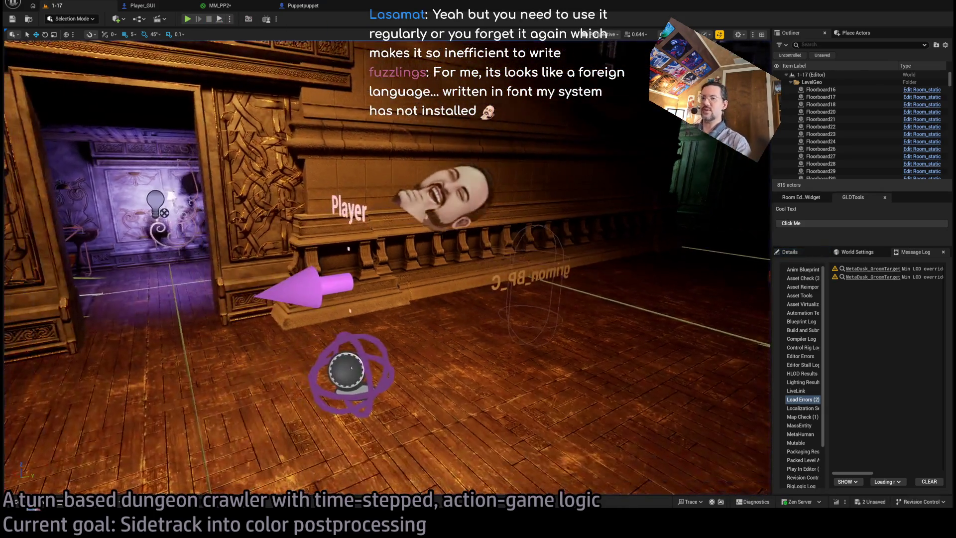
# - Find the Utah_teapot_HD mesh in Content, place it beside the player, and frame it
pyautogui.hotkey('ctrl', 'space')
pyautogui.click(33, 215)
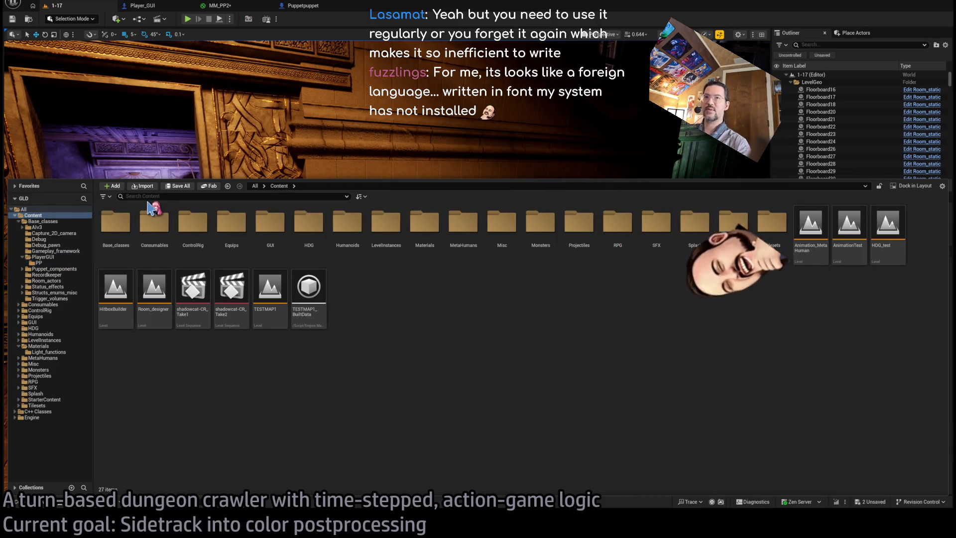
pyautogui.click(148, 197)
pyautogui.write('teapot')
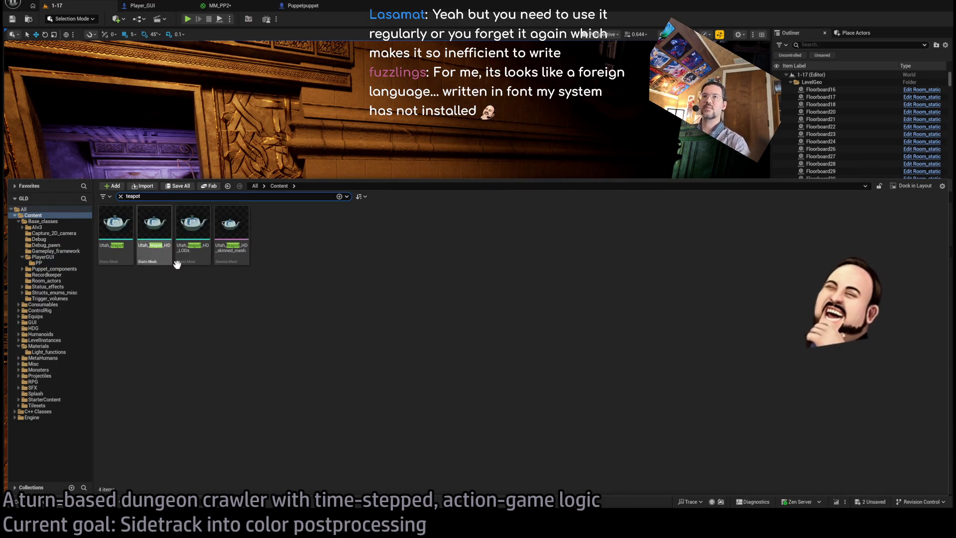
pyautogui.click(155, 240)
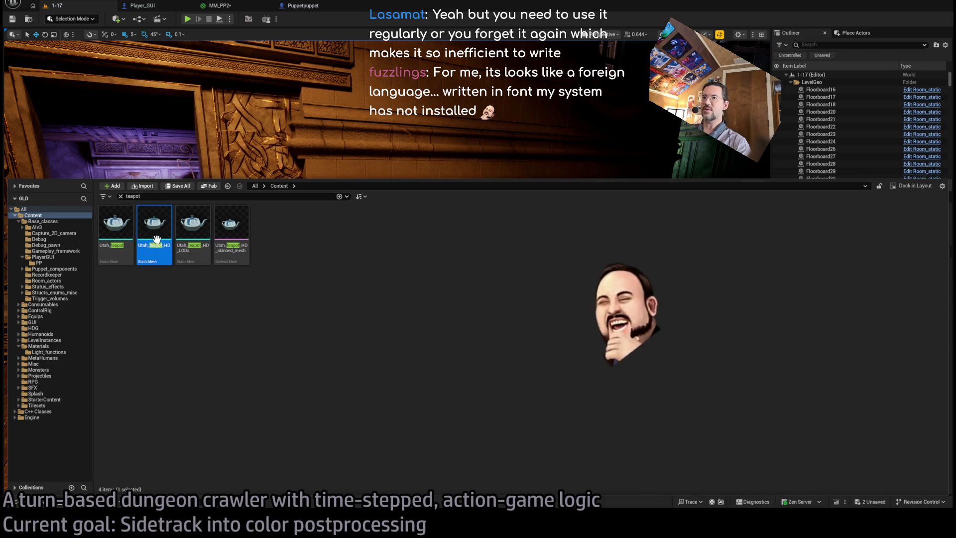
pyautogui.moveTo(157, 239)
pyautogui.mouseDown()
pyautogui.moveTo(309, 318)
pyautogui.moveTo(449, 351)
pyautogui.mouseUp()
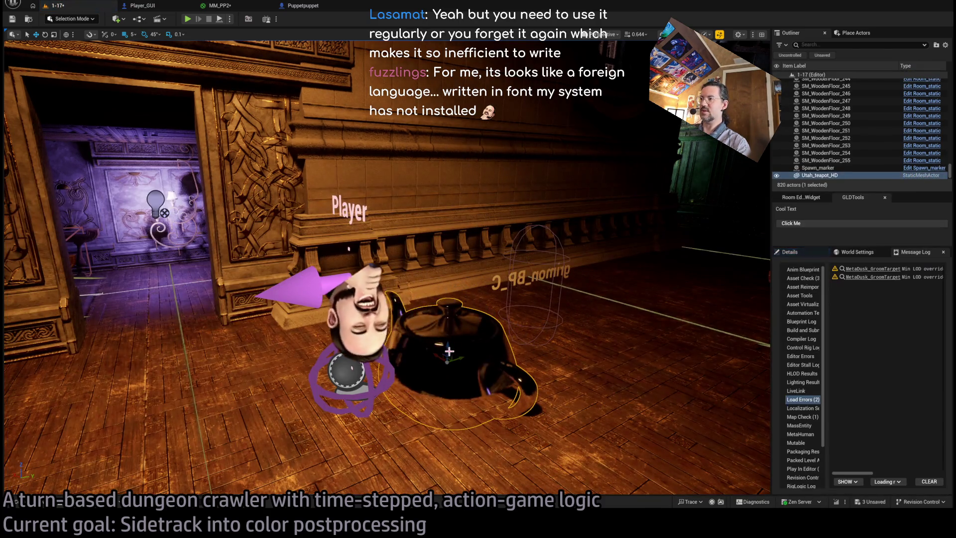
pyautogui.press('f')
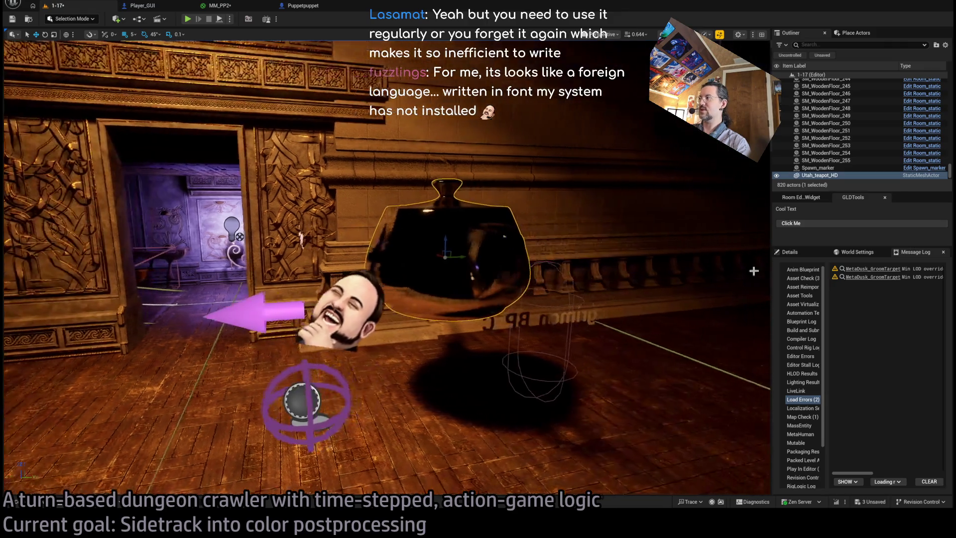
# - Check the teapot's 'stencil' properties on component and instance, then clear the filter
pyautogui.click(790, 252)
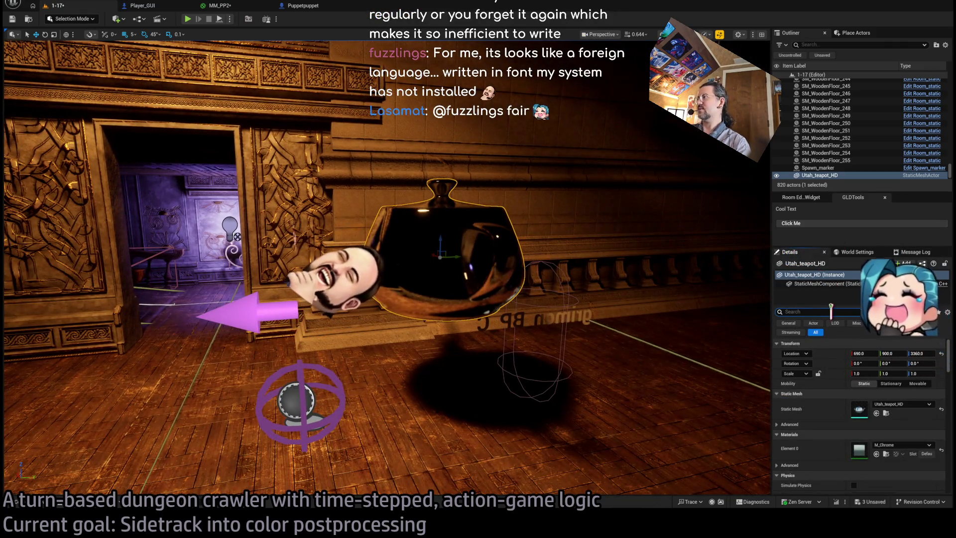
pyautogui.click(827, 283)
pyautogui.click(831, 311)
pyautogui.write('sten')
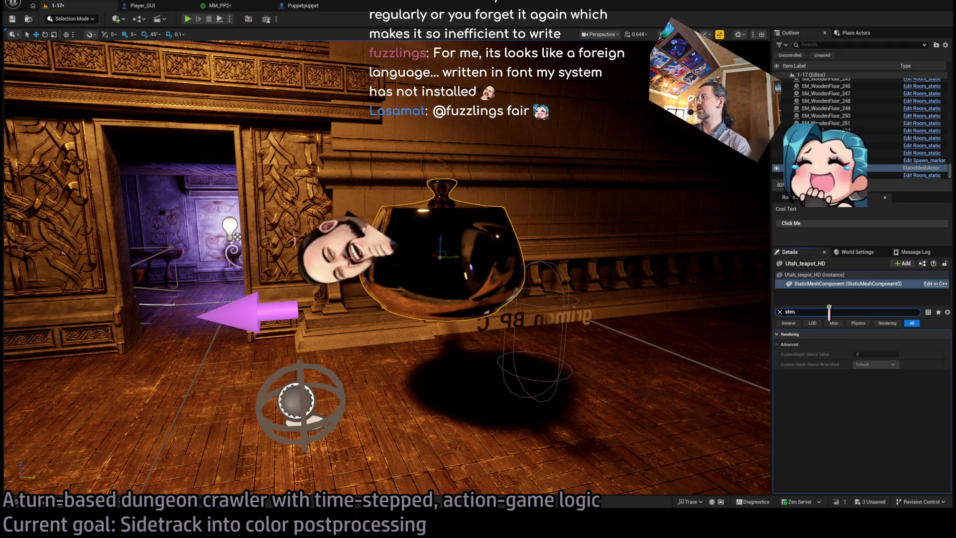
pyautogui.write('cil')
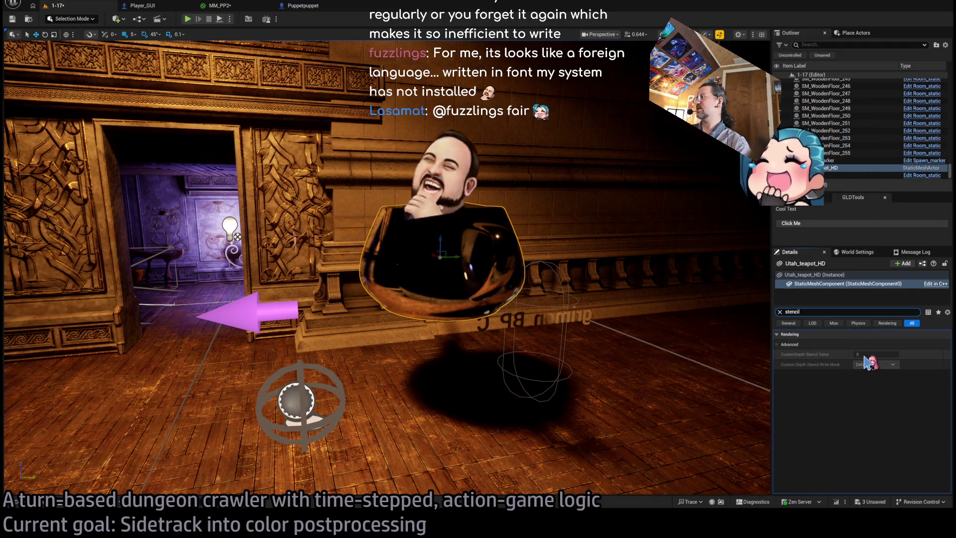
pyautogui.click(871, 365)
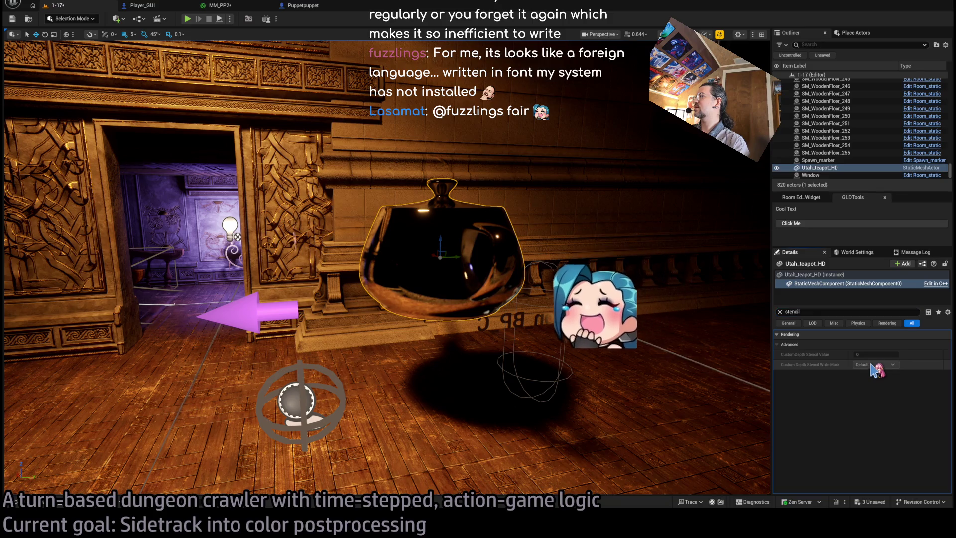
pyautogui.click(804, 275)
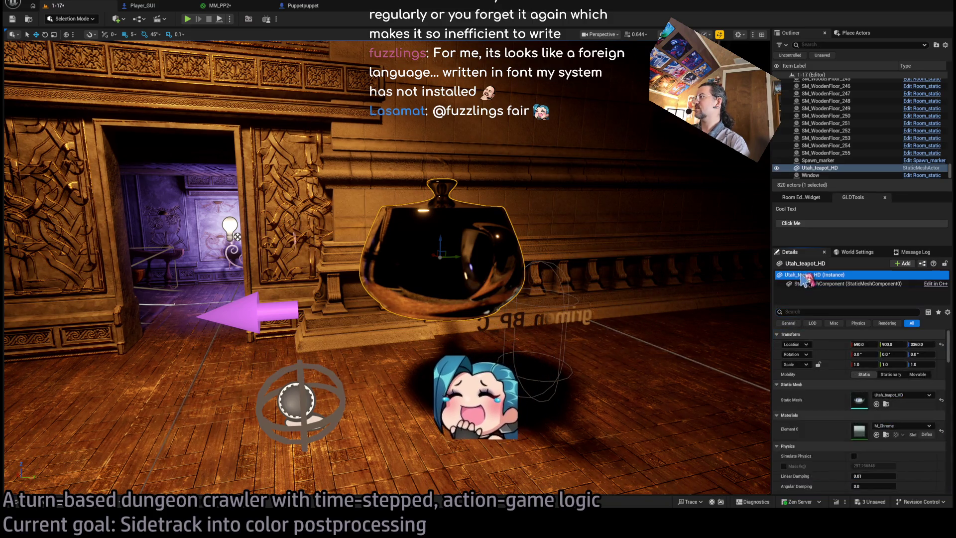
pyautogui.click(823, 311)
pyautogui.write('s')
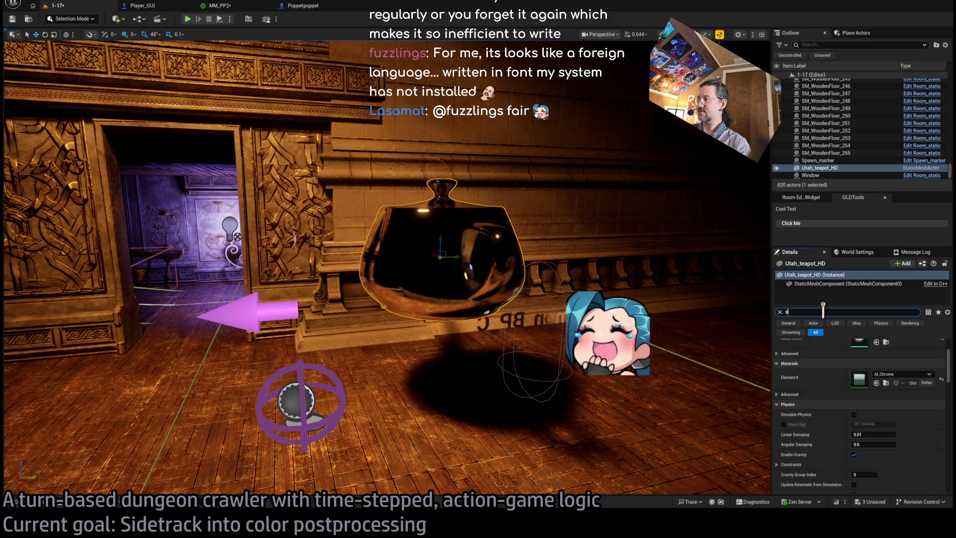
pyautogui.write('tencil')
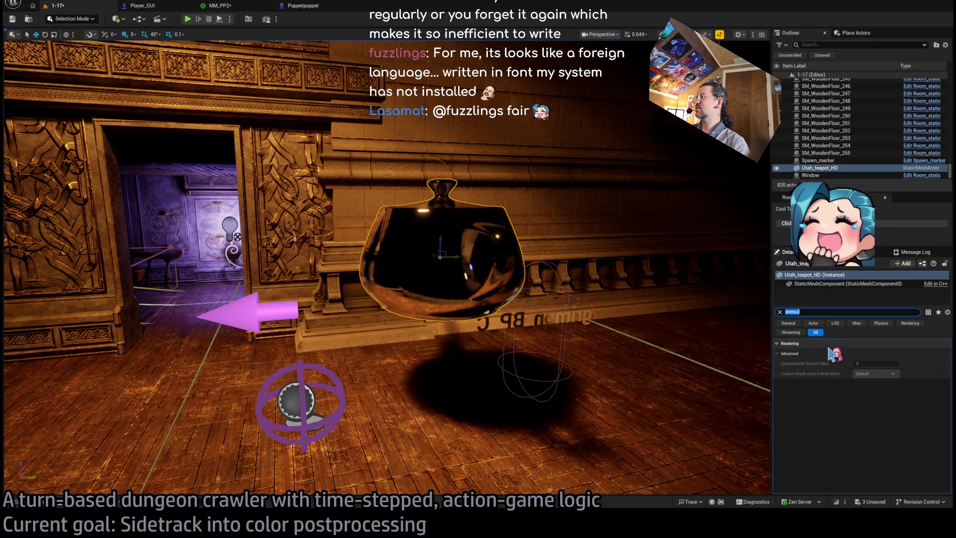
pyautogui.press('BackSpace')
pyautogui.moveTo(949, 356); pyautogui.dragTo(952, 460)
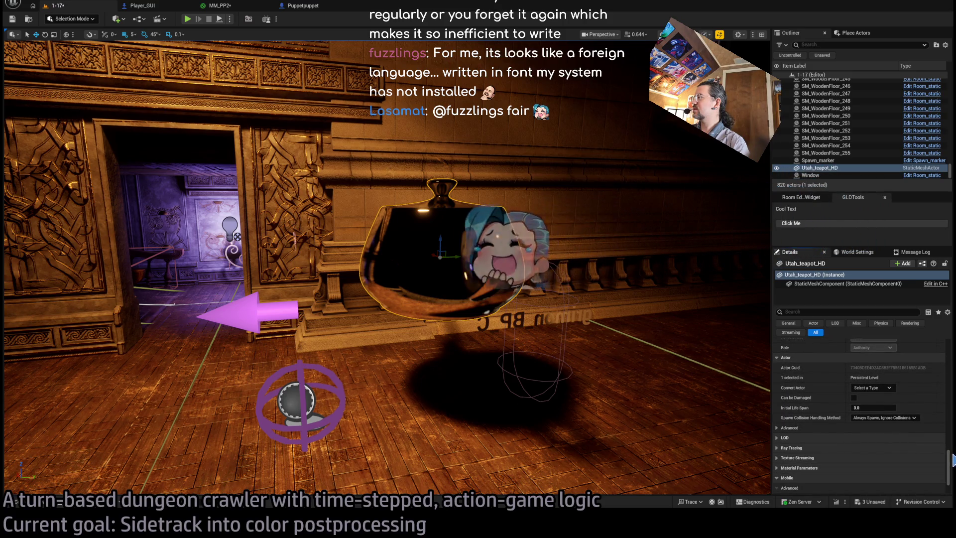
# - Collapse the Actor, Networking and Navigation groups and expand the advanced rendering properties
pyautogui.click(834, 312)
pyautogui.write('stenc')
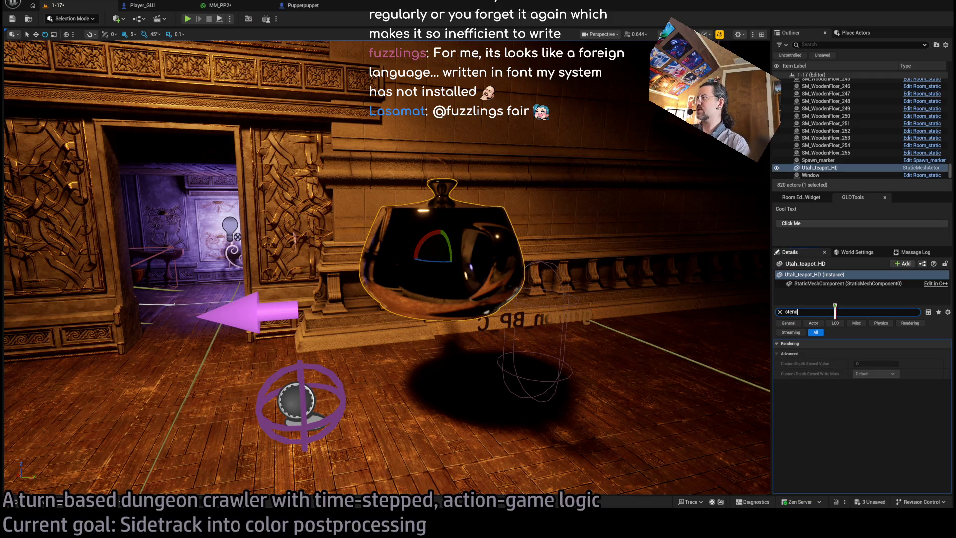
pyautogui.press('BackSpace')
pyautogui.press('BackSpace')
pyautogui.press('BackSpace')
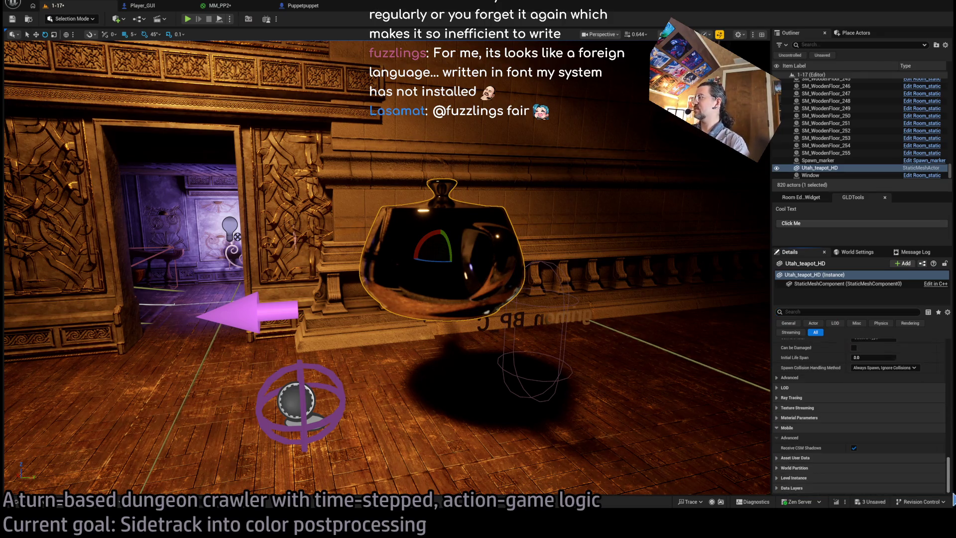
pyautogui.scroll(5, 842, 433)
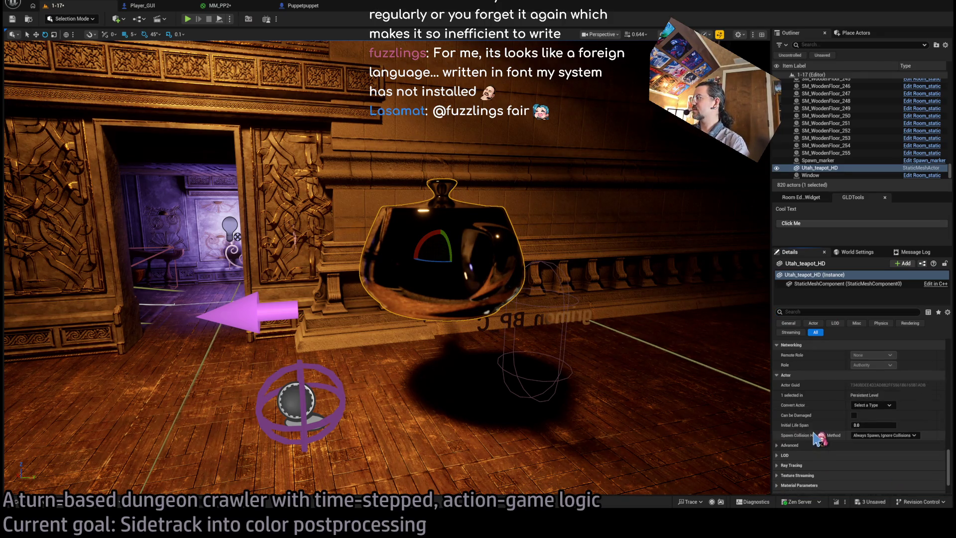
pyautogui.scroll(2, 826, 416)
pyautogui.click(817, 414)
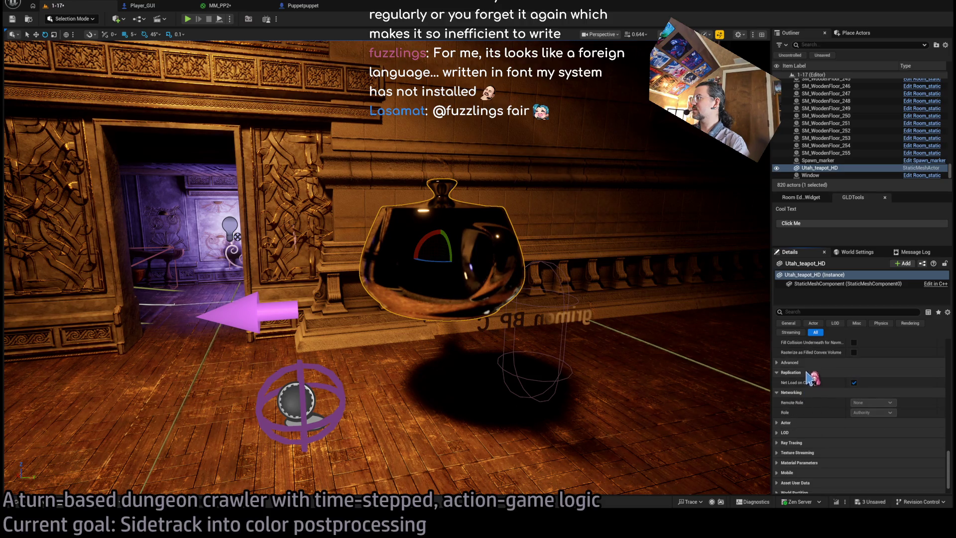
pyautogui.click(805, 384)
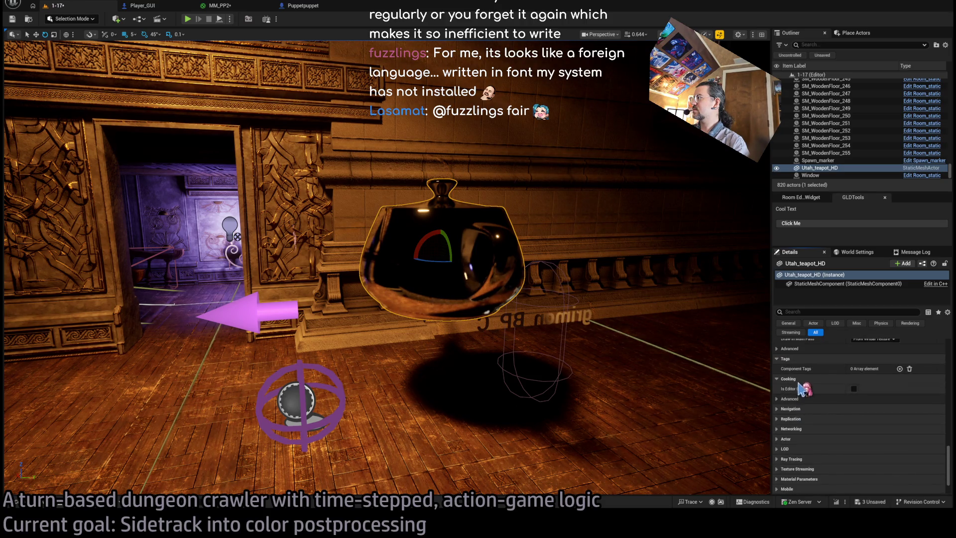
pyautogui.click(799, 355)
pyautogui.scroll(3, 801, 360)
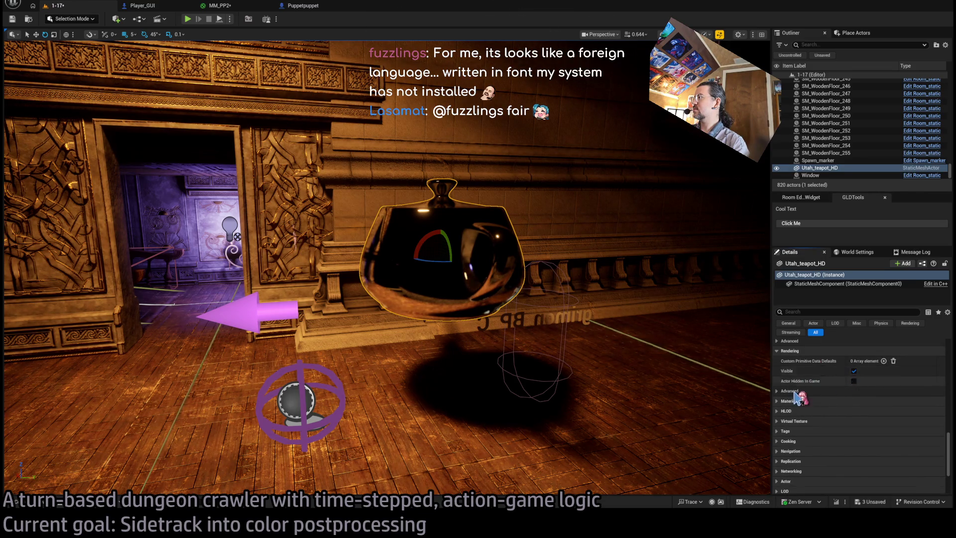
pyautogui.click(781, 392)
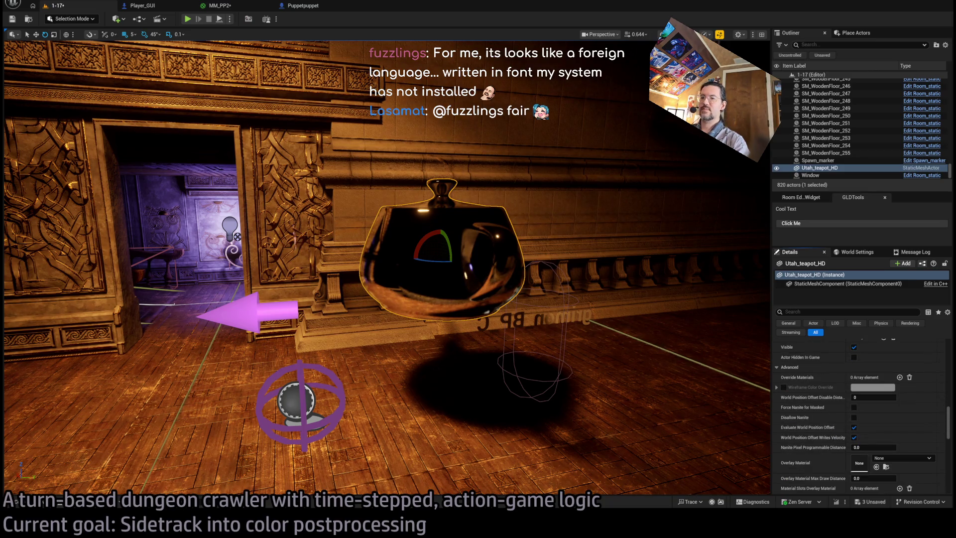
# - Consult the stencil buffer search results in the browser, then return to Unreal
pyautogui.hotkey('alt', 'Tab')
pyautogui.hotkey('ctrl', 'Tab')
pyautogui.scroll(-3, 703, 327)
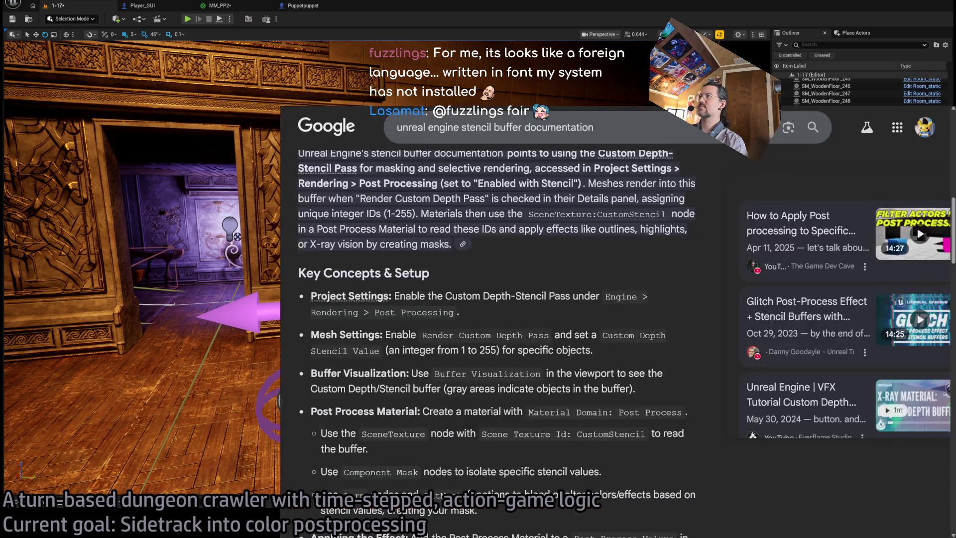
pyautogui.hotkey('ctrl', 'shift', 'Tab')
pyautogui.hotkey('alt', 'Tab')
# - Enable the teapot's Render CustomDepth Pass with stencil value 1, then switch the viewport to the buffer view
pyautogui.scroll(-5, 896, 445)
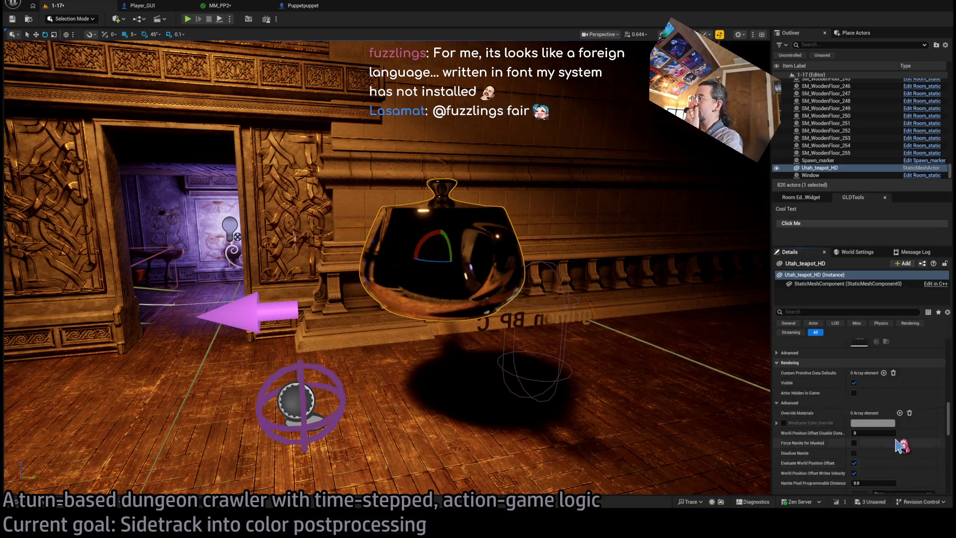
pyautogui.scroll(-5, 897, 445)
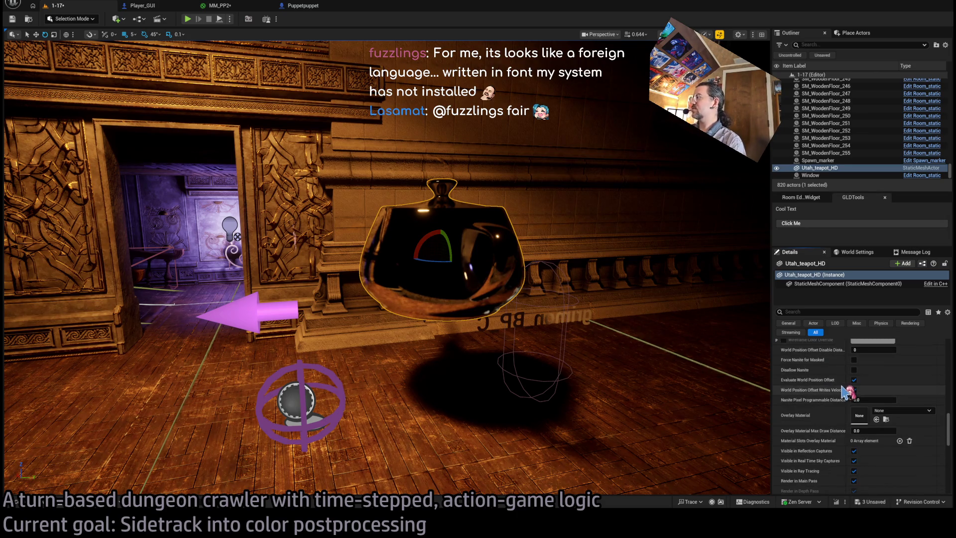
pyautogui.scroll(-1, 845, 391)
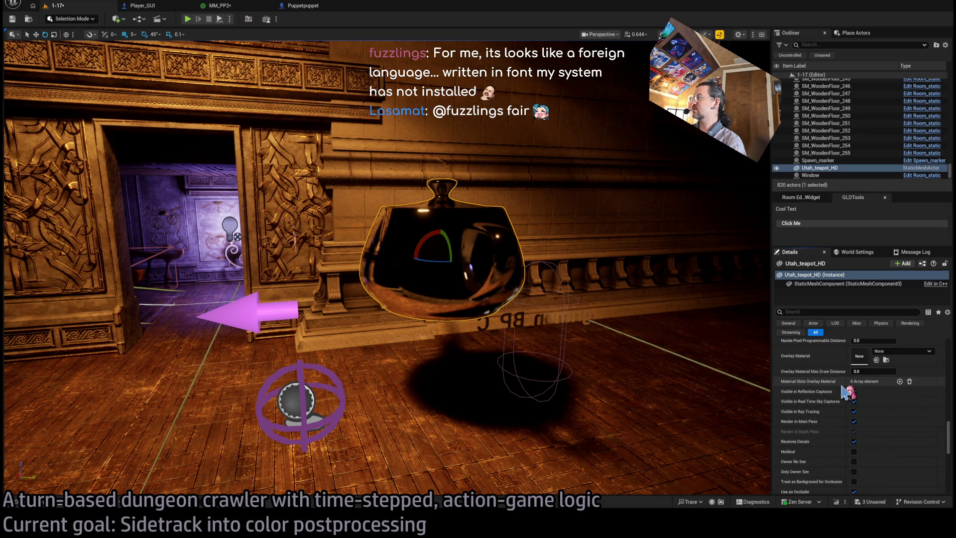
pyautogui.scroll(-2, 843, 387)
pyautogui.scroll(-1, 846, 391)
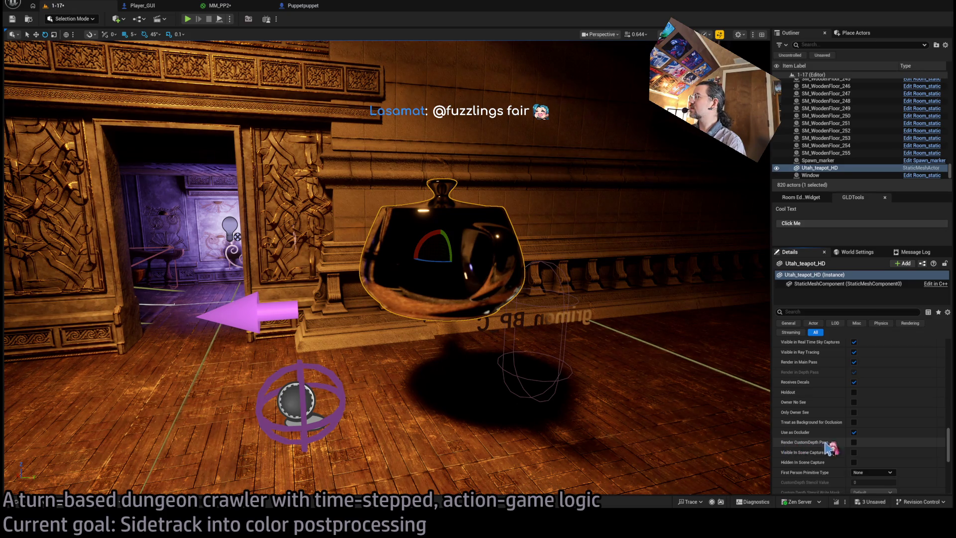
pyautogui.scroll(-2, 928, 453)
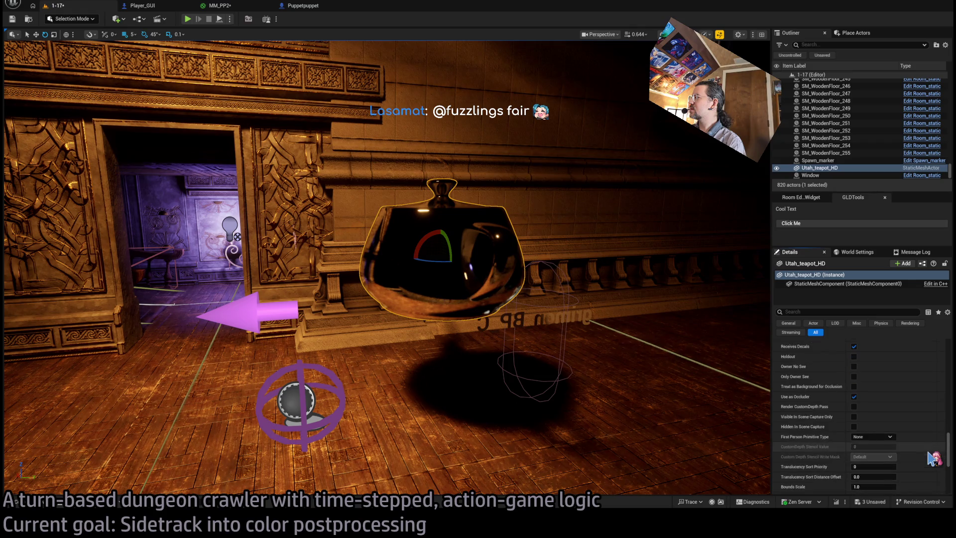
pyautogui.click(855, 407)
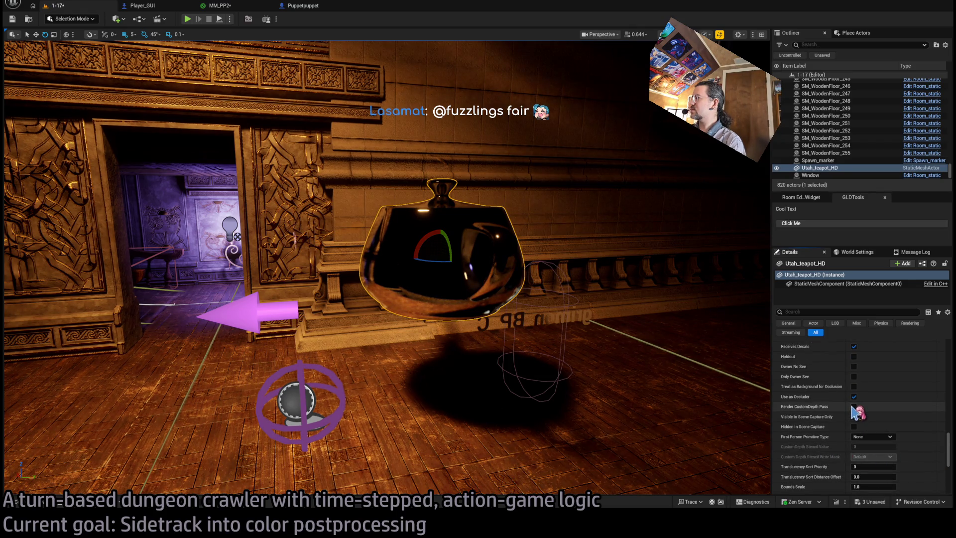
pyautogui.click(869, 447)
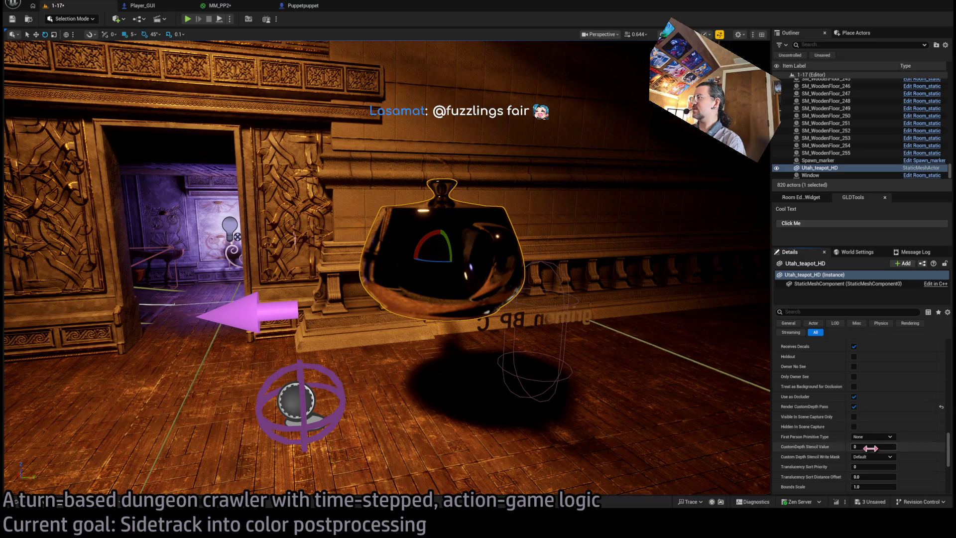
pyautogui.write('1')
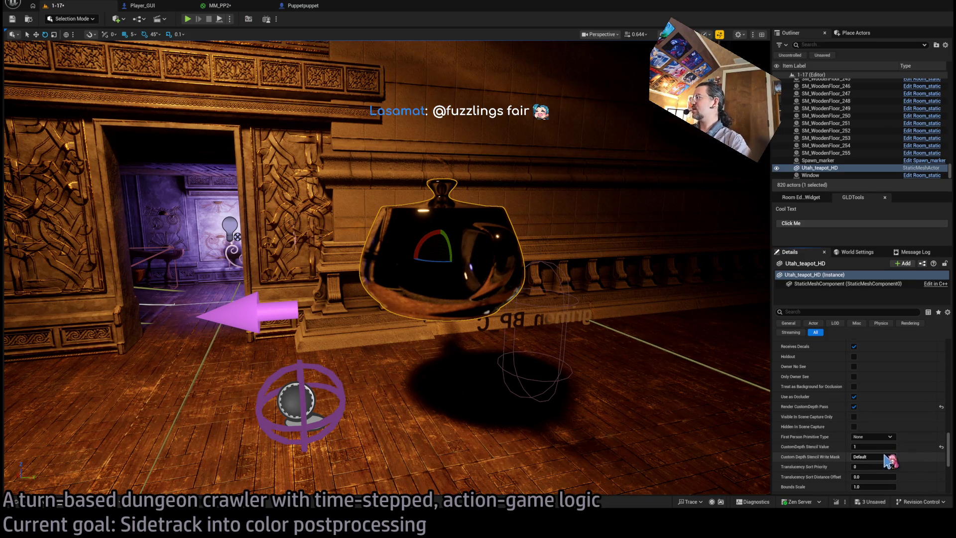
pyautogui.press('Return')
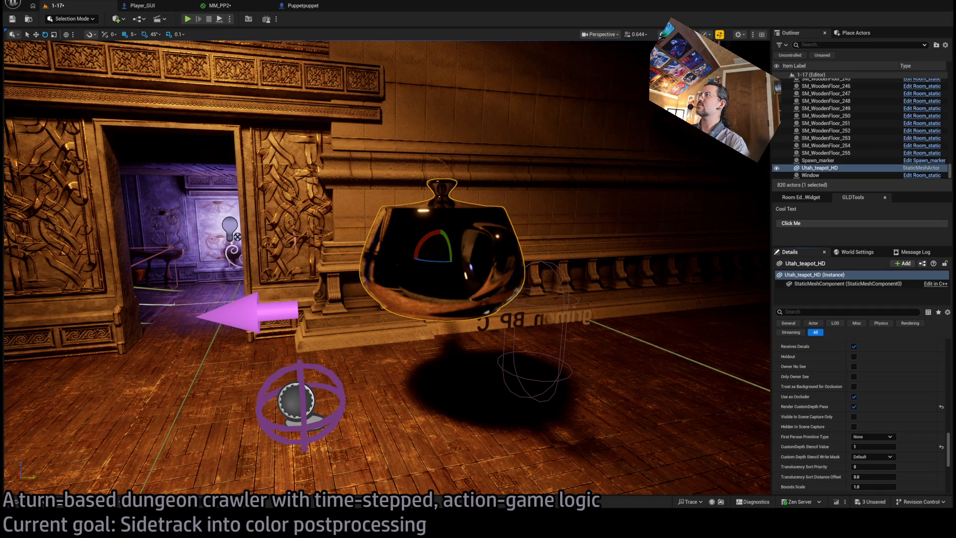
pyautogui.click(793, 227)
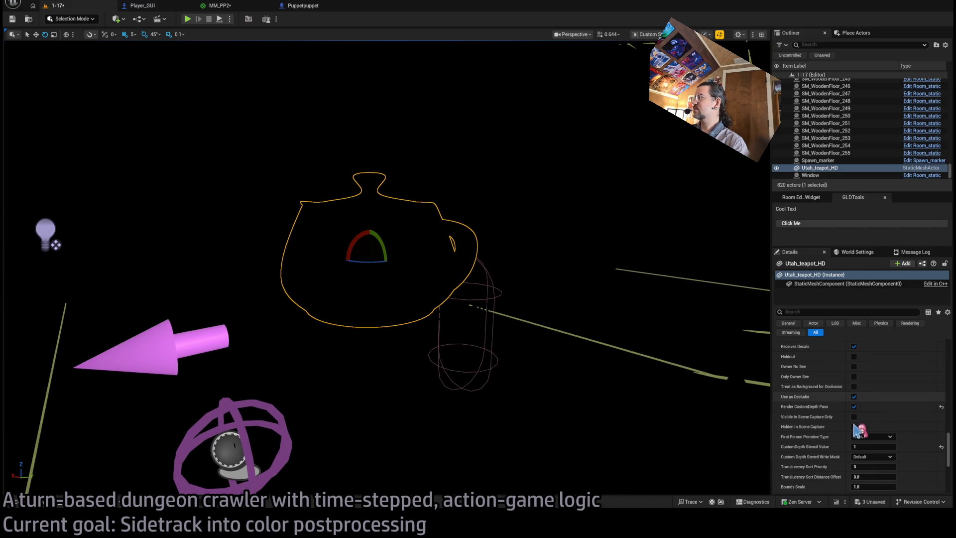
# - Try stencil values 255 and 247 with different write masks, then reset the mask to Default
pyautogui.moveTo(861, 447)
pyautogui.mouseDown()
pyautogui.moveTo(890, 443)
pyautogui.moveTo(876, 446)
pyautogui.moveTo(886, 455)
pyautogui.mouseUp()
pyautogui.click(874, 457)
pyautogui.click(875, 473)
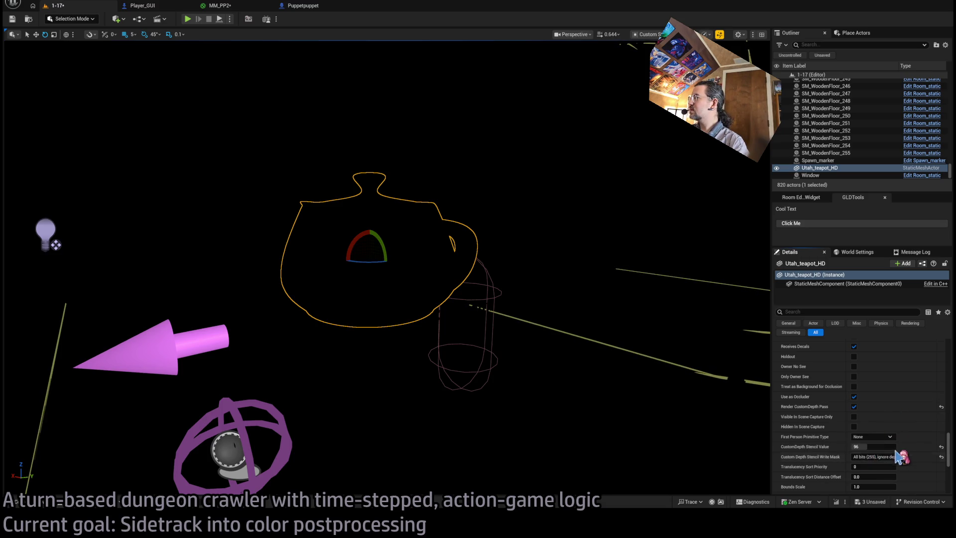
pyautogui.click(874, 457)
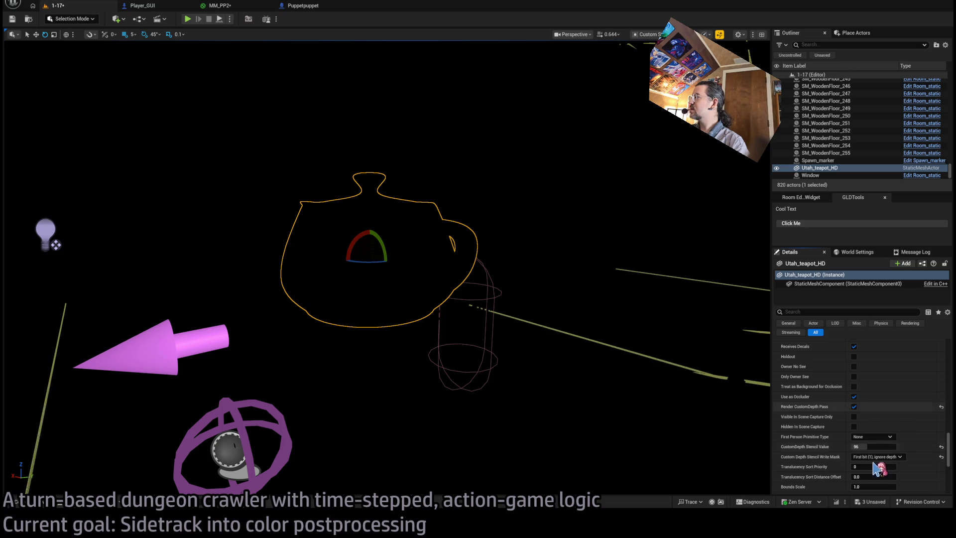
pyautogui.click(874, 481)
pyautogui.moveTo(877, 447); pyautogui.dragTo(889, 447)
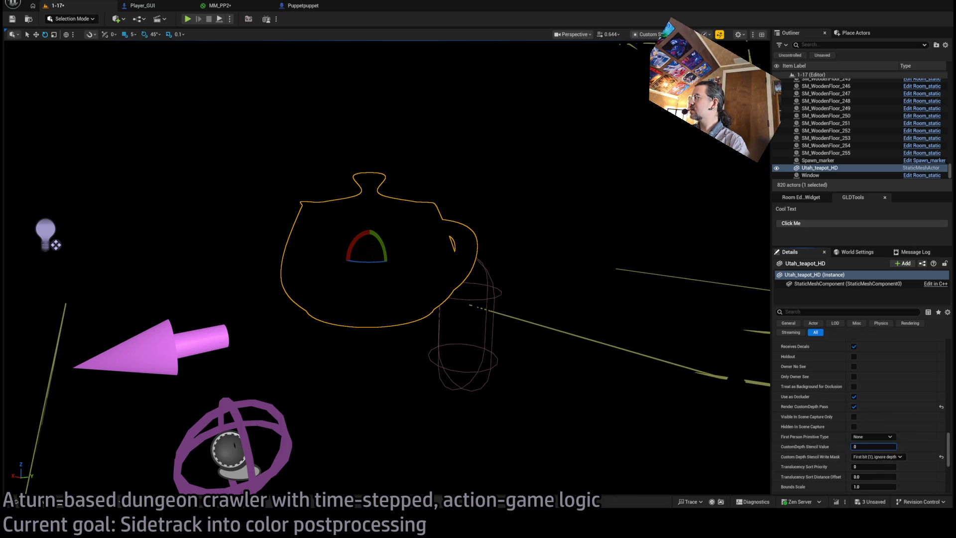
pyautogui.click(941, 457)
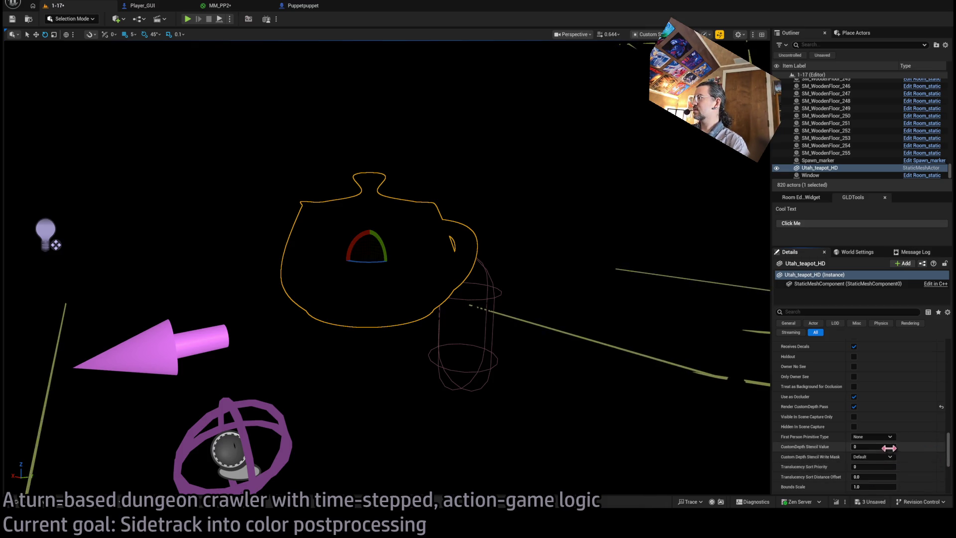
# - Set the stencil value back to 1, toggle Render CustomDepth Pass off and on, and return to the stencil search results
pyautogui.click(874, 446)
pyautogui.write('1')
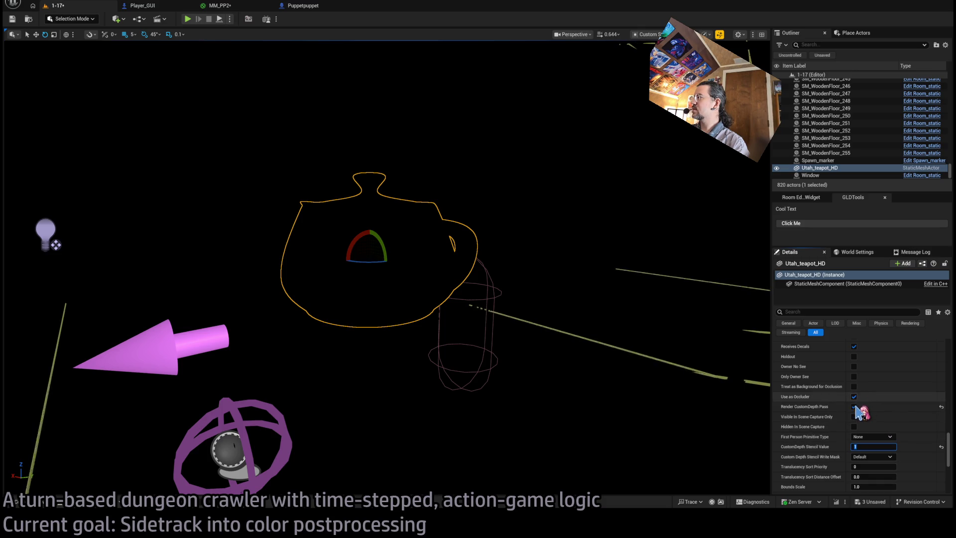
pyautogui.click(855, 407)
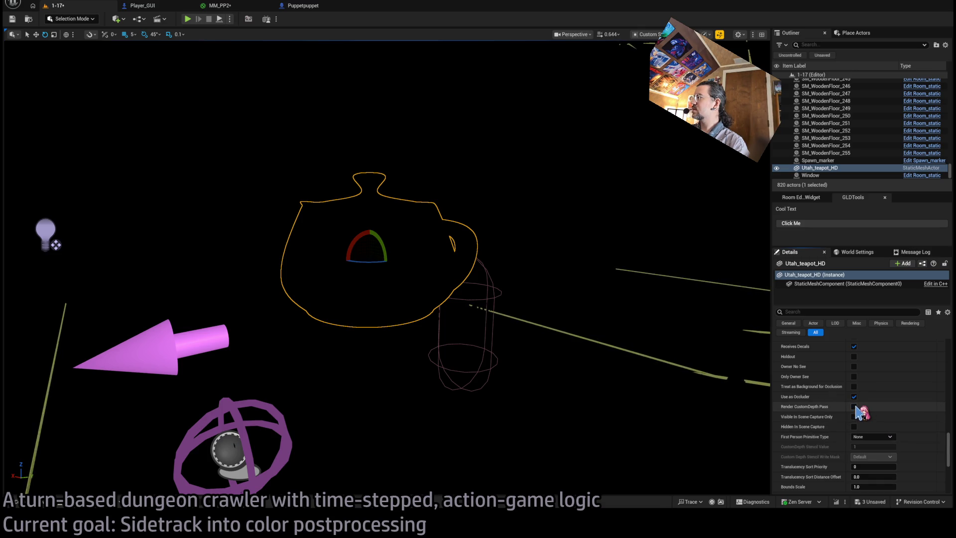
pyautogui.click(854, 406)
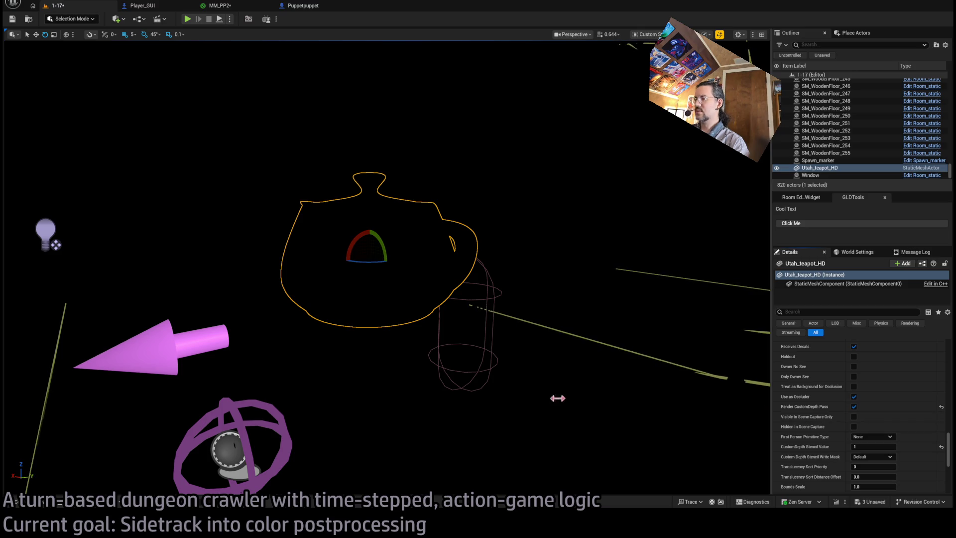
pyautogui.hotkey('alt', 'Tab')
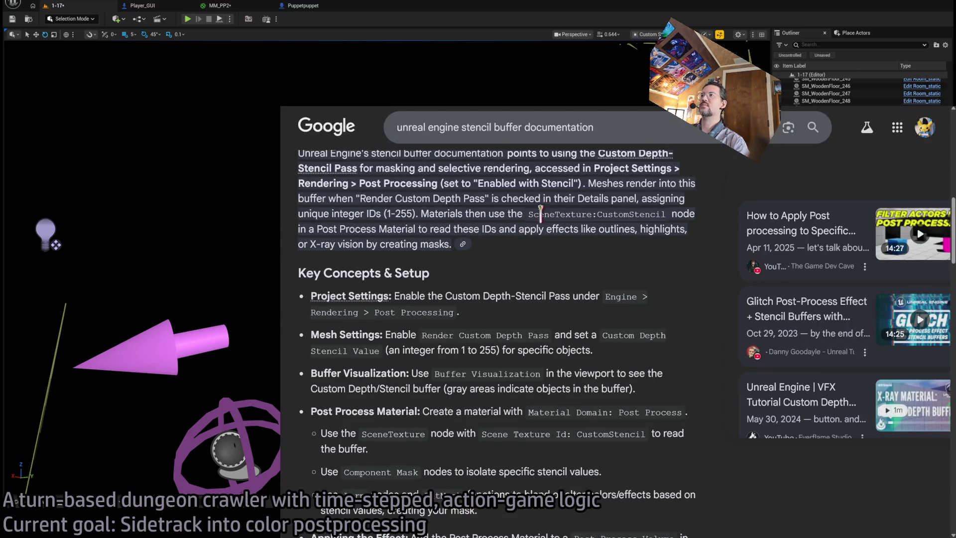
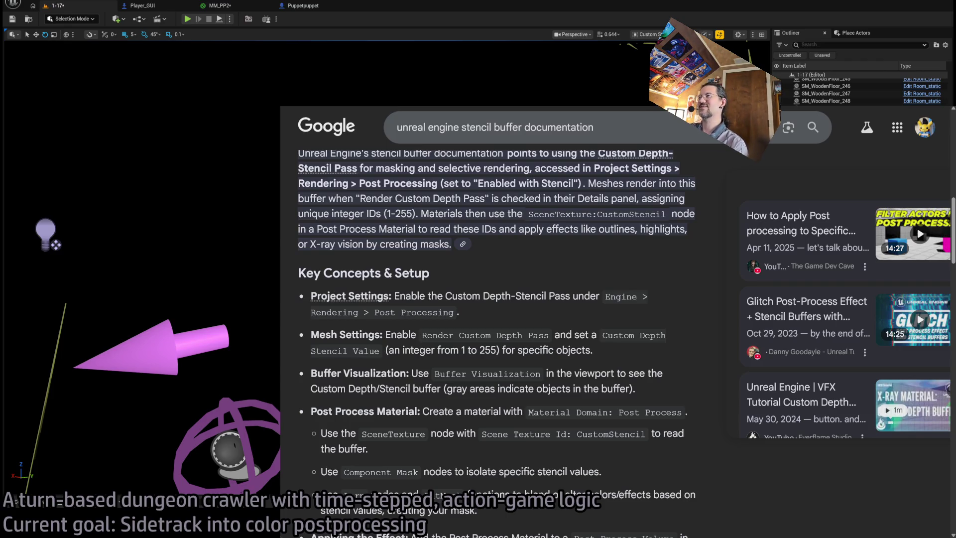
# - Read the documentation about meshes rendering into the custom depth buffer and the Project Settings setup
pyautogui.doubleClick(608, 184)
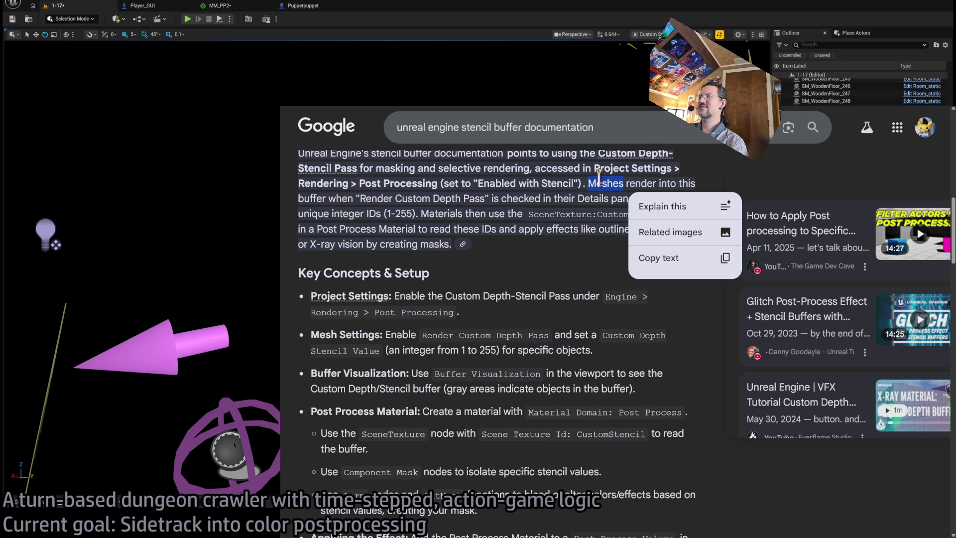
pyautogui.moveTo(608, 183); pyautogui.dragTo(370, 213)
pyautogui.click(613, 224)
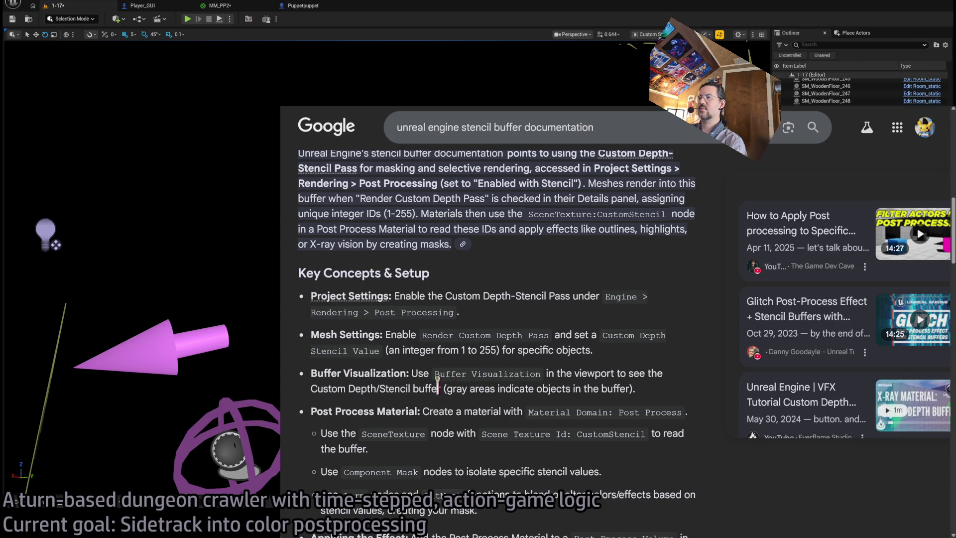
pyautogui.tripleClick(475, 314)
# - Save all, then set Rendering's Custom Depth-Stencil Pass to Enabled with Stencil and check the teapot
pyautogui.hotkey('alt', 'Tab')
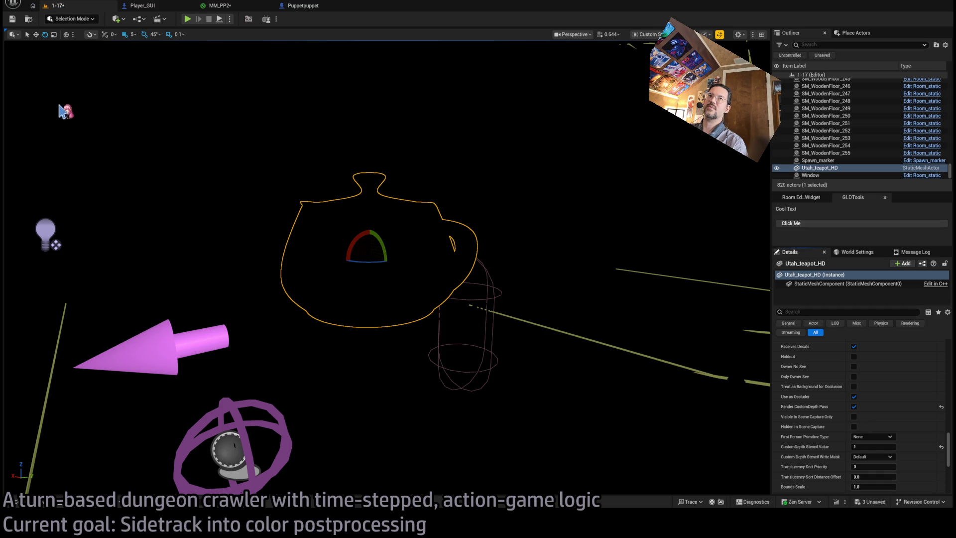
pyautogui.hotkey('ctrl', 'shift', 's')
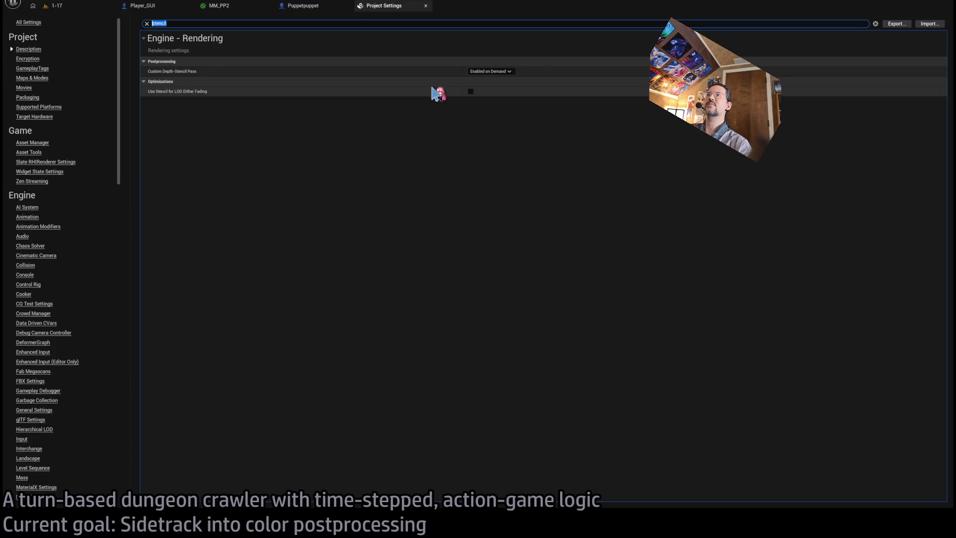
pyautogui.press('BackSpace')
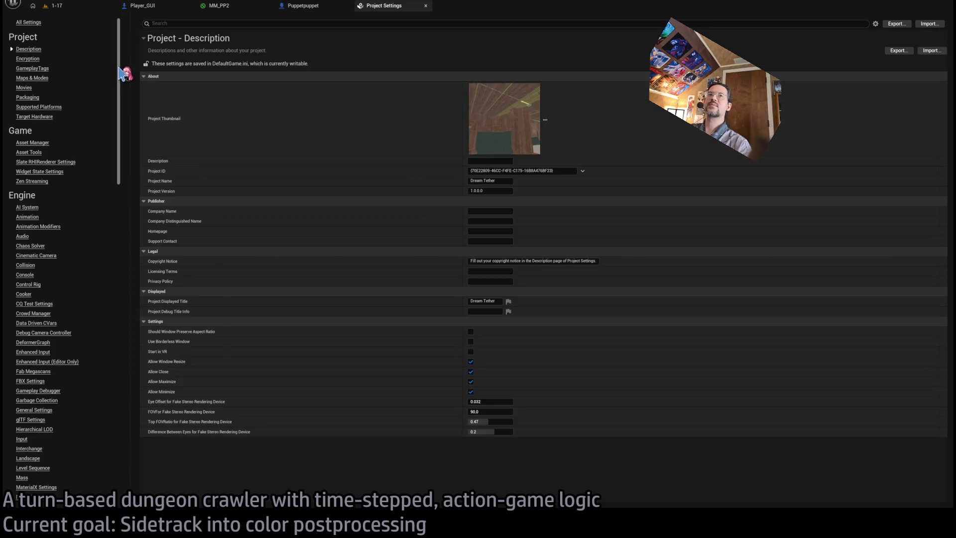
pyautogui.moveTo(119, 79)
pyautogui.mouseDown()
pyautogui.moveTo(132, 299)
pyautogui.moveTo(118, 354)
pyautogui.moveTo(109, 120)
pyautogui.moveTo(111, 128)
pyautogui.mouseUp()
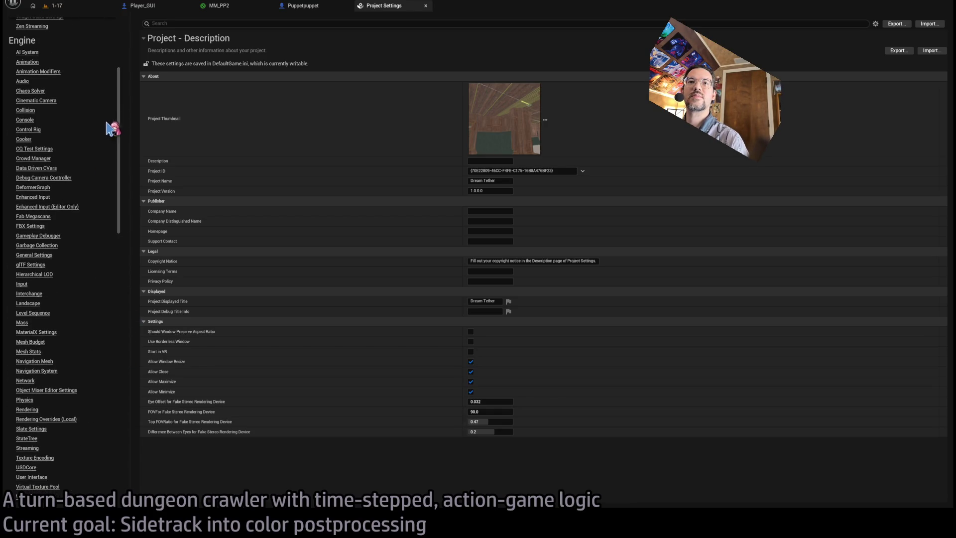
pyautogui.click(27, 409)
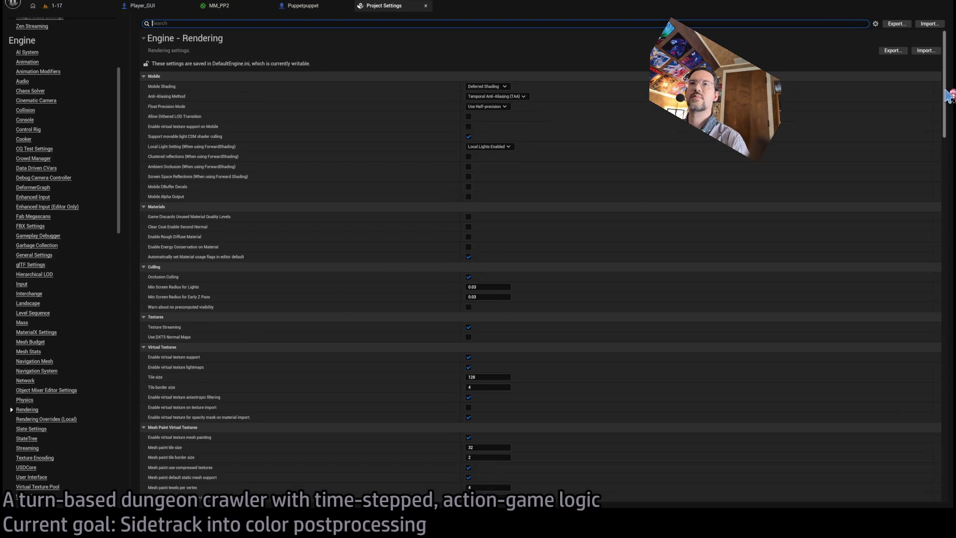
pyautogui.moveTo(948, 95); pyautogui.dragTo(950, 127)
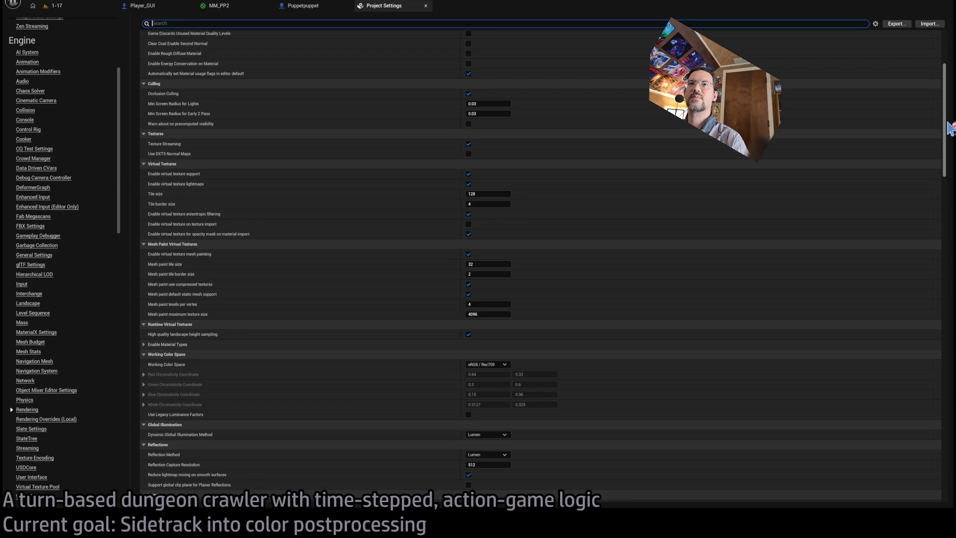
pyautogui.moveTo(949, 127); pyautogui.dragTo(950, 232)
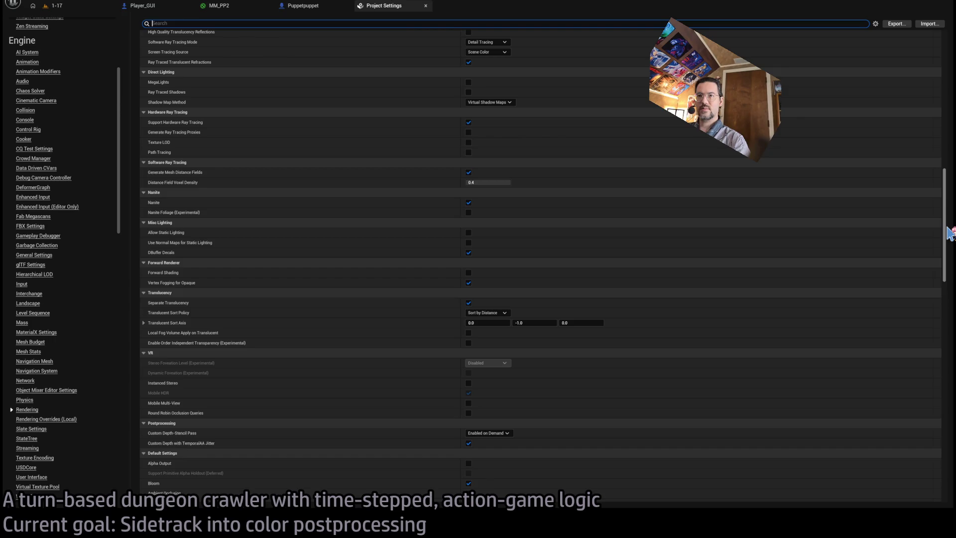
pyautogui.scroll(-2, 498, 394)
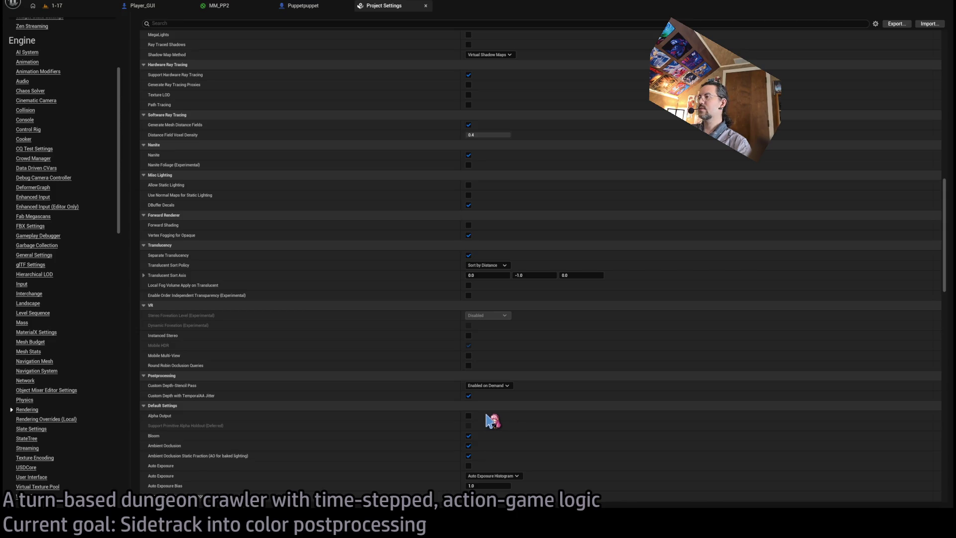
pyautogui.scroll(-1, 488, 386)
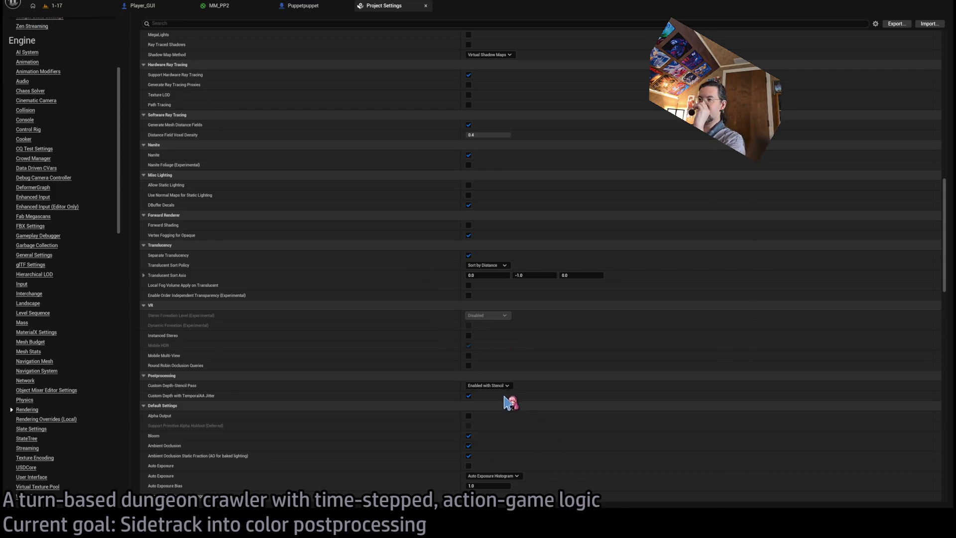
pyautogui.click(80, 7)
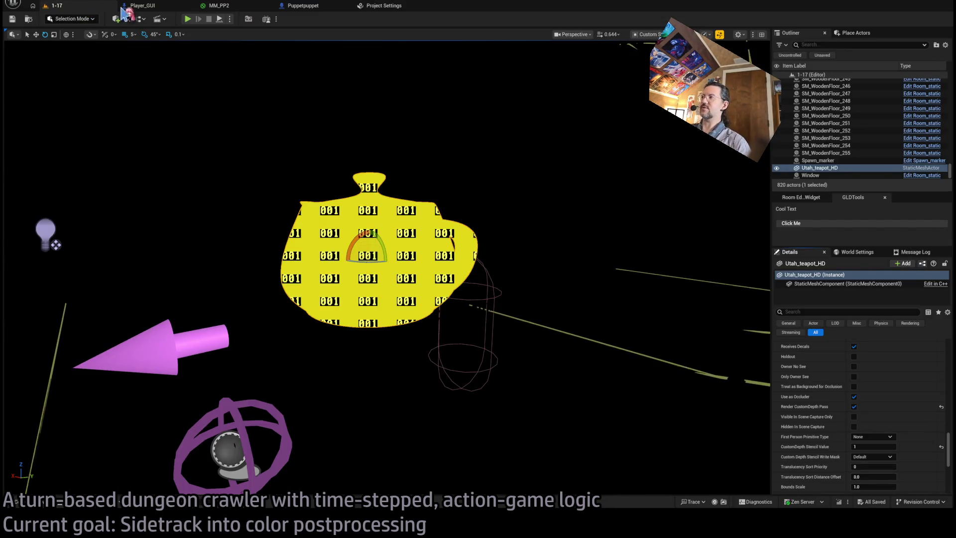
# - Compare the Project Settings against the teapot in the 1-17 level view
pyautogui.click(402, 7)
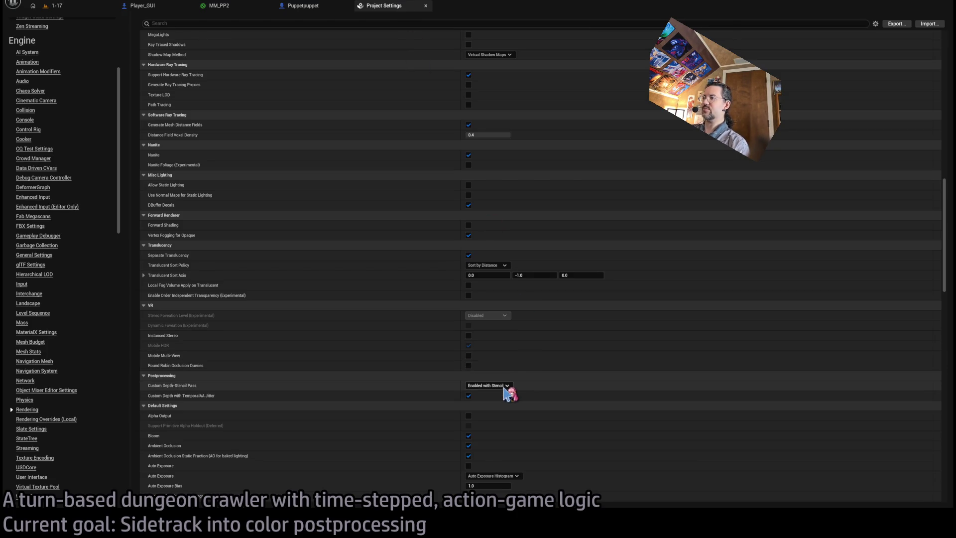
pyautogui.click(80, 7)
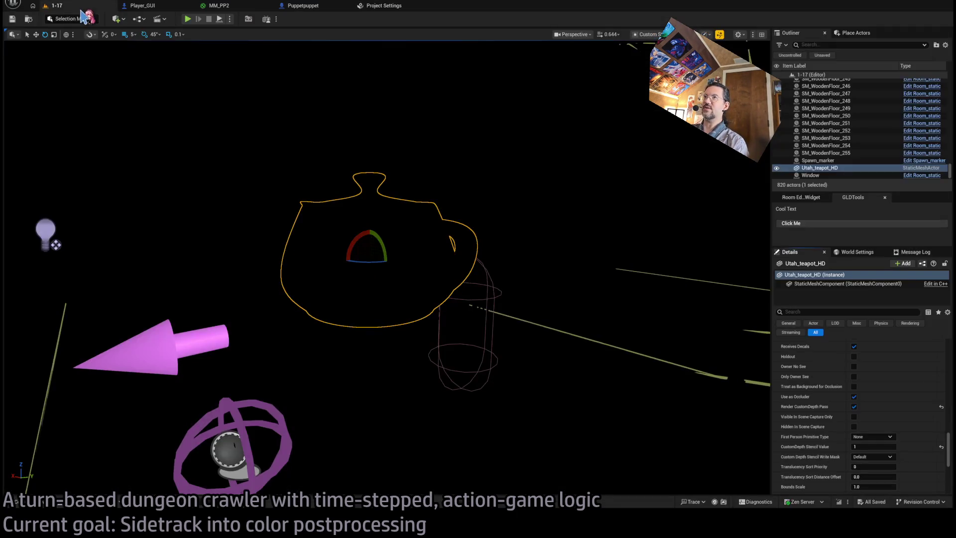
pyautogui.click(393, 7)
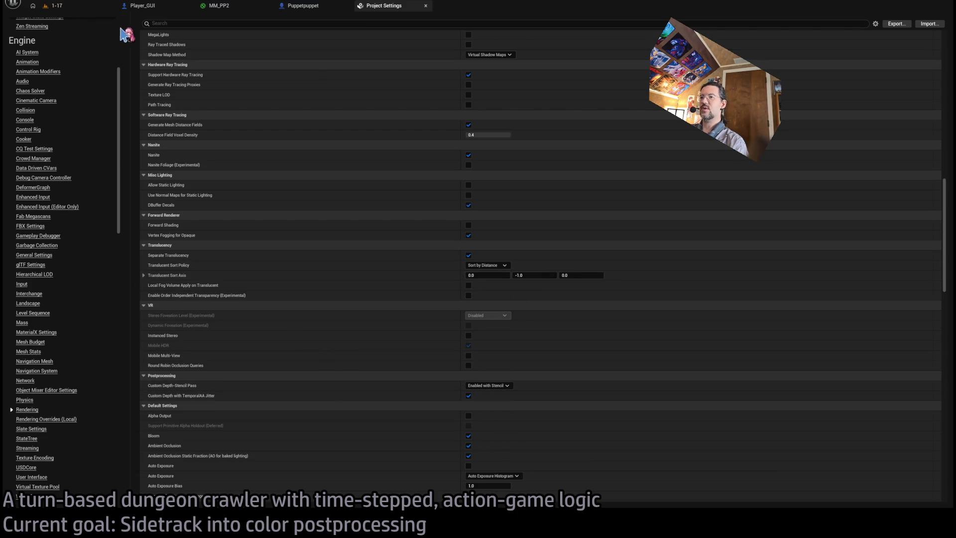
pyautogui.click(79, 10)
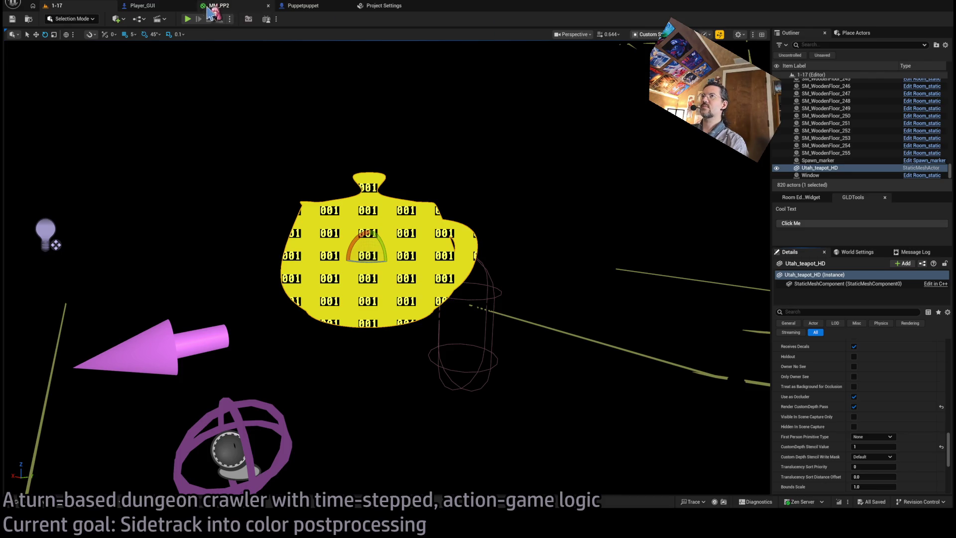
# - Play the level in the editor and eject to inspect the teapot's stencil pattern
pyautogui.click(187, 19)
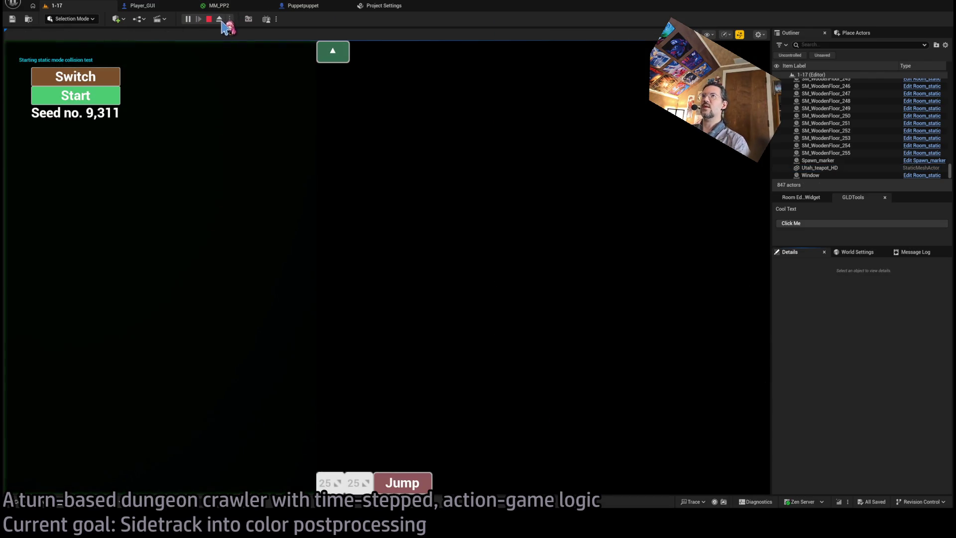
pyautogui.click(220, 20)
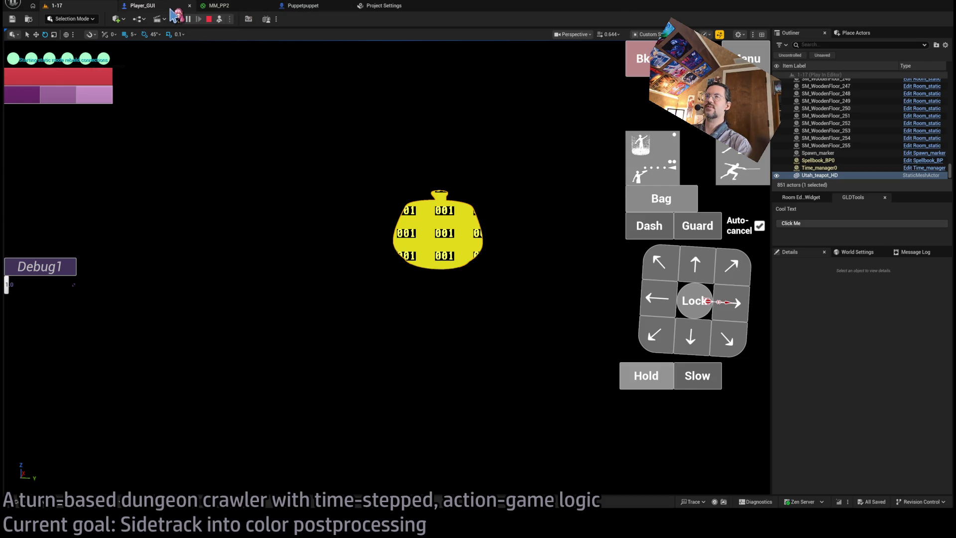
pyautogui.click(171, 10)
# - In Puppetpuppet's For Each loop, add a checked Set Render Custom Depth node chained before the stencil step
pyautogui.click(242, 11)
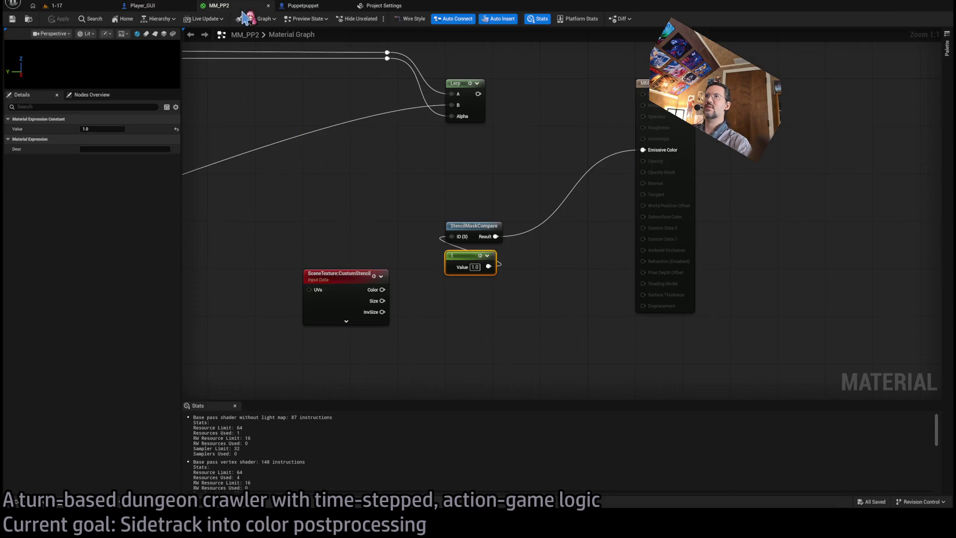
pyautogui.click(303, 10)
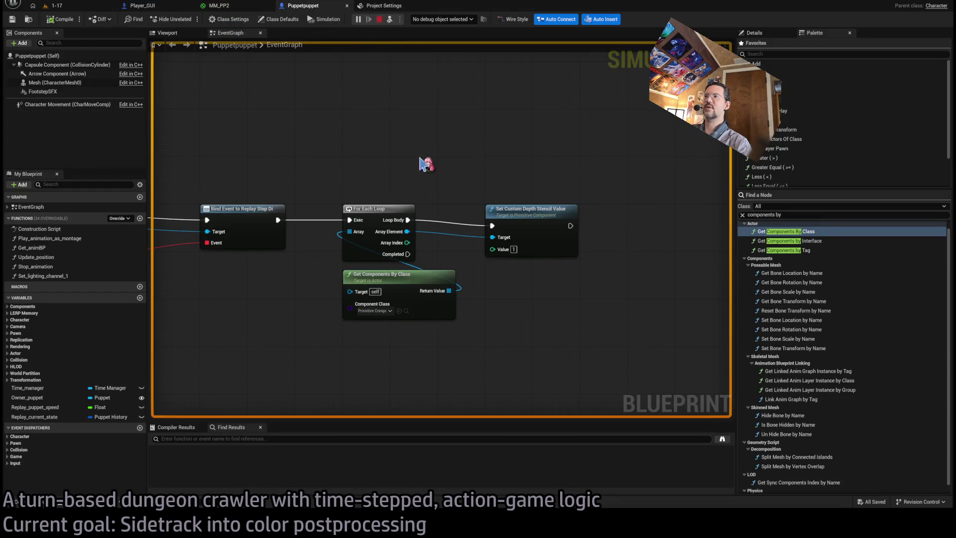
pyautogui.moveTo(407, 232); pyautogui.dragTo(513, 296)
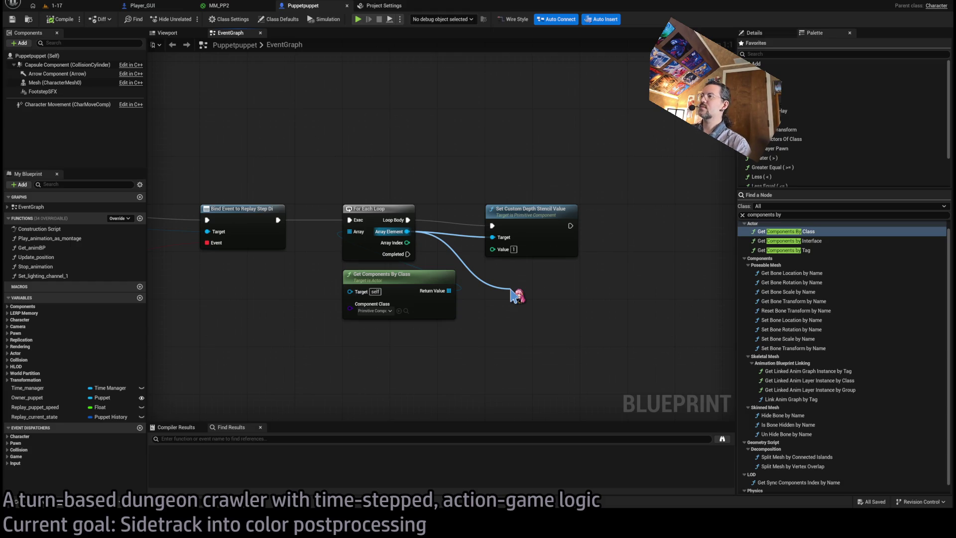
pyautogui.moveTo(513, 297); pyautogui.dragTo(513, 297)
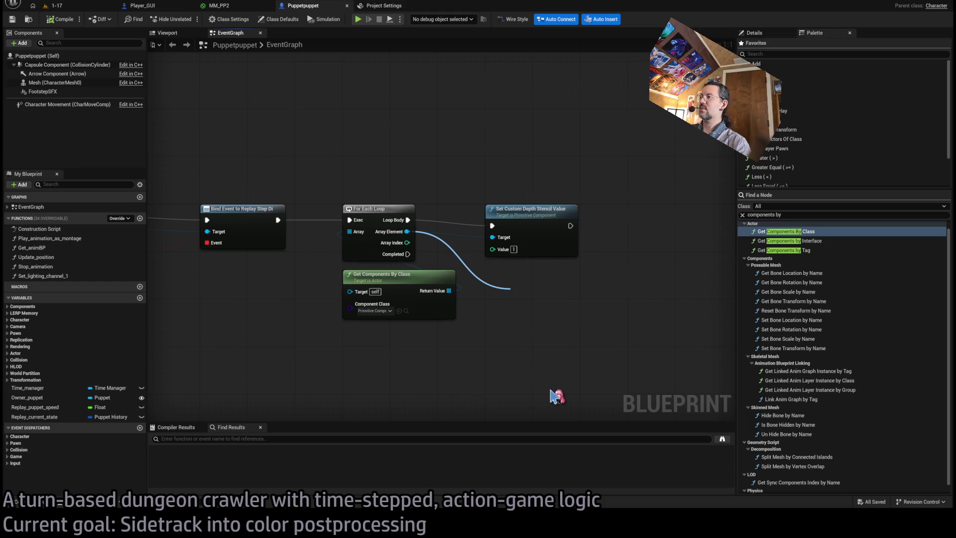
pyautogui.click(595, 339)
pyautogui.moveTo(563, 312); pyautogui.dragTo(540, 284)
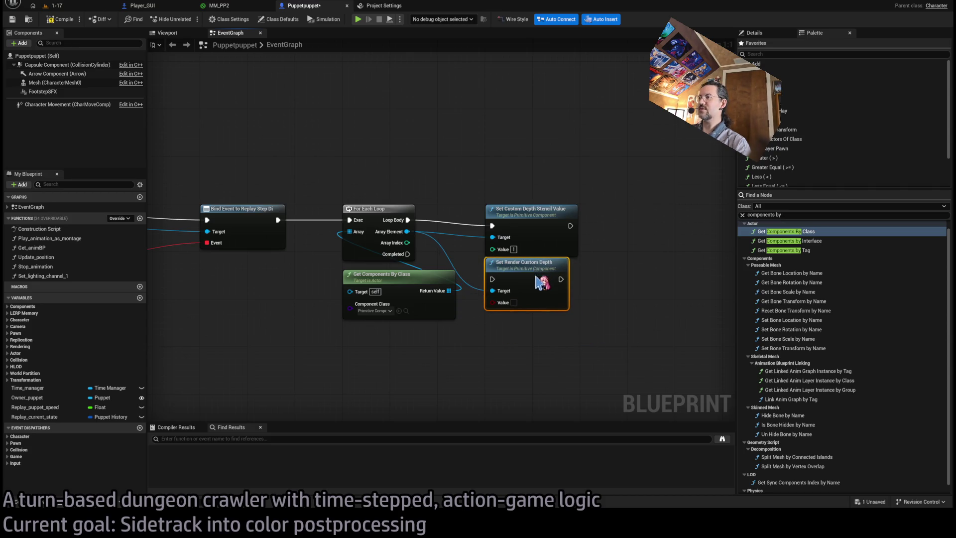
pyautogui.click(513, 303)
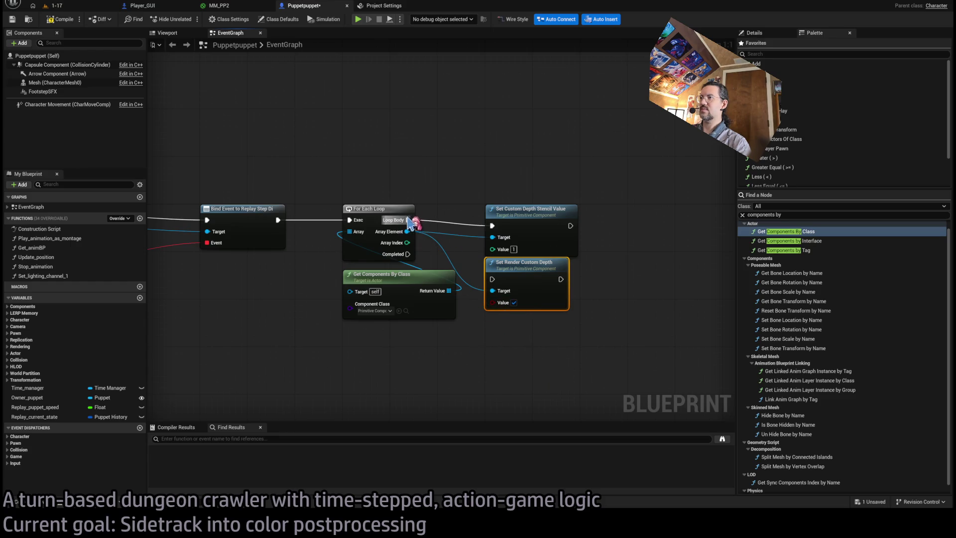
pyautogui.moveTo(408, 220); pyautogui.dragTo(492, 278)
pyautogui.moveTo(560, 279); pyautogui.dragTo(503, 237)
# - Play-test the stencil mask, delete the teapot, restore Lit shading, and reopen MM_PP2
pyautogui.hotkey('alt', 'p')
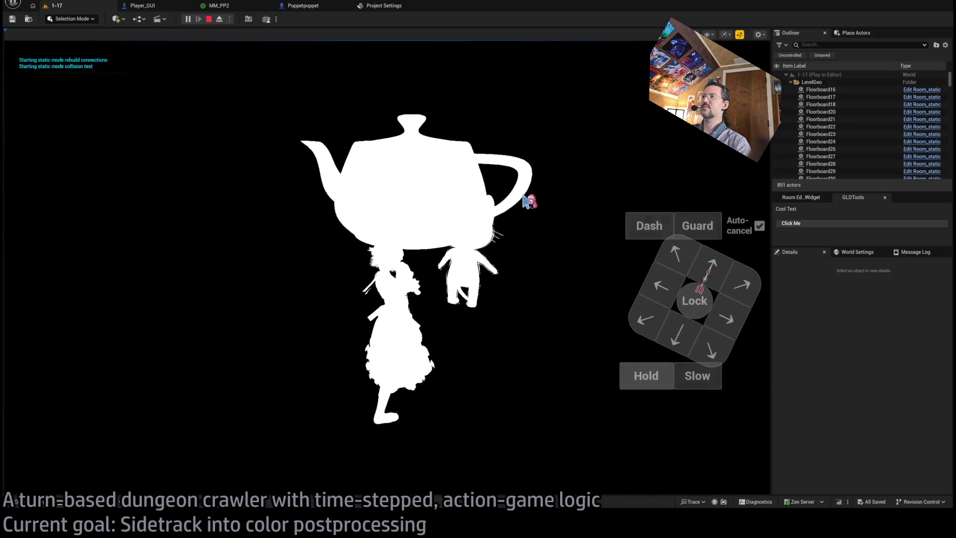
pyautogui.click(208, 19)
pyautogui.scroll(5, 419, 171)
pyautogui.click(572, 193)
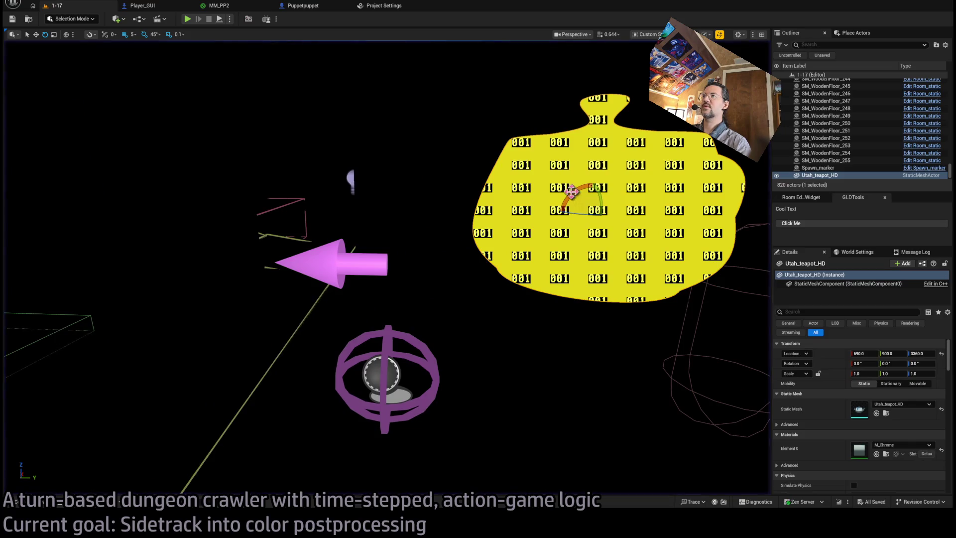
pyautogui.press('Delete')
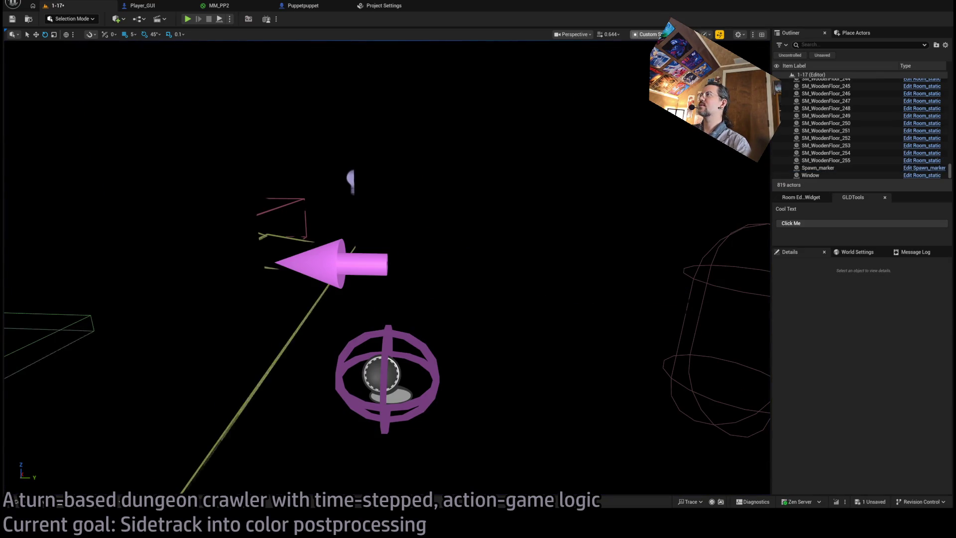
pyautogui.hotkey('alt', '4')
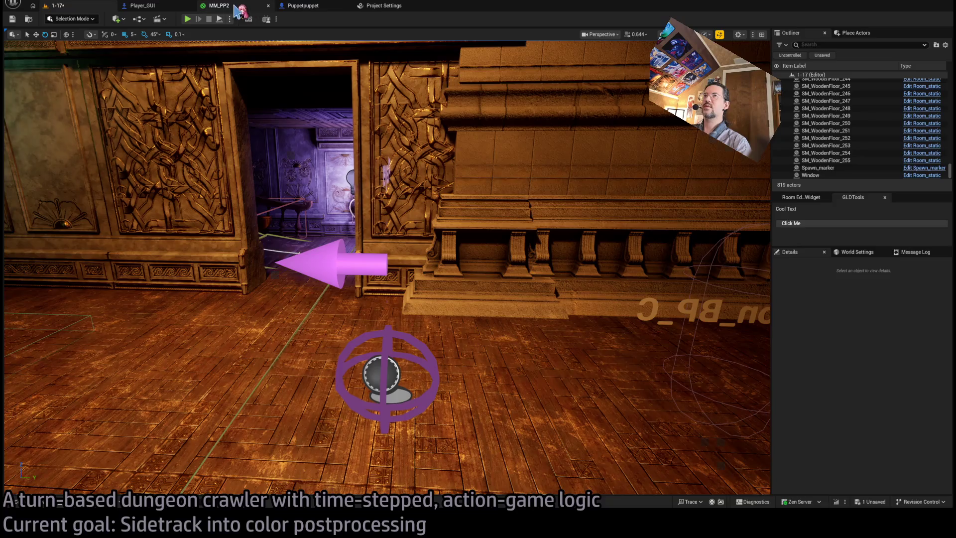
pyautogui.click(219, 5)
pyautogui.moveTo(474, 199)
pyautogui.mouseDown()
pyautogui.moveTo(593, 216)
pyautogui.moveTo(516, 190)
pyautogui.mouseUp()
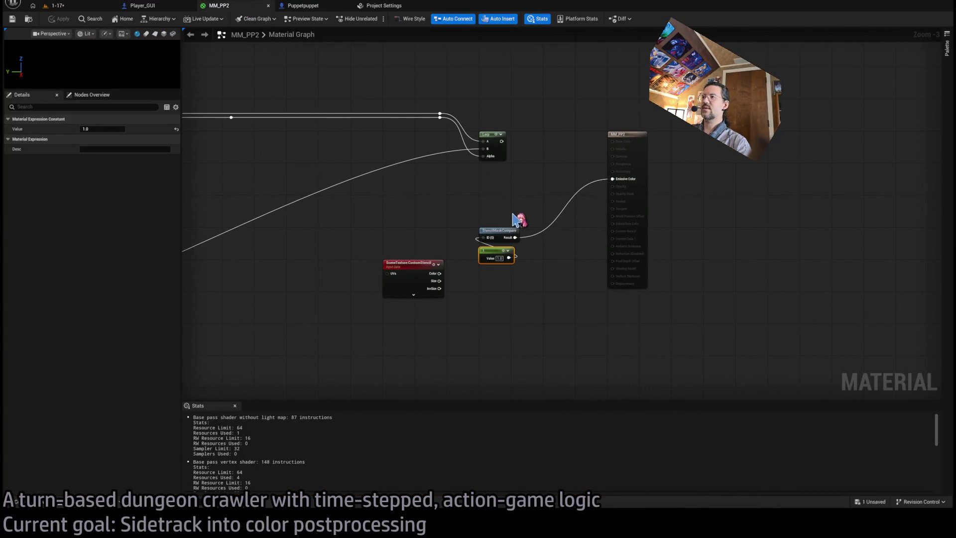
# - Delete the leftover CustomStencil scene texture node from MM_PP2
pyautogui.click(493, 212)
pyautogui.scroll(3, 467, 204)
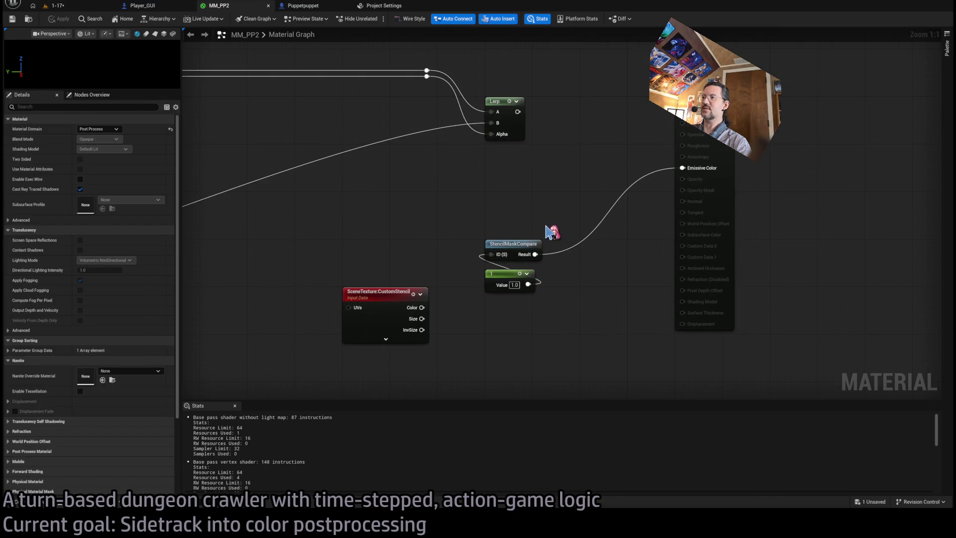
pyautogui.click(540, 247)
pyautogui.click(580, 294)
pyautogui.moveTo(532, 292)
pyautogui.mouseDown()
pyautogui.moveTo(509, 249)
pyautogui.moveTo(366, 262)
pyautogui.moveTo(451, 304)
pyautogui.moveTo(508, 298)
pyautogui.mouseUp()
pyautogui.click(378, 292)
pyautogui.press('Delete')
pyautogui.click(500, 267)
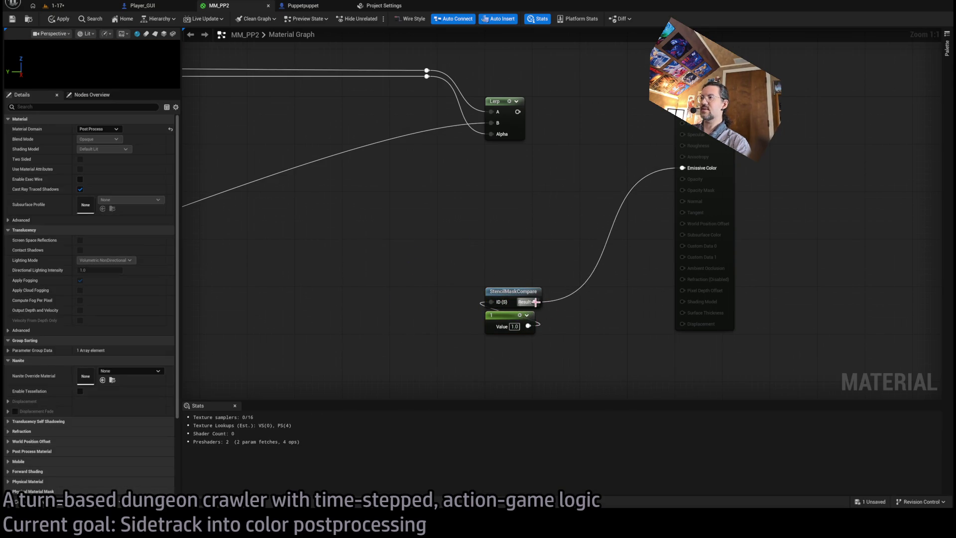
# - Inspect the StencilMaskCompare function, then close it along with the Project Settings and Puppetpuppet editors
pyautogui.doubleClick(509, 289)
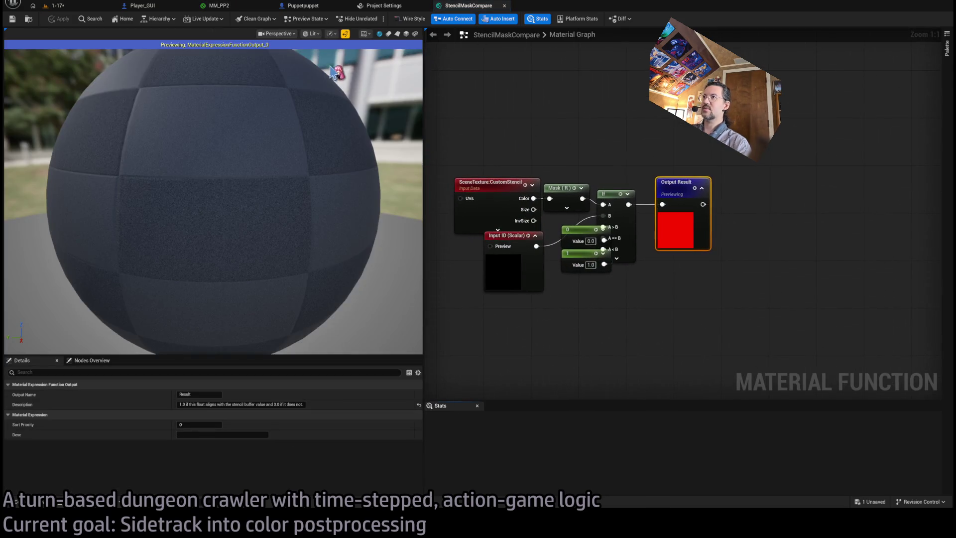
pyautogui.middleClick(458, 10)
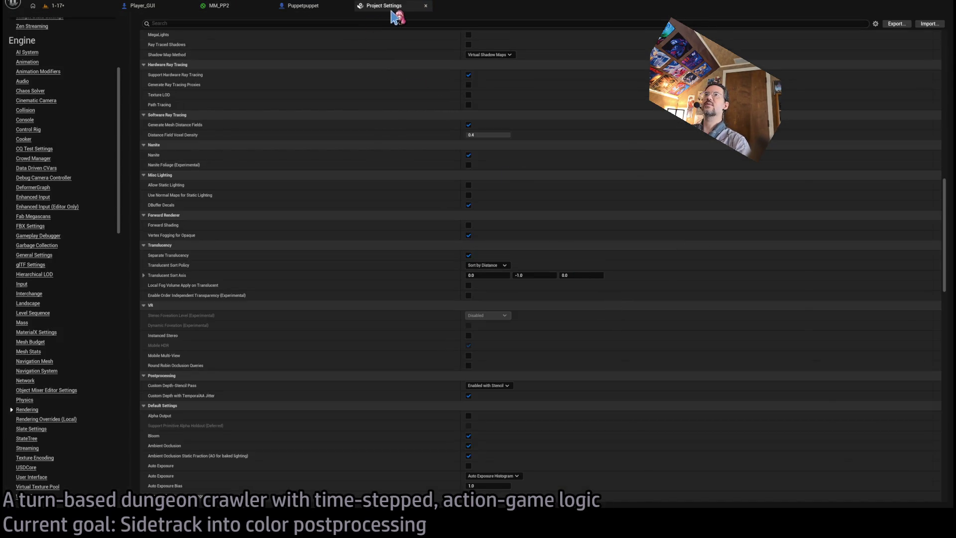
pyautogui.middleClick(362, 7)
pyautogui.middleClick(313, 7)
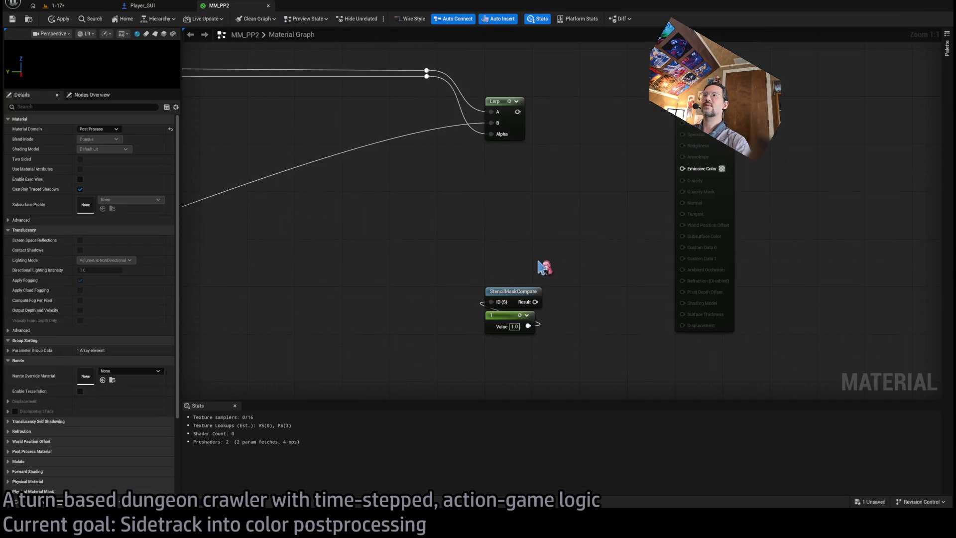
# - Replace the 1-x and Add nodes with a Subtract taking StencilMaskCompare into B, feeding the Lerp alpha
pyautogui.moveTo(534, 301)
pyautogui.mouseDown()
pyautogui.moveTo(482, 257)
pyautogui.moveTo(501, 278)
pyautogui.moveTo(514, 270)
pyautogui.moveTo(495, 151)
pyautogui.moveTo(506, 192)
pyautogui.moveTo(590, 235)
pyautogui.moveTo(453, 227)
pyautogui.mouseUp()
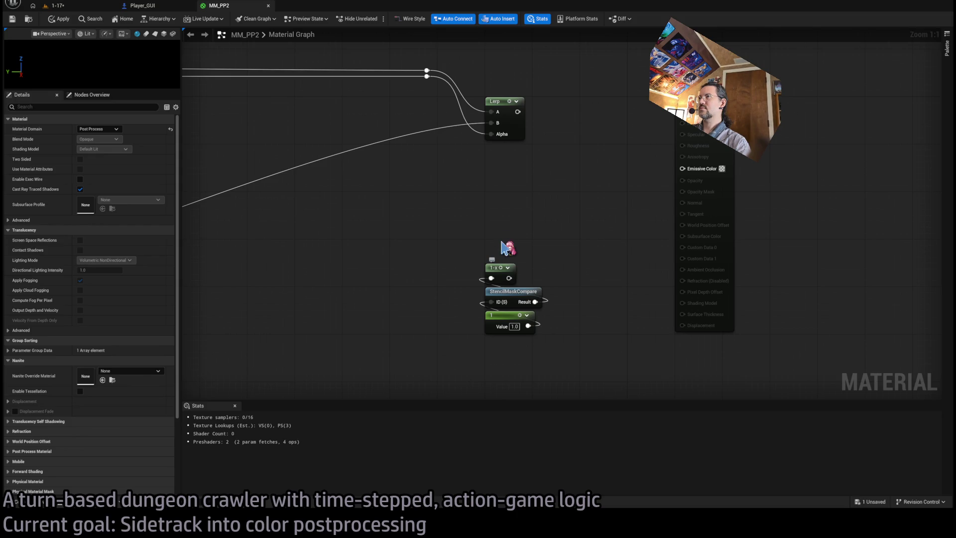
pyautogui.moveTo(508, 196)
pyautogui.mouseDown()
pyautogui.moveTo(591, 240)
pyautogui.moveTo(905, 228)
pyautogui.moveTo(954, 249)
pyautogui.moveTo(782, 269)
pyautogui.moveTo(560, 265)
pyautogui.moveTo(533, 218)
pyautogui.mouseUp()
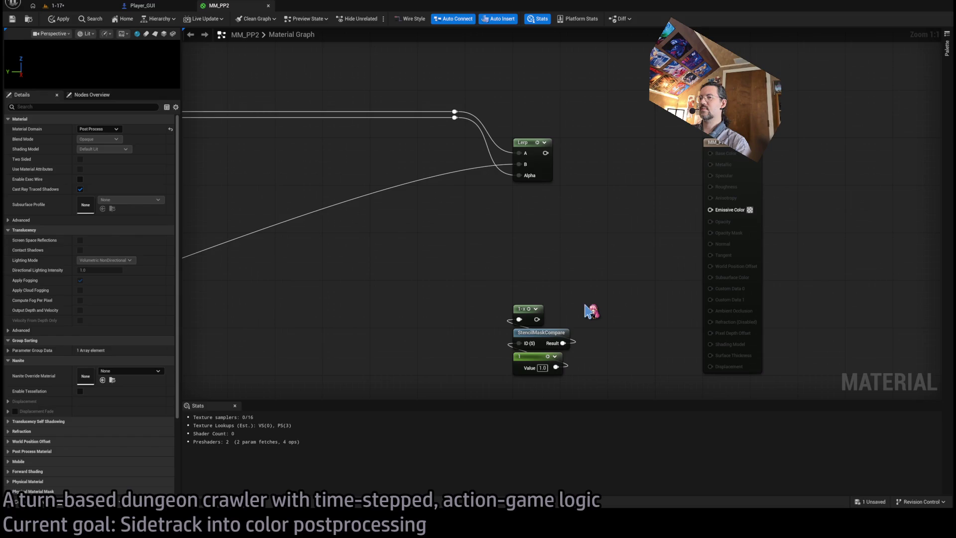
pyautogui.click(522, 309)
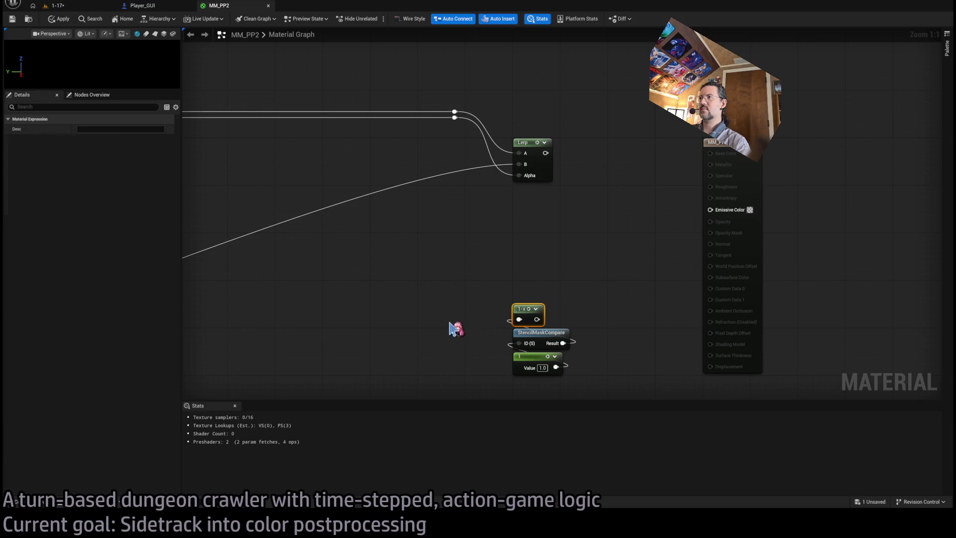
pyautogui.press('Delete')
pyautogui.moveTo(455, 118); pyautogui.dragTo(507, 237)
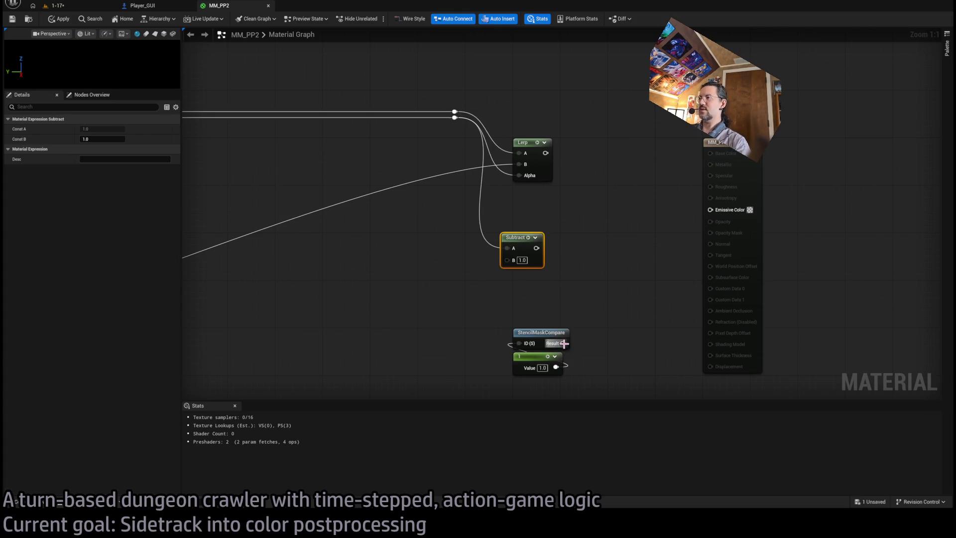
pyautogui.moveTo(563, 344); pyautogui.dragTo(507, 260)
pyautogui.moveTo(528, 245)
pyautogui.mouseDown()
pyautogui.moveTo(541, 293)
pyautogui.moveTo(515, 246)
pyautogui.mouseUp()
pyautogui.press('Delete')
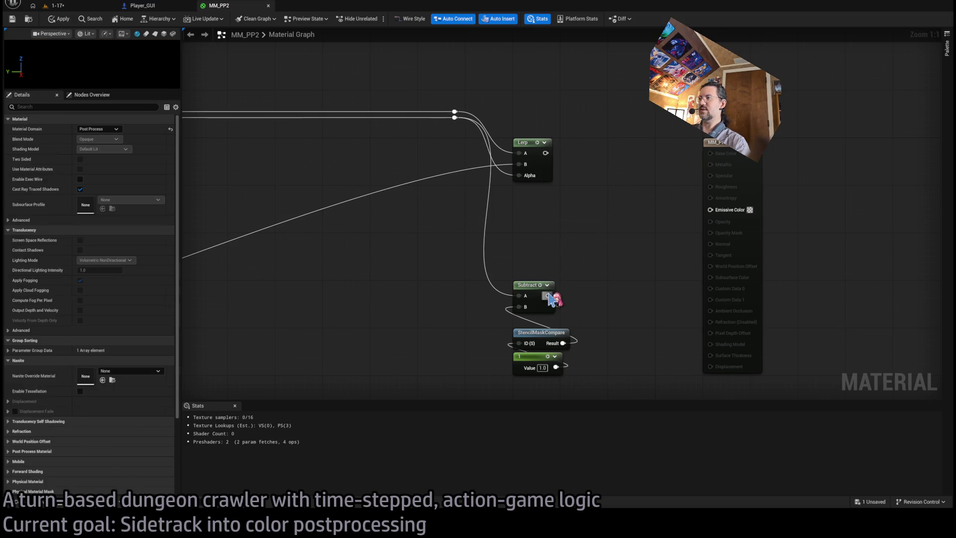
pyautogui.moveTo(548, 295)
pyautogui.mouseDown()
pyautogui.moveTo(521, 281)
pyautogui.moveTo(520, 175)
pyautogui.mouseUp()
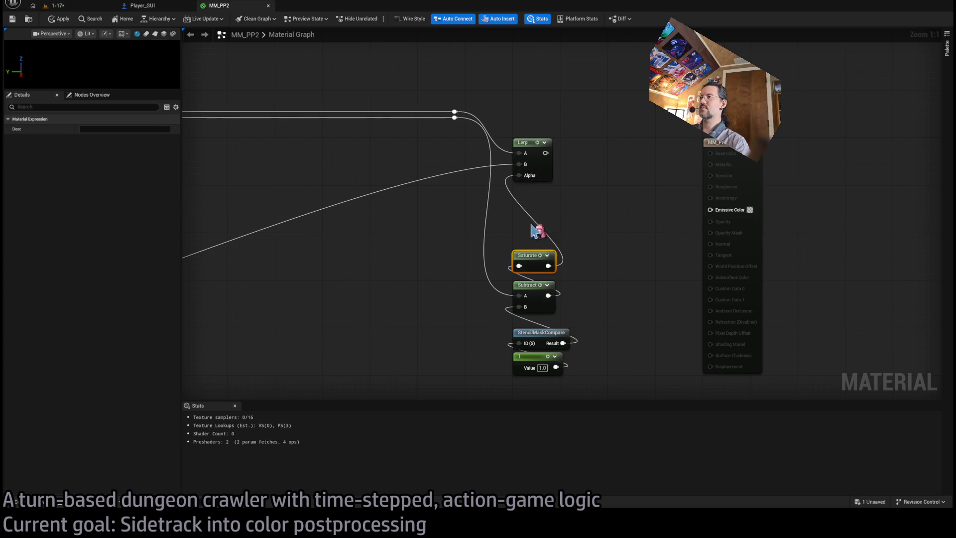
# - Connect the Lerp output to Emissive Color and play-test level 1-17
pyautogui.click(57, 6)
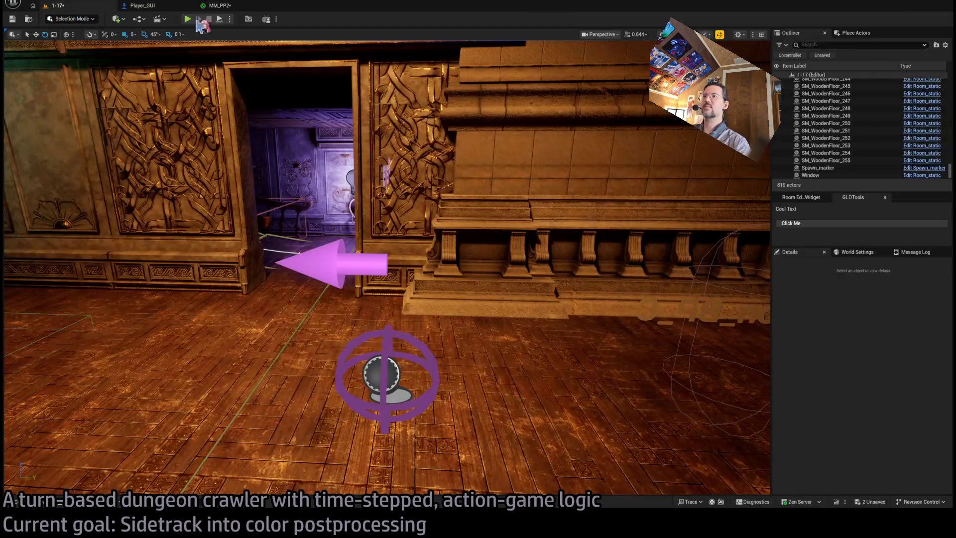
pyautogui.click(188, 19)
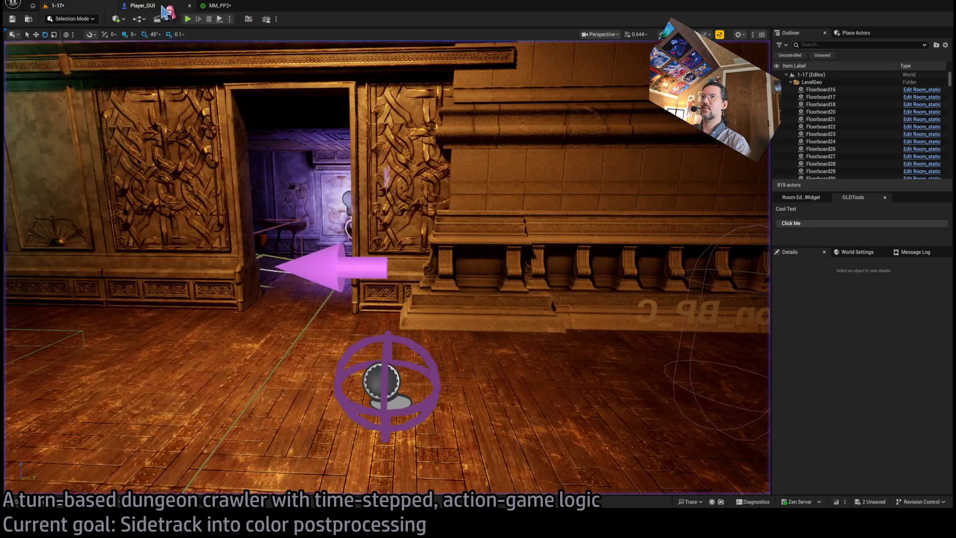
pyautogui.click(219, 5)
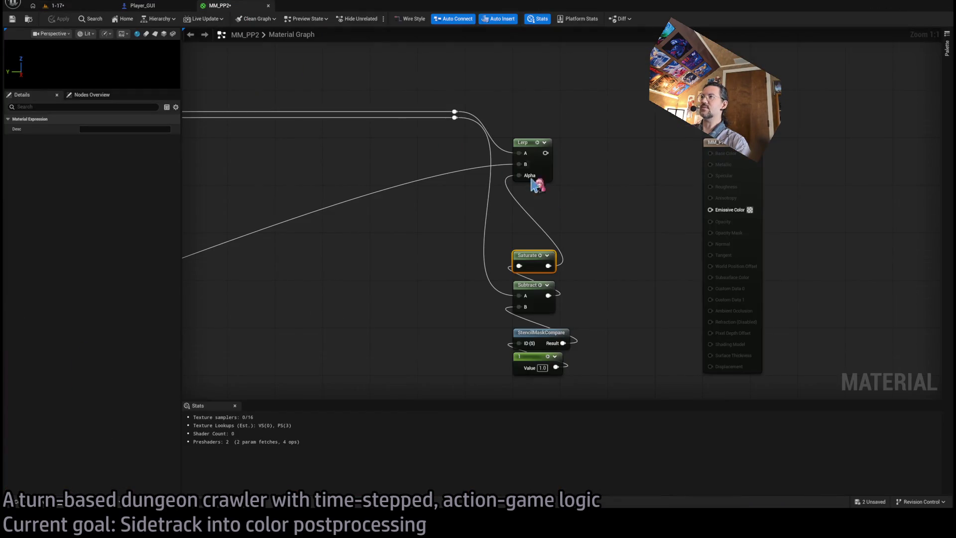
pyautogui.moveTo(552, 158)
pyautogui.mouseDown()
pyautogui.moveTo(754, 212)
pyautogui.moveTo(551, 157)
pyautogui.moveTo(711, 209)
pyautogui.mouseUp()
pyautogui.click(56, 5)
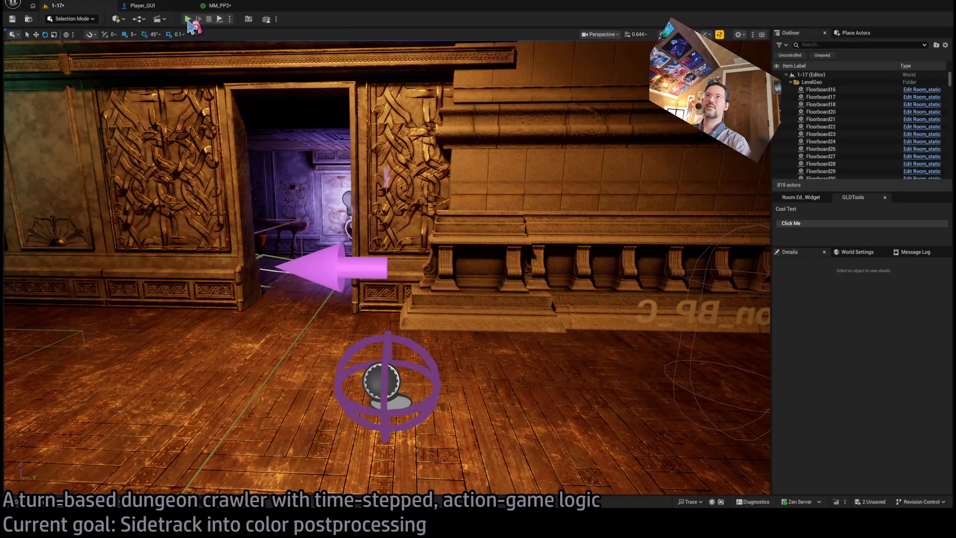
pyautogui.click(189, 20)
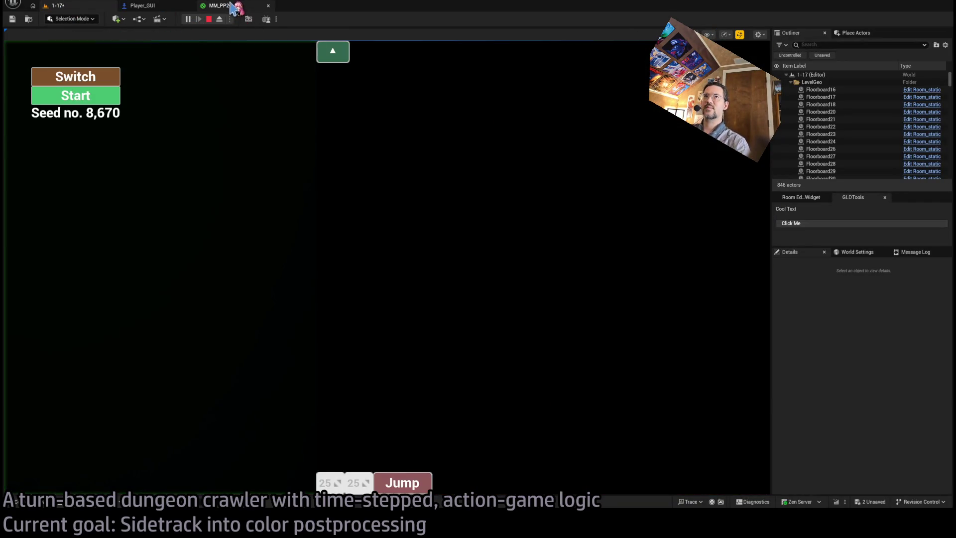
pyautogui.click(225, 6)
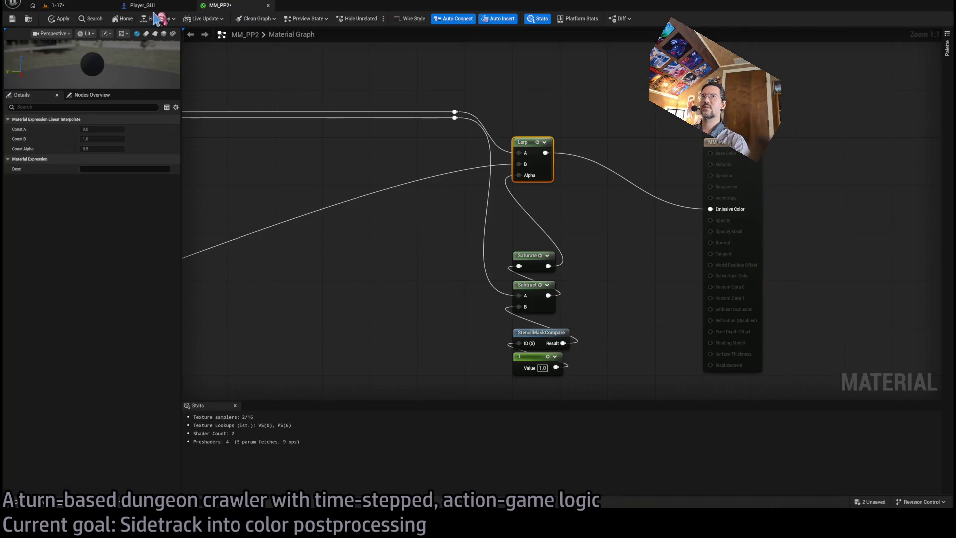
# - Play level 1-17, queue forward moves, and open and close the in-game settings menu
pyautogui.click(57, 6)
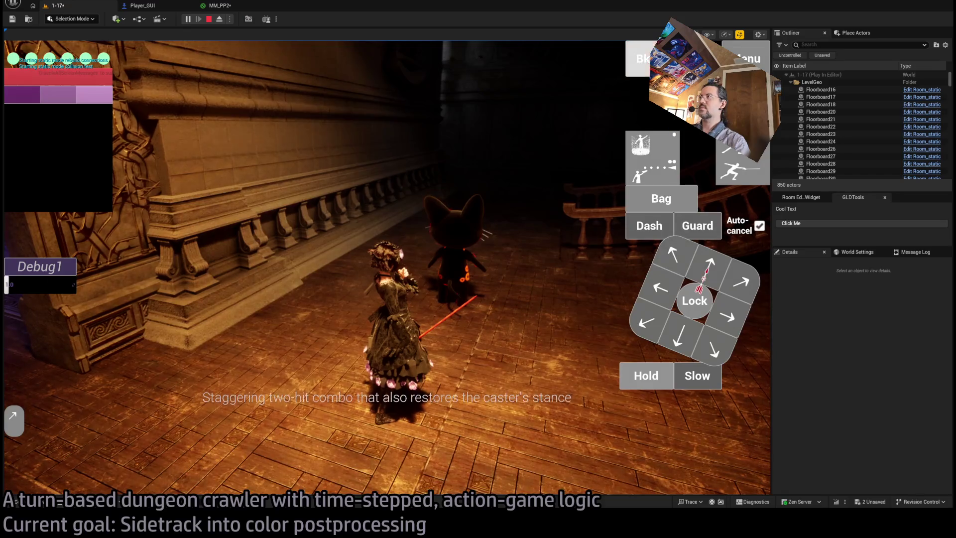
pyautogui.click(550, 222)
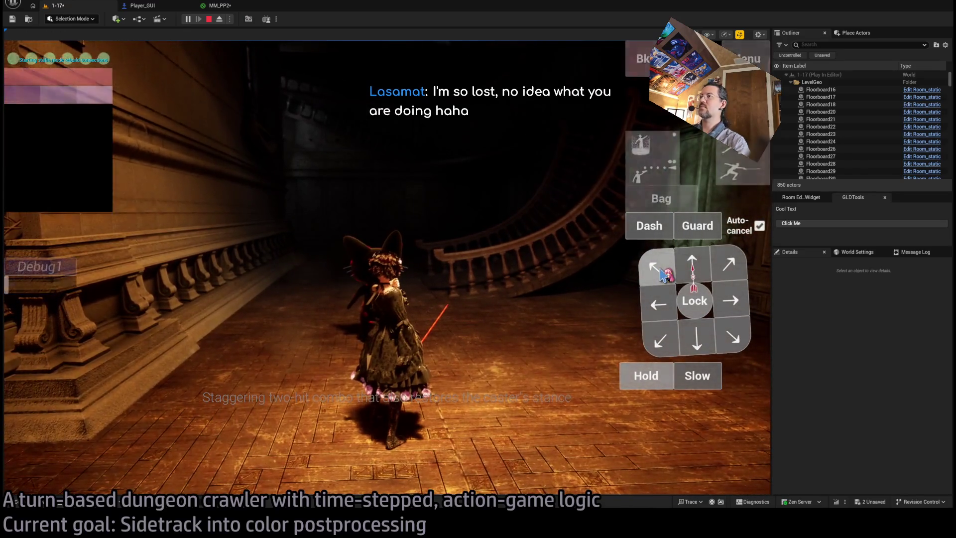
pyautogui.click(689, 268)
pyautogui.click(689, 267)
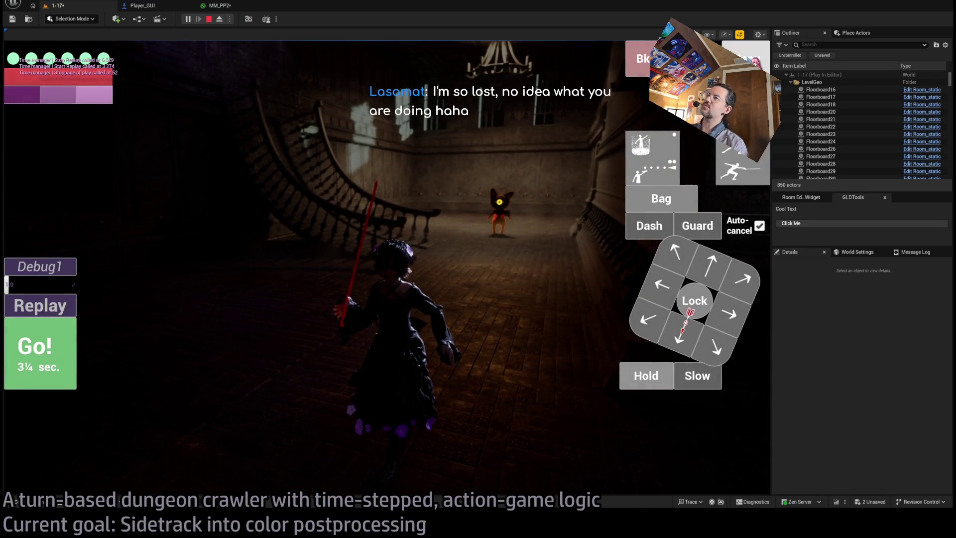
pyautogui.click(745, 58)
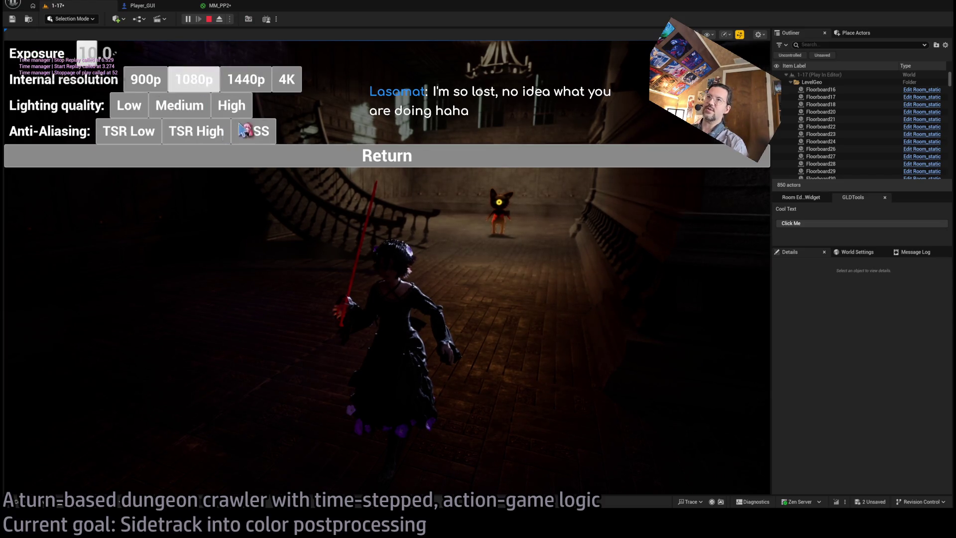
pyautogui.click(391, 156)
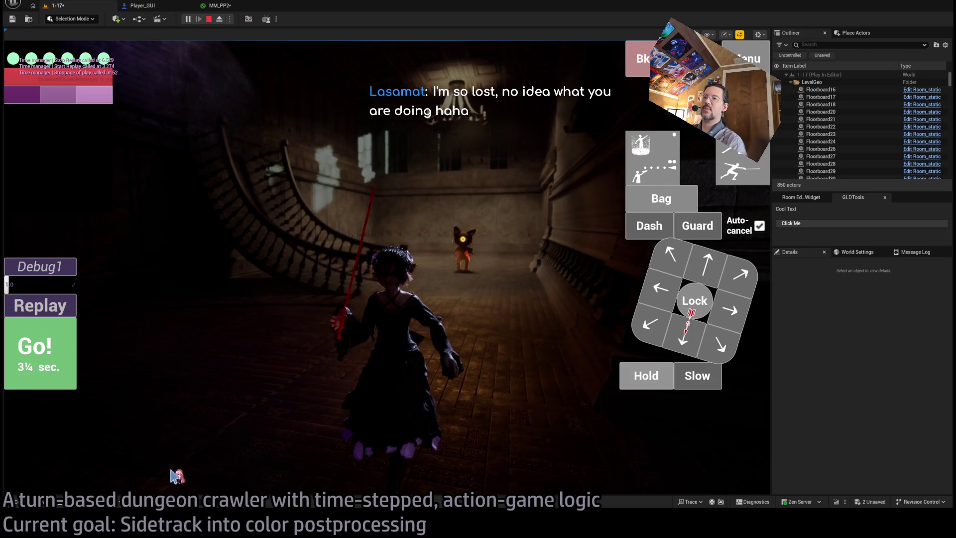
pyautogui.press('Escape')
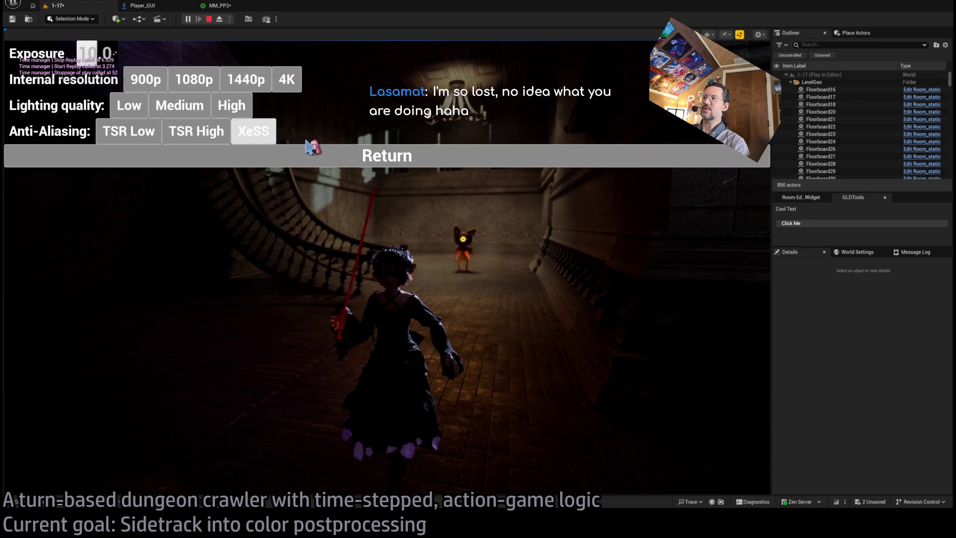
pyautogui.click(394, 154)
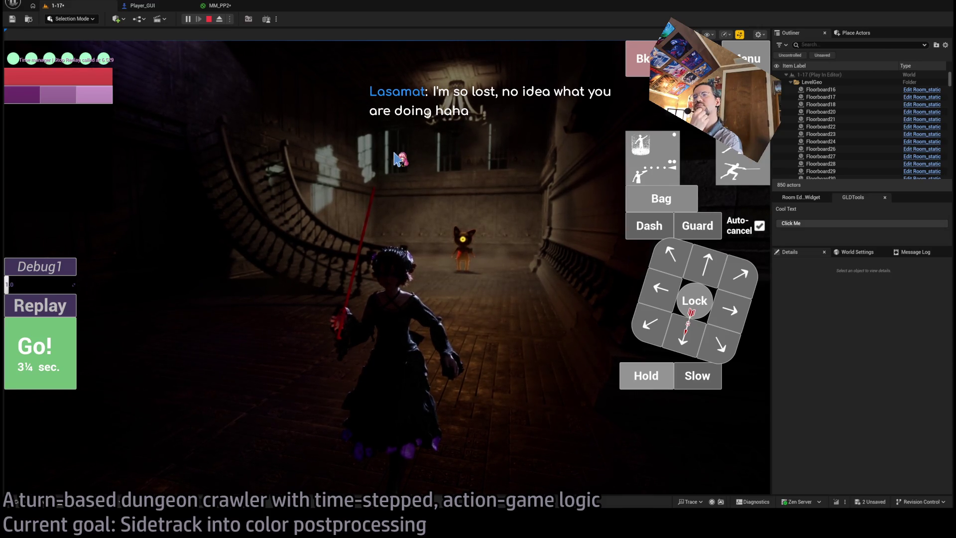
# - Stop play and move MM_PP2's 1 constant and StencilMaskCompare node to the left
pyautogui.click(209, 19)
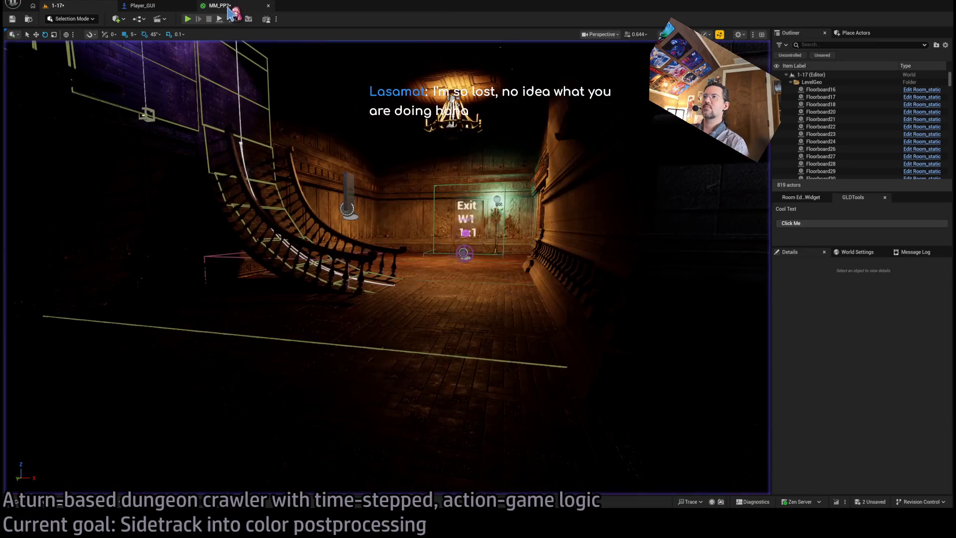
pyautogui.click(228, 8)
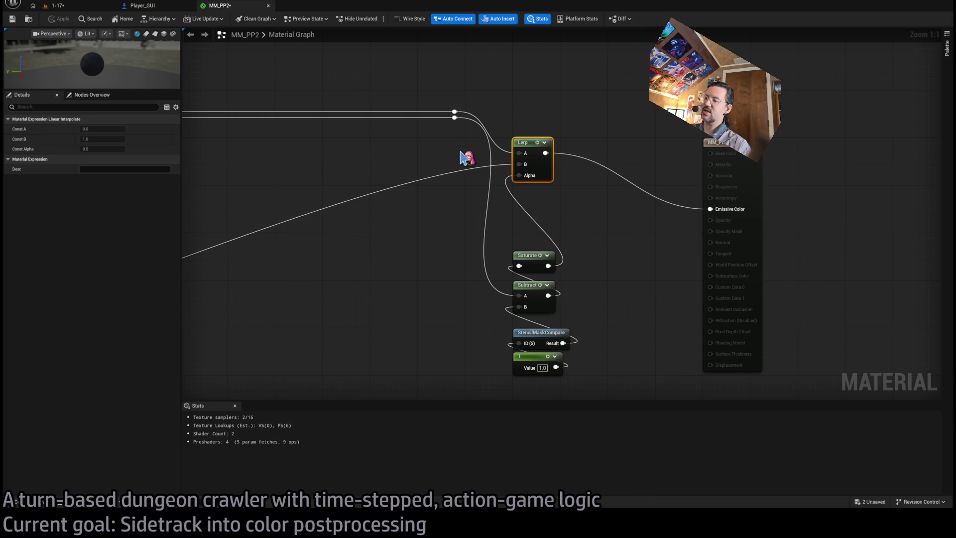
pyautogui.moveTo(590, 376)
pyautogui.mouseDown()
pyautogui.moveTo(514, 327)
pyautogui.moveTo(543, 333)
pyautogui.mouseUp()
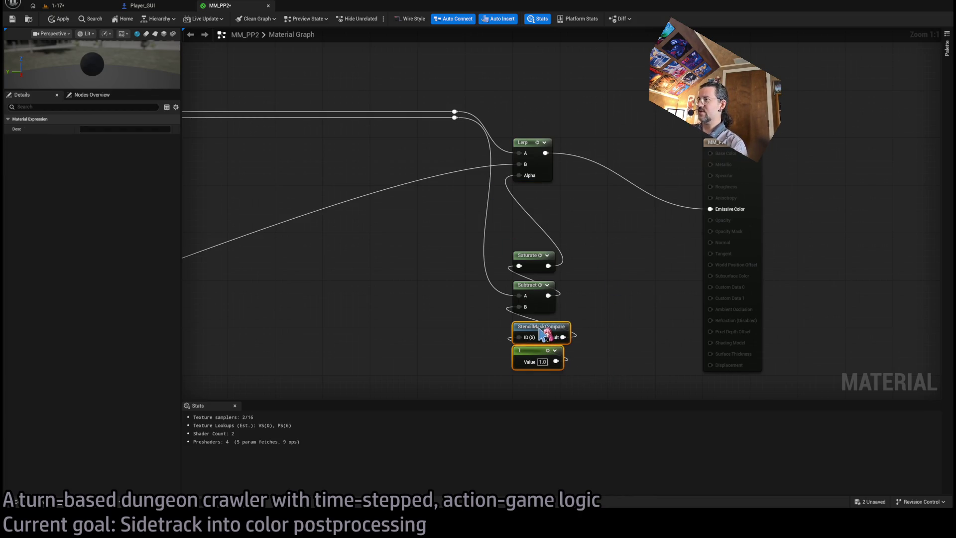
pyautogui.click(625, 331)
pyautogui.moveTo(605, 347)
pyautogui.mouseDown()
pyautogui.moveTo(622, 317)
pyautogui.moveTo(688, 305)
pyautogui.mouseUp()
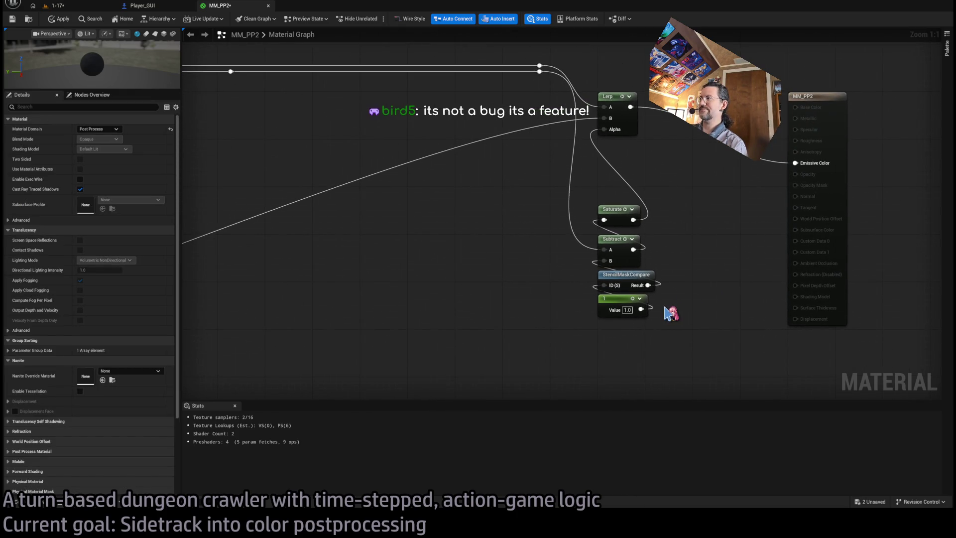
pyautogui.moveTo(618, 299); pyautogui.dragTo(344, 322)
pyautogui.moveTo(600, 277)
pyautogui.mouseDown()
pyautogui.moveTo(421, 319)
pyautogui.moveTo(434, 289)
pyautogui.moveTo(450, 292)
pyautogui.mouseUp()
# - Inspect StencilMaskCompare's CustomStencil and Mask (R) nodes and function properties, then close it
pyautogui.doubleClick(487, 298)
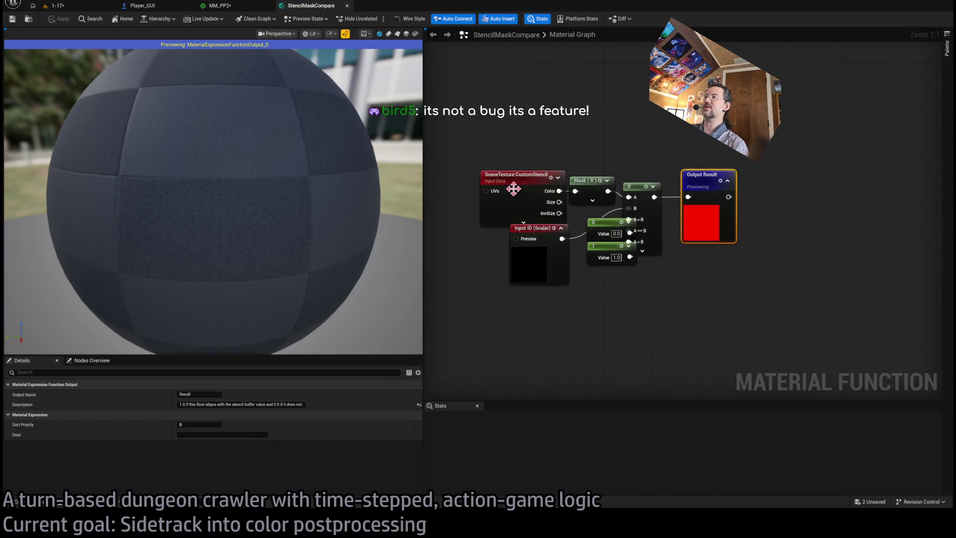
pyautogui.click(529, 176)
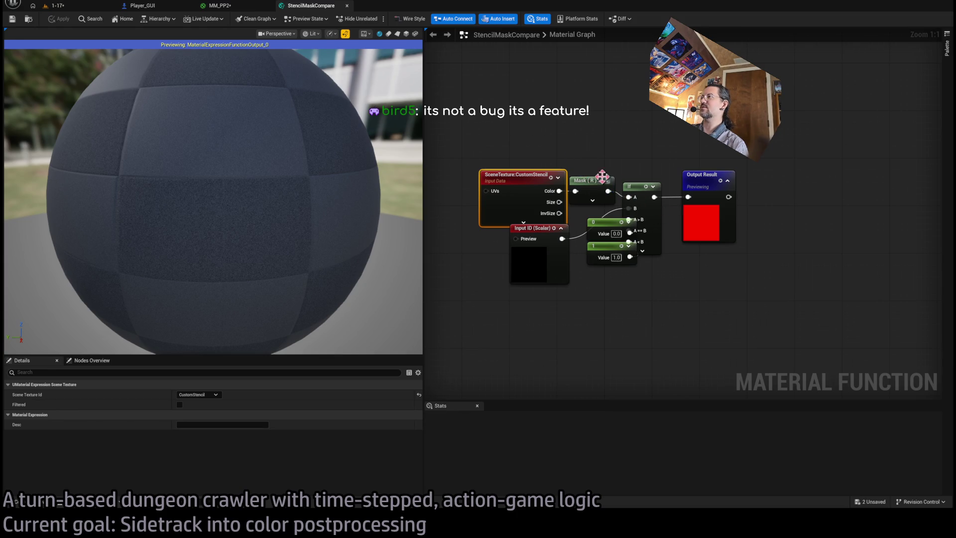
pyautogui.click(589, 165)
pyautogui.click(588, 179)
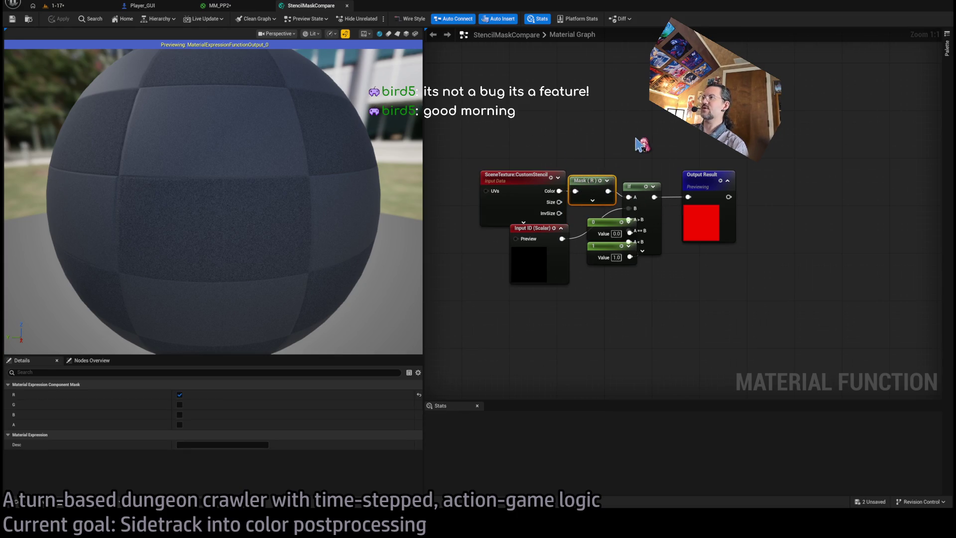
pyautogui.click(643, 185)
pyautogui.click(626, 314)
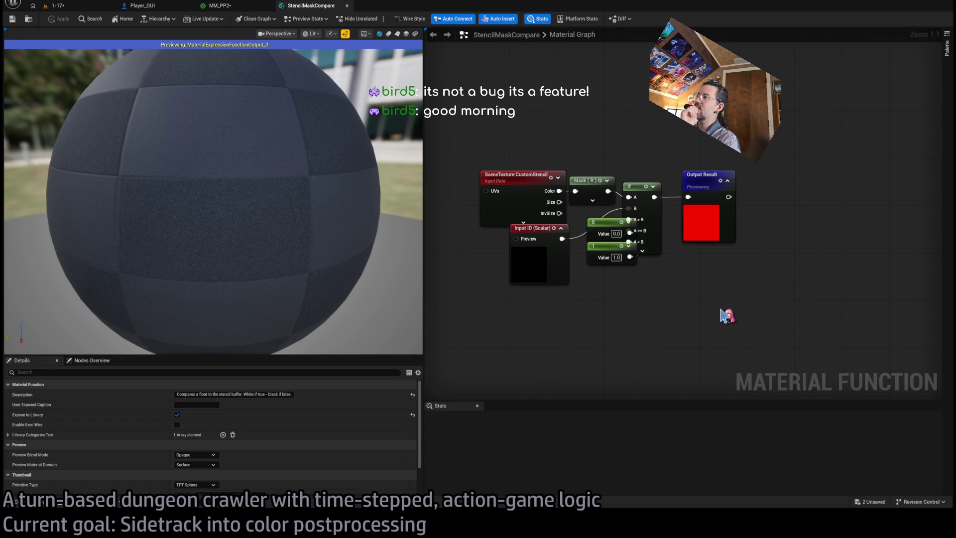
pyautogui.middleClick(310, 9)
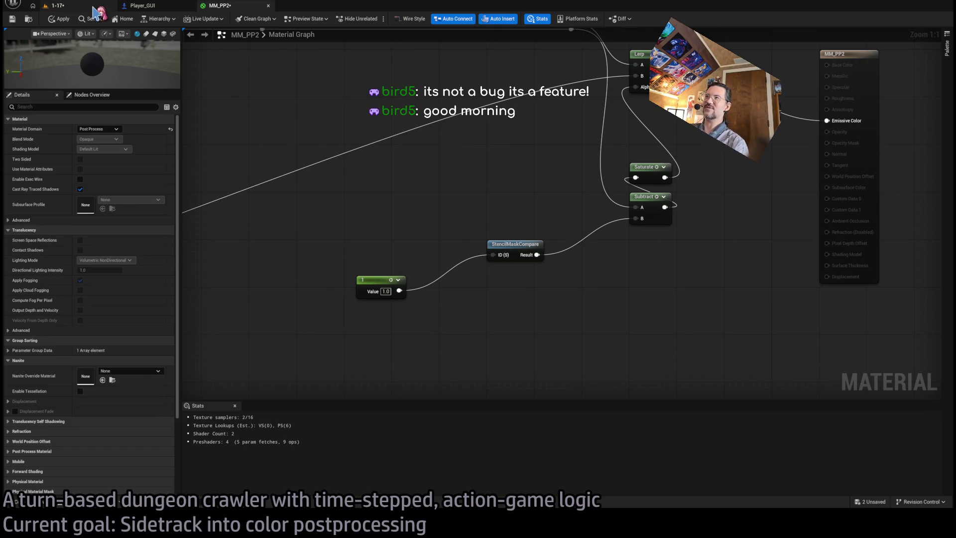
# - Select all MM_PP2 nodes and shift the whole network left and up
pyautogui.moveTo(698, 87); pyautogui.dragTo(640, 120)
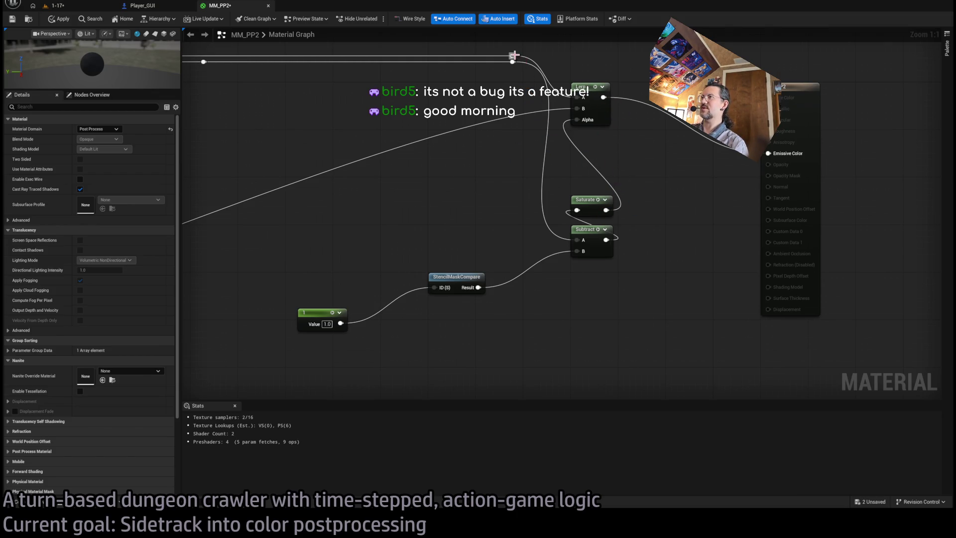
pyautogui.moveTo(581, 56)
pyautogui.mouseDown()
pyautogui.moveTo(518, 125)
pyautogui.moveTo(386, 151)
pyautogui.moveTo(540, 163)
pyautogui.mouseUp()
pyautogui.scroll(-5, 541, 163)
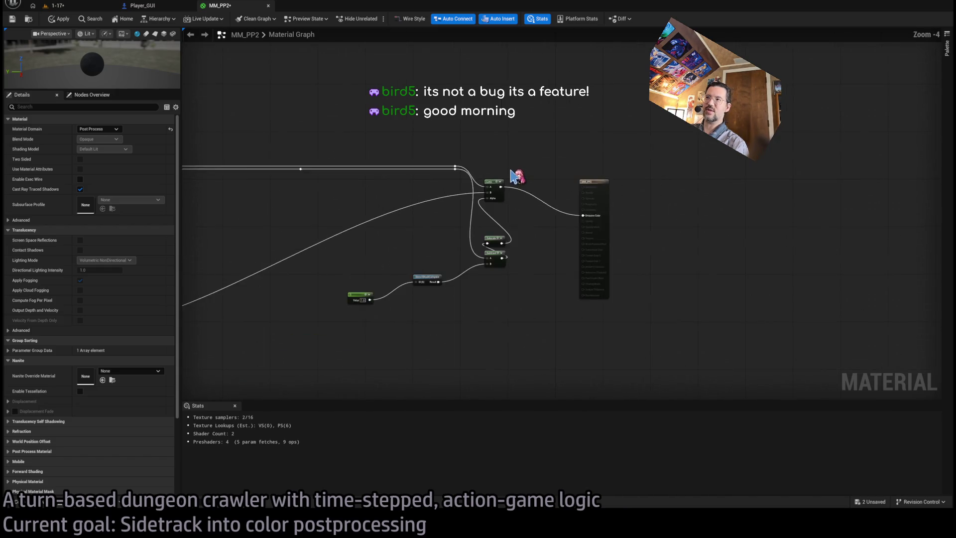
pyautogui.hotkey('ctrl', 'a')
pyautogui.scroll(3, 529, 183)
pyautogui.moveTo(652, 232)
pyautogui.mouseDown()
pyautogui.moveTo(496, 192)
pyautogui.moveTo(536, 192)
pyautogui.moveTo(496, 191)
pyautogui.moveTo(412, 130)
pyautogui.mouseUp()
pyautogui.click(506, 167)
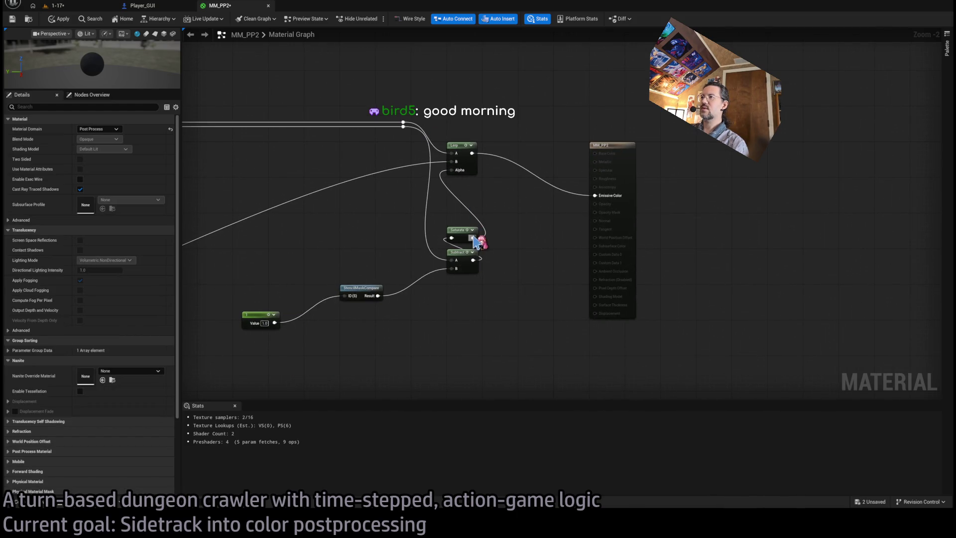
# - Wire Saturate into Emissive Color and start playing level 1-17
pyautogui.moveTo(473, 238); pyautogui.dragTo(595, 195)
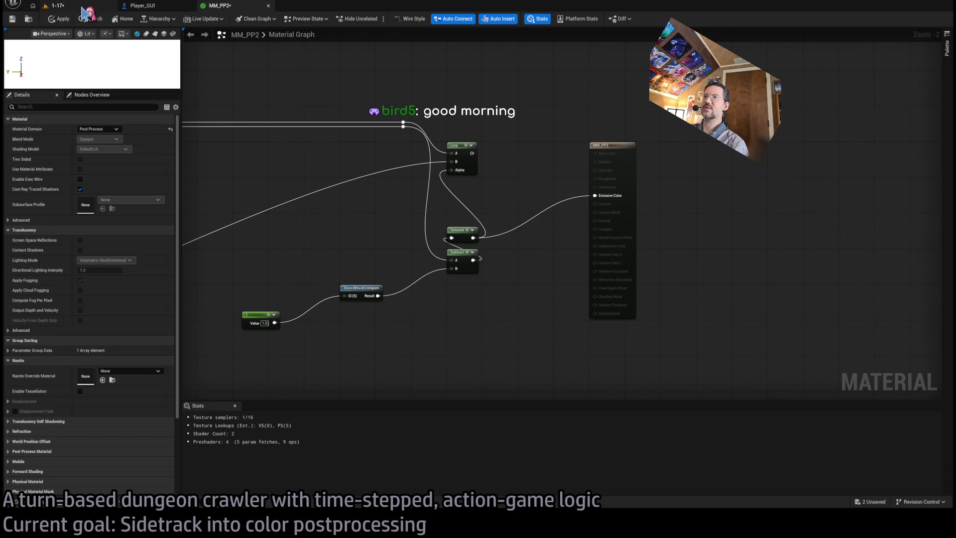
pyautogui.click(80, 6)
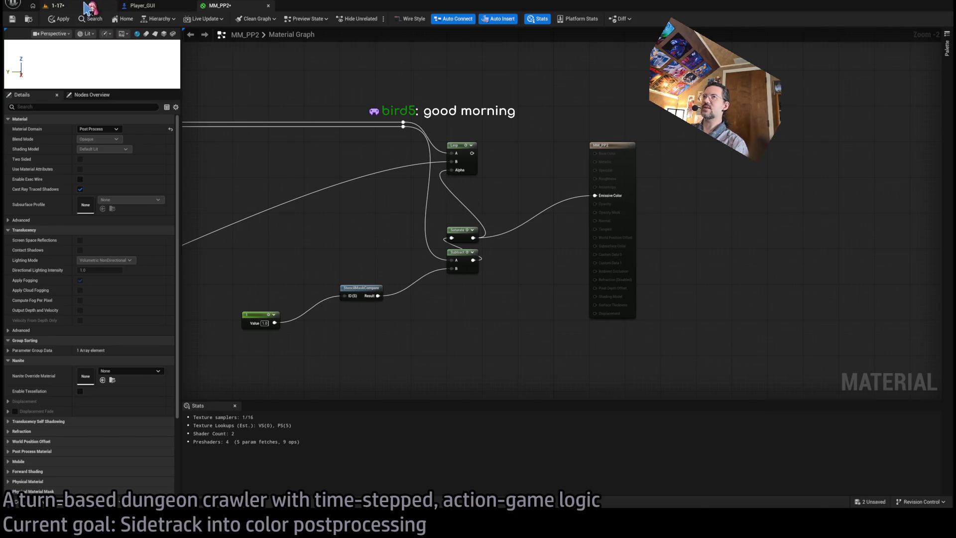
pyautogui.click(187, 19)
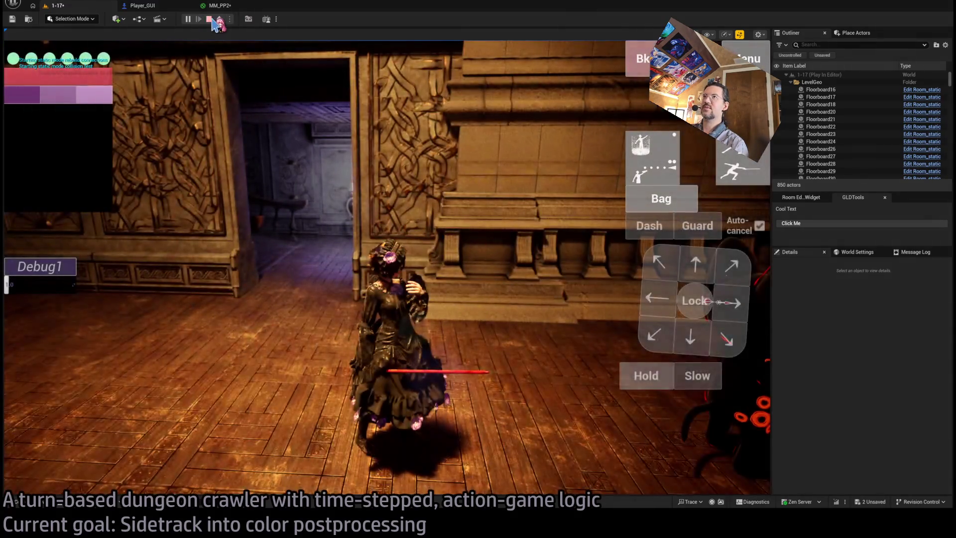
# - Focus the running game and execute a downward ¾-second move to view the silhouette effect
pyautogui.click(215, 6)
pyautogui.click(64, 5)
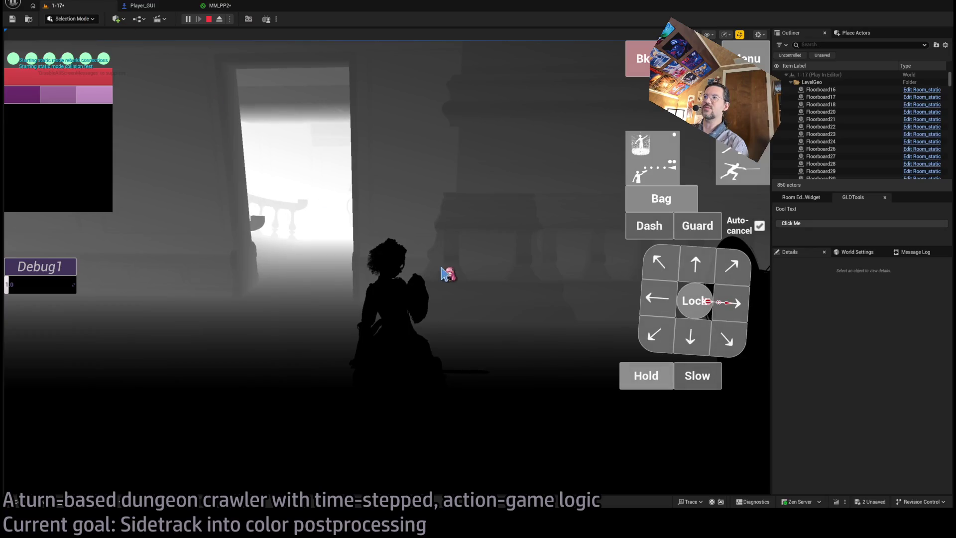
pyautogui.click(448, 260)
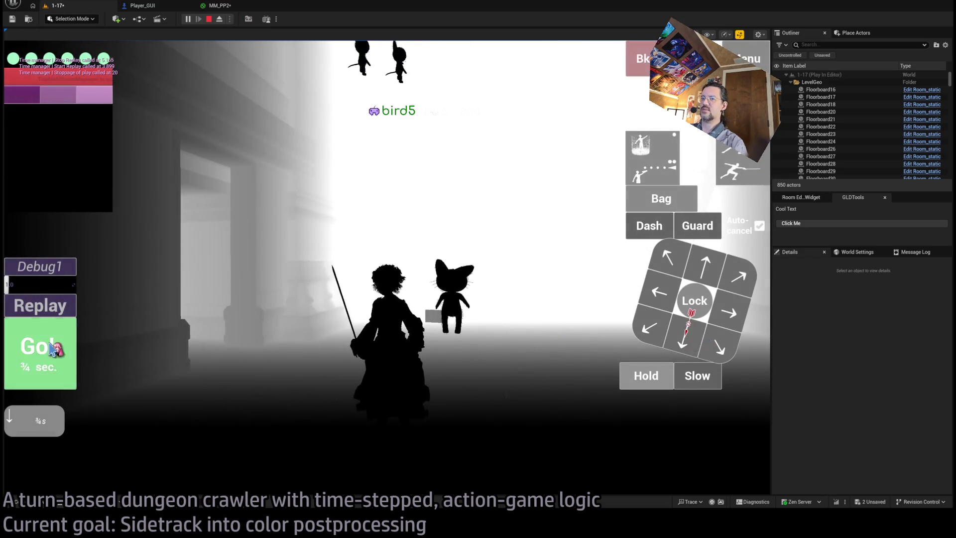
pyautogui.click(55, 346)
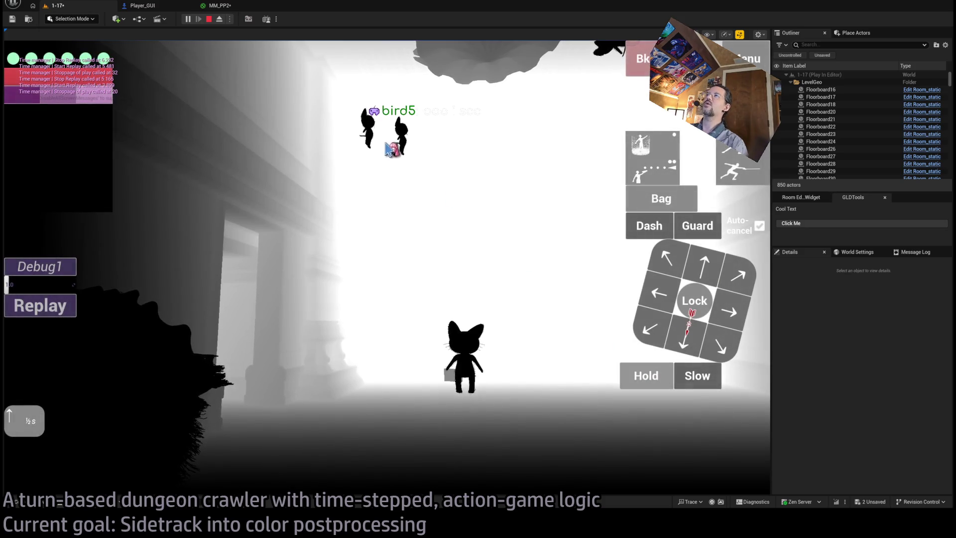
pyautogui.click(548, 161)
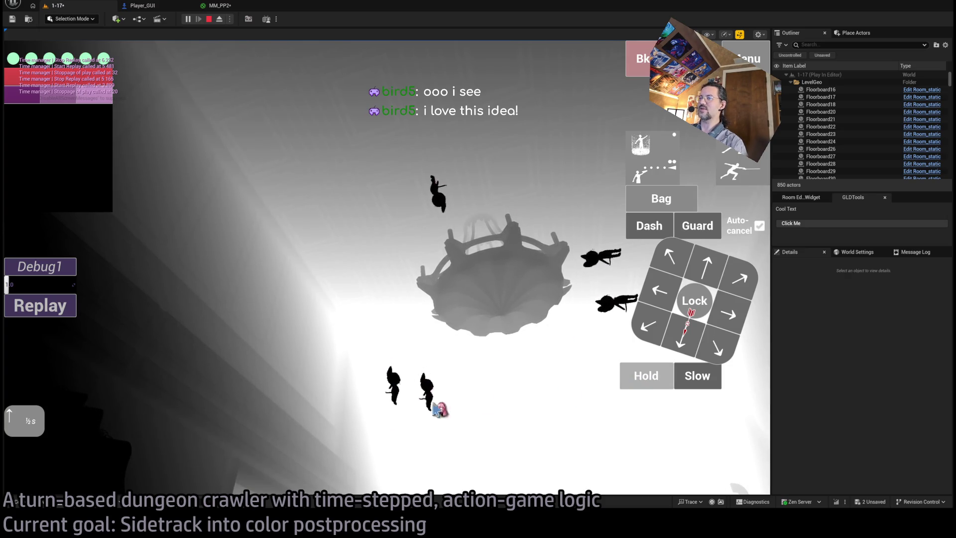
pyautogui.hotkey('alt', 'Tab')
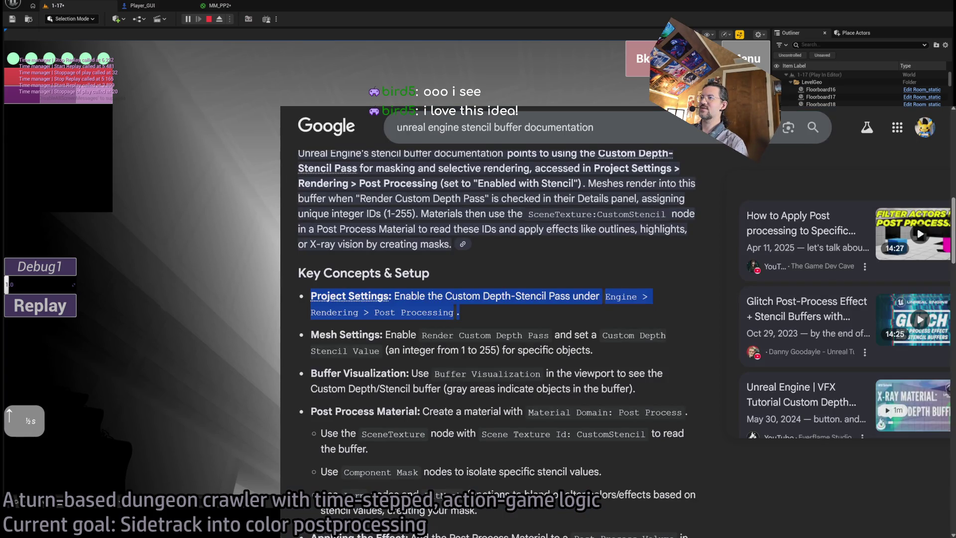
pyautogui.hotkey('alt', 'Tab')
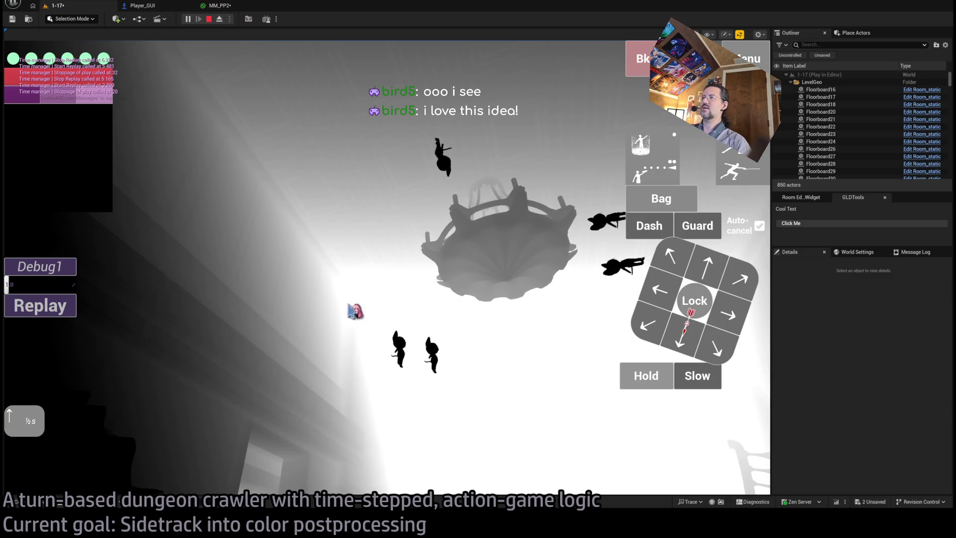
# - Stop play, fly the editor camera toward the Player, and check MM_PP2's output node
pyautogui.click(208, 19)
pyautogui.moveTo(466, 258)
pyautogui.mouseDown()
pyautogui.moveTo(467, 235)
pyautogui.moveTo(428, 234)
pyautogui.mouseUp()
pyautogui.moveTo(465, 354)
pyautogui.mouseDown()
pyautogui.moveTo(480, 354)
pyautogui.moveTo(465, 353)
pyautogui.mouseUp()
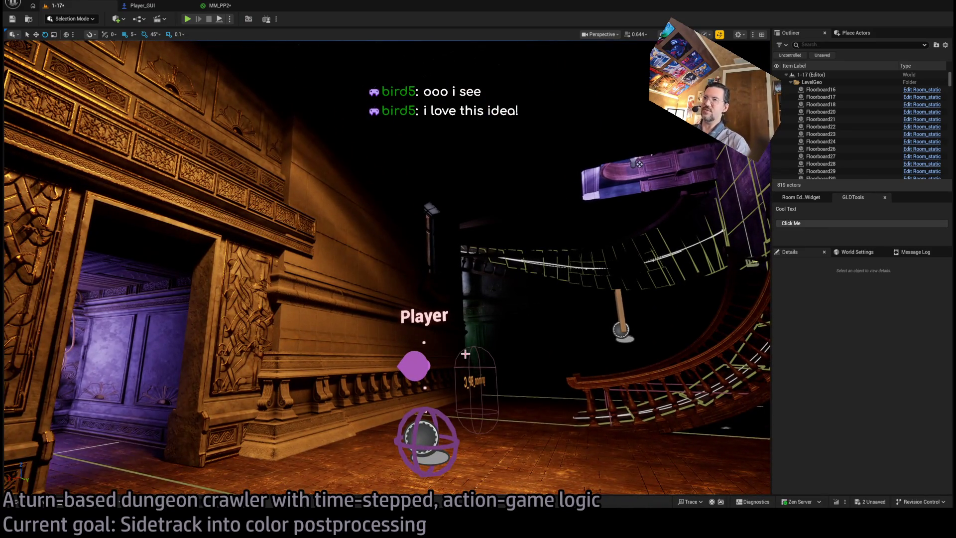
pyautogui.click(219, 6)
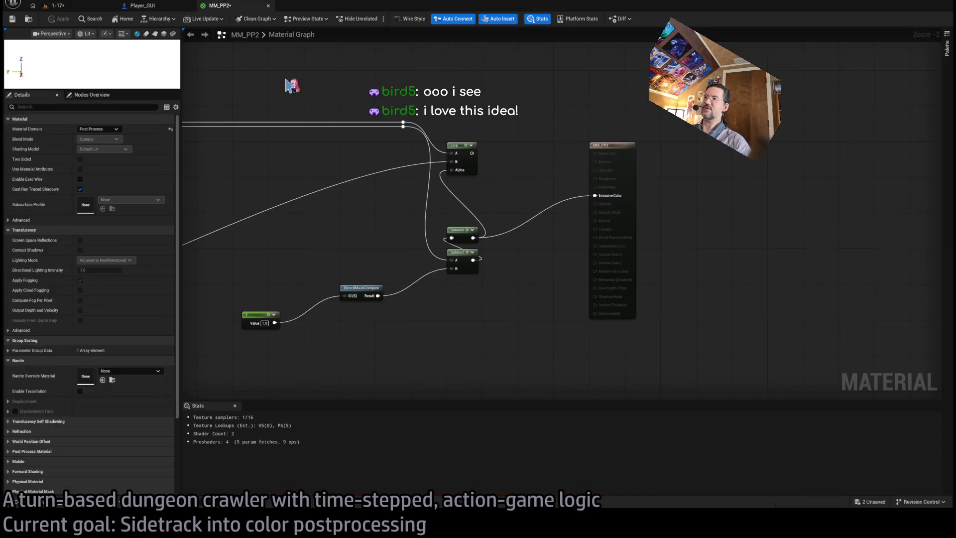
pyautogui.moveTo(291, 269); pyautogui.dragTo(510, 250)
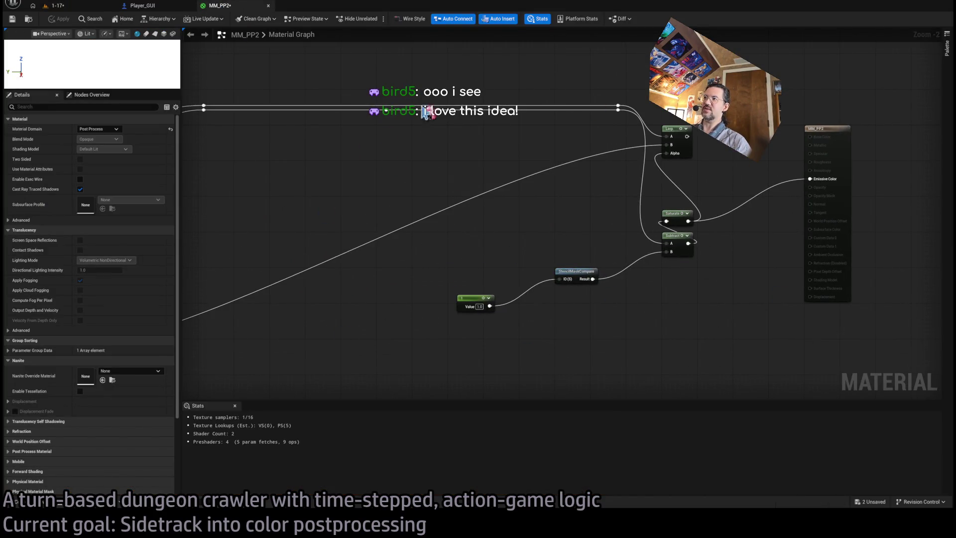
pyautogui.moveTo(802, 233); pyautogui.dragTo(595, 244)
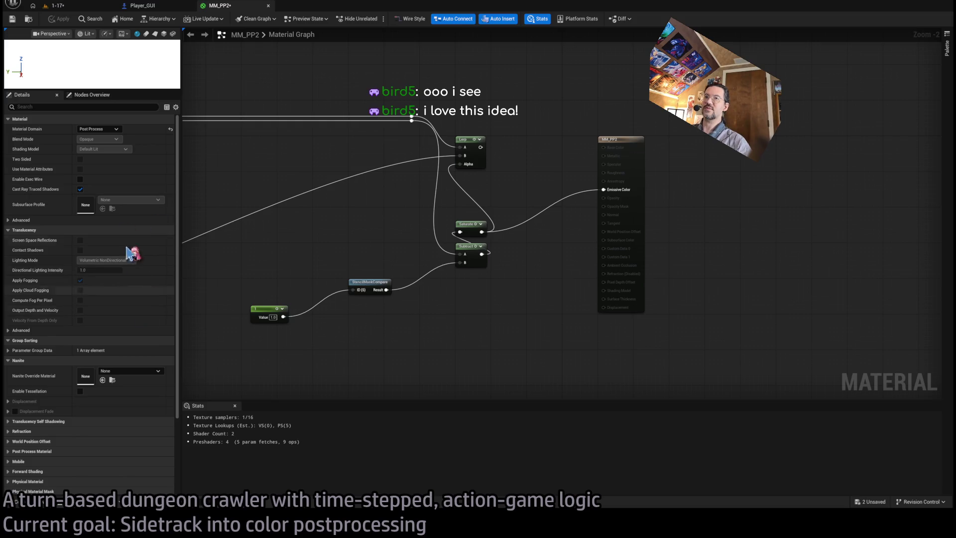
pyautogui.click(89, 7)
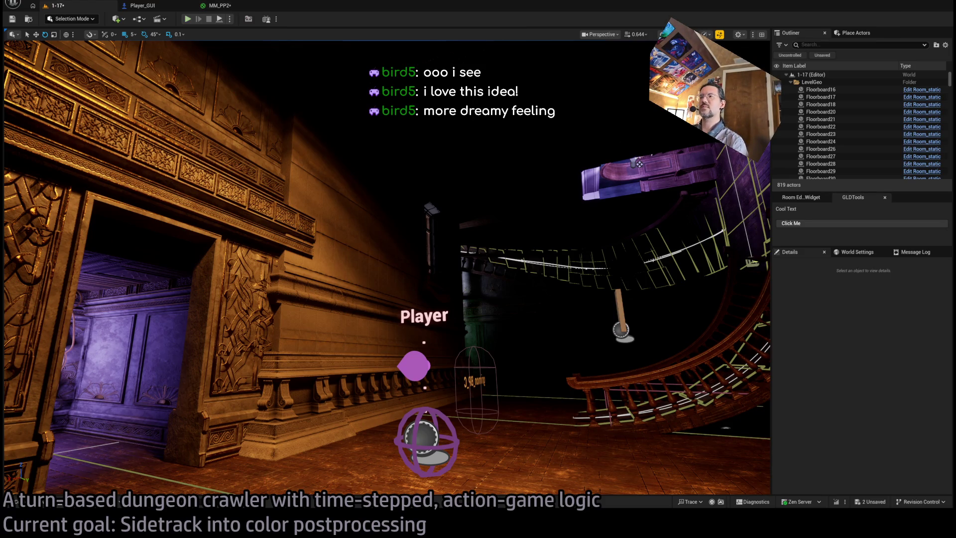
# - Switch to Chrome, dismiss the Google search suggestions, and move to the ChatGPT tab
pyautogui.hotkey('alt', 'Tab')
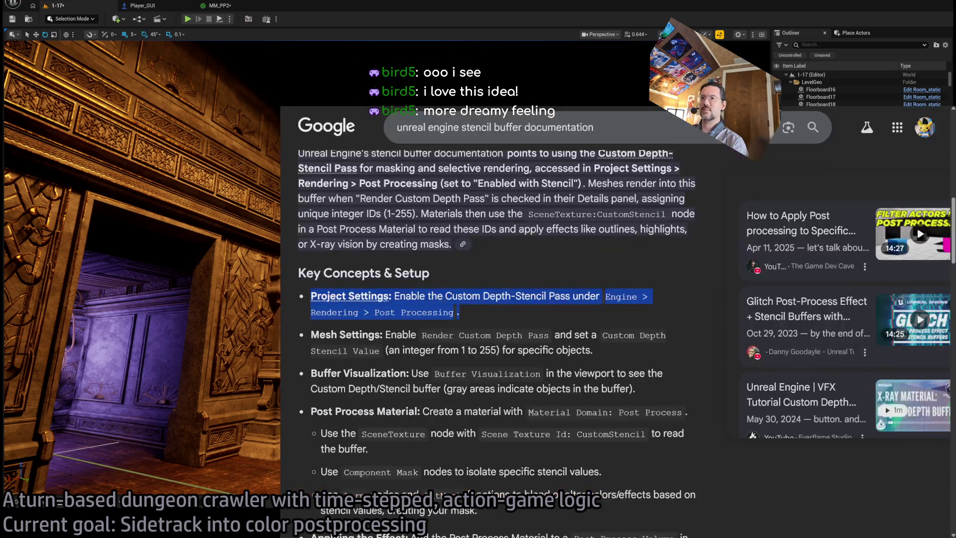
pyautogui.click(589, 128)
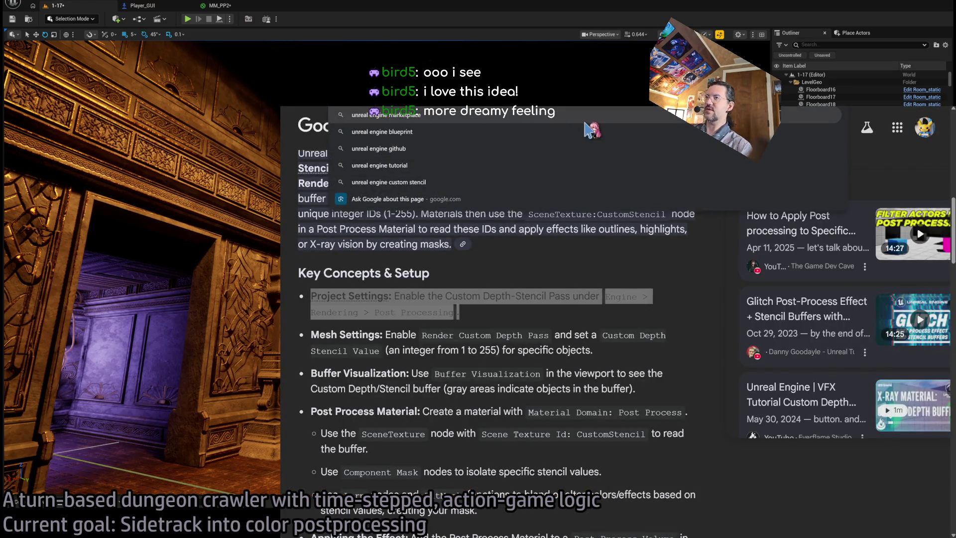
pyautogui.write('chatgpt')
pyautogui.press('Escape')
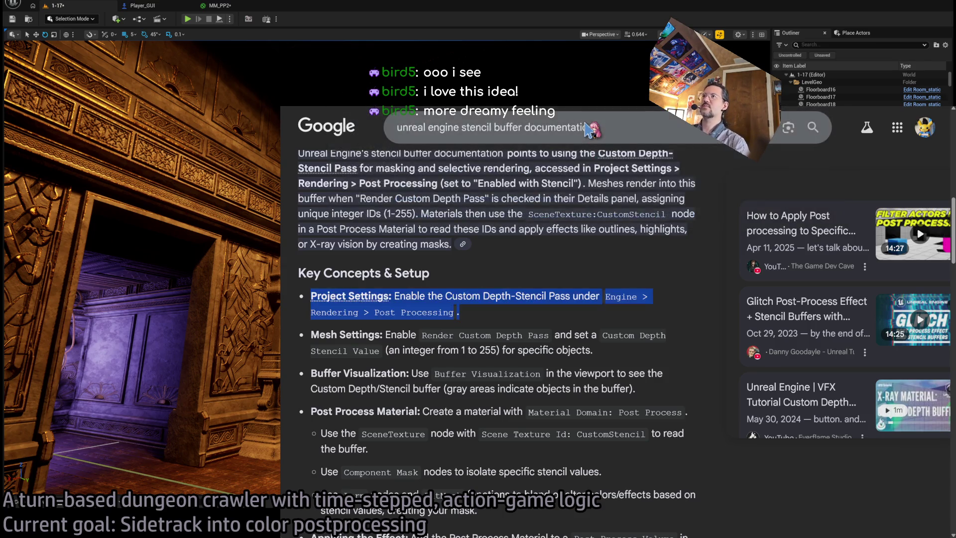
pyautogui.hotkey('ctrl', 'Tab')
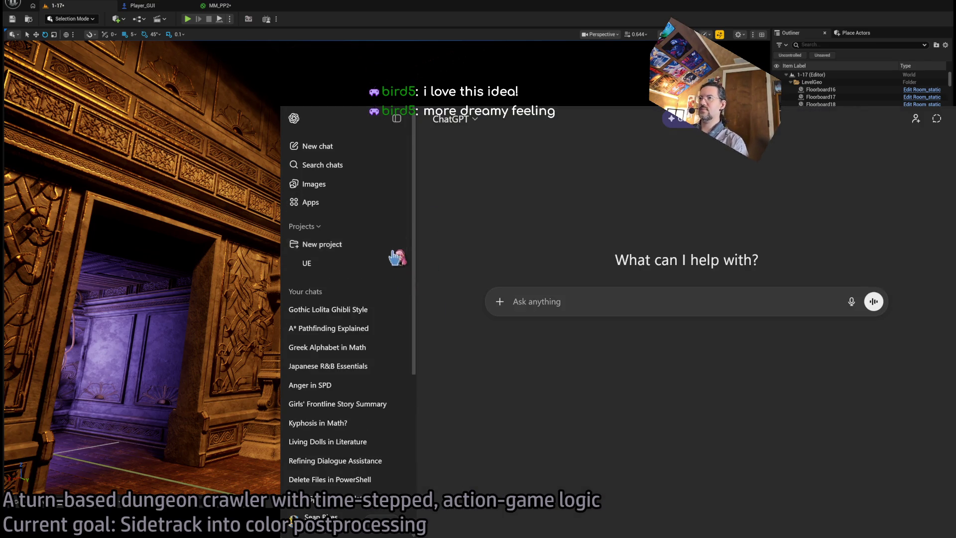
# - Open the Recycleable chat in the UE project and scroll up to the original question
pyautogui.click(312, 263)
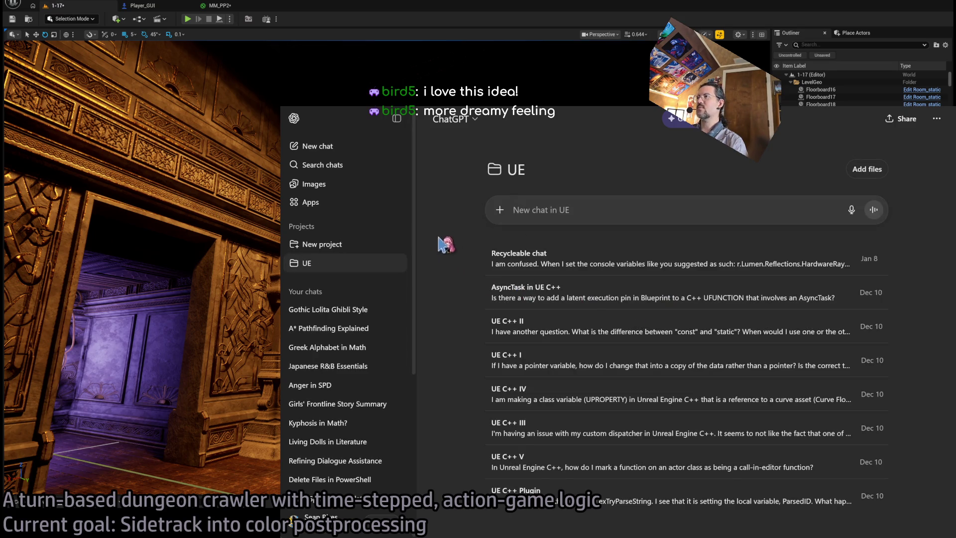
pyautogui.click(559, 268)
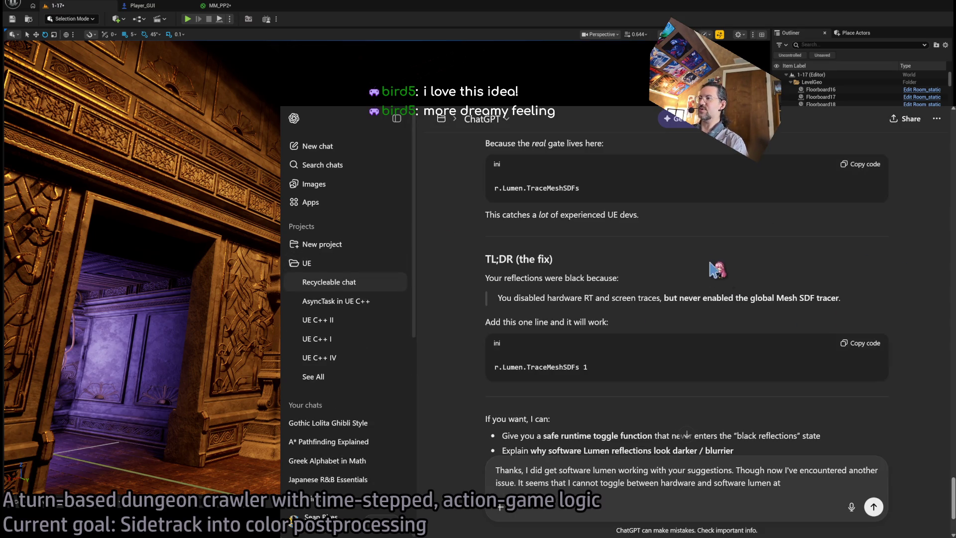
pyautogui.scroll(4, 791, 235)
pyautogui.scroll(15, 791, 235)
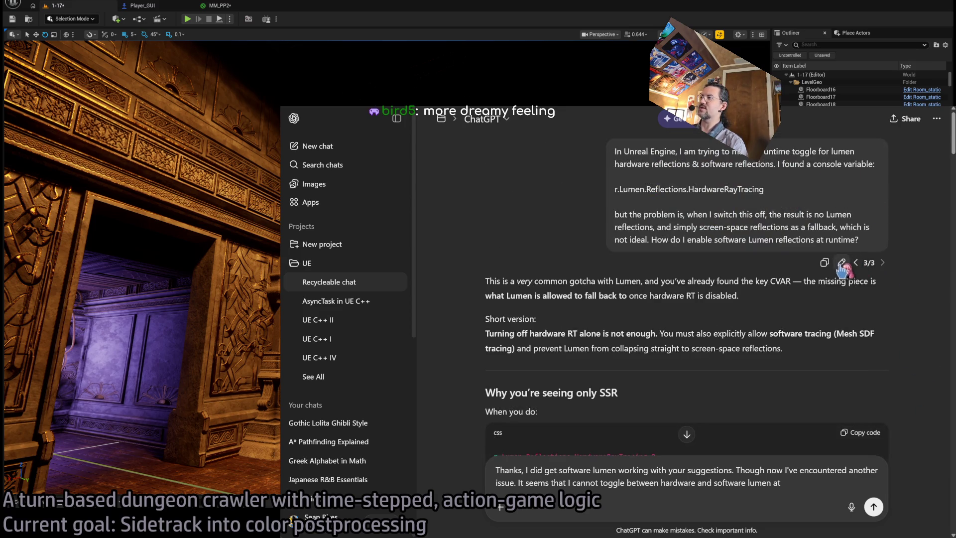
# - Rewrite the question to ask why character Stencil Buffer ID 1 ignores occlusion behind walls, and send it
pyautogui.click(860, 265)
pyautogui.hotkey('ctrl', 'a')
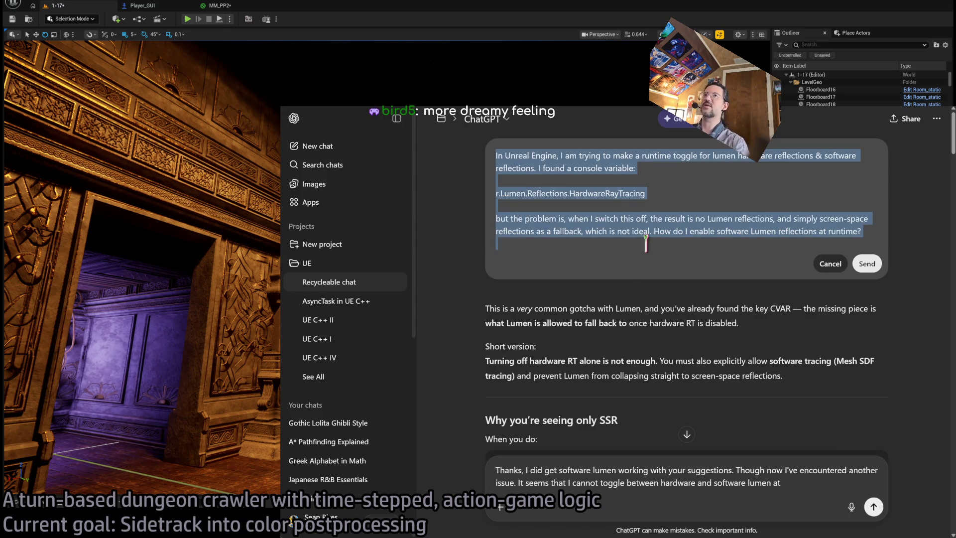
pyautogui.write('In Unreal Engine, I am')
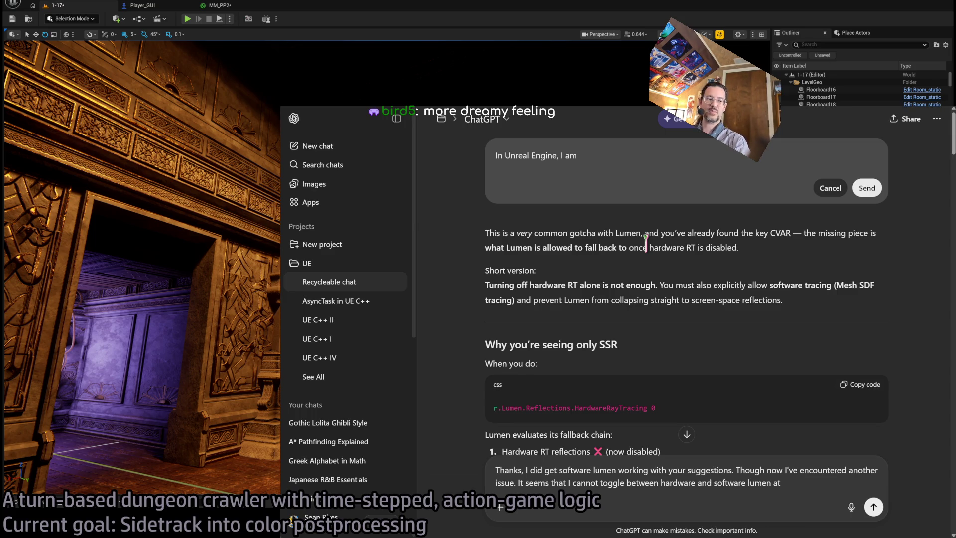
pyautogui.write(' playing ')
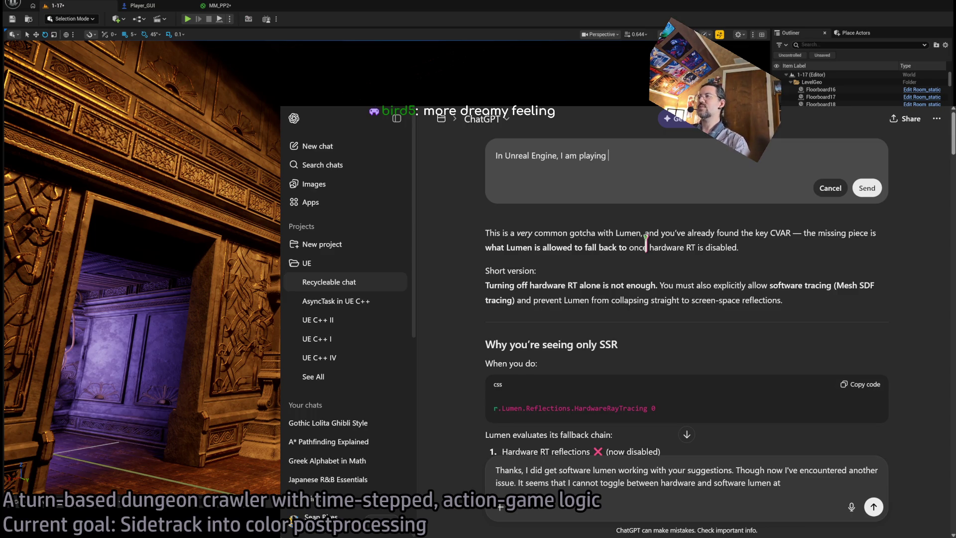
pyautogui.write('with custom stenc')
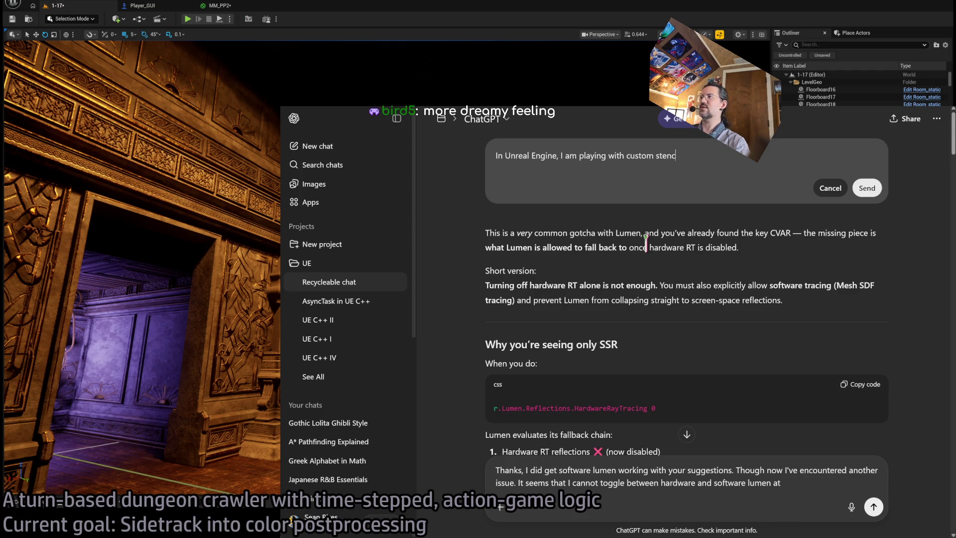
pyautogui.press('BackSpace')
pyautogui.press('BackSpace')
pyautogui.press('BackSpace')
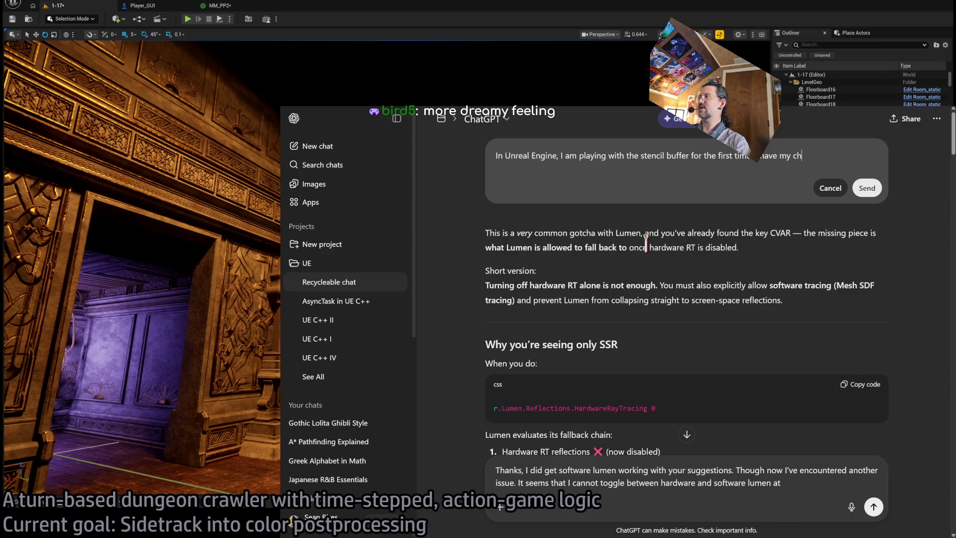
pyautogui.write('aracters outputting')
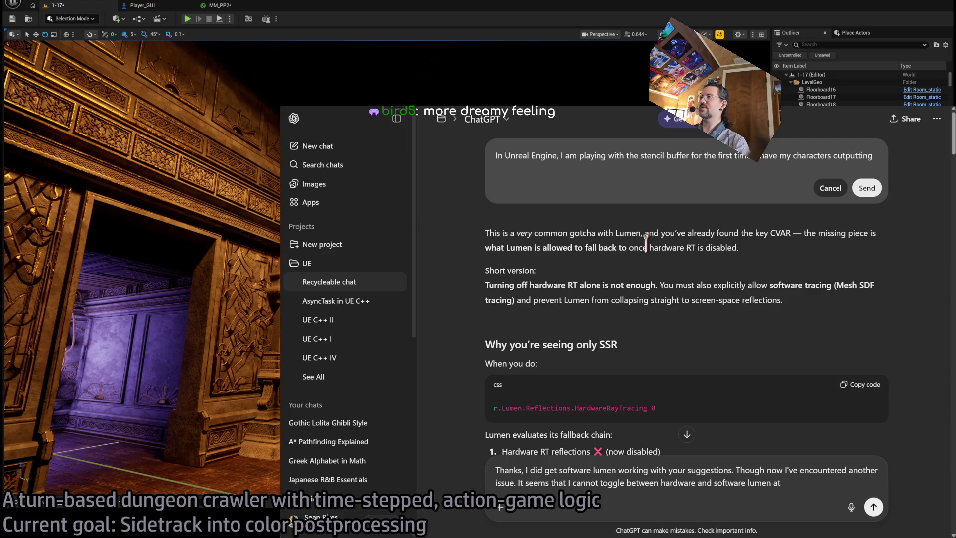
pyautogui.press('BackSpace')
pyautogui.press('BackSpace')
pyautogui.press('BackSpace')
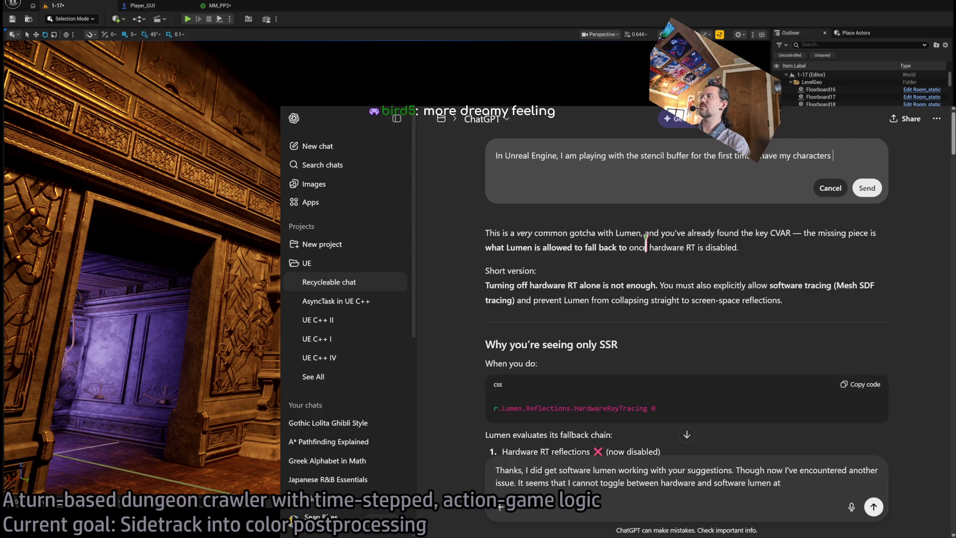
pyautogui.write('writing to')
pyautogui.write('Stencil Buffer ID#1 for e')
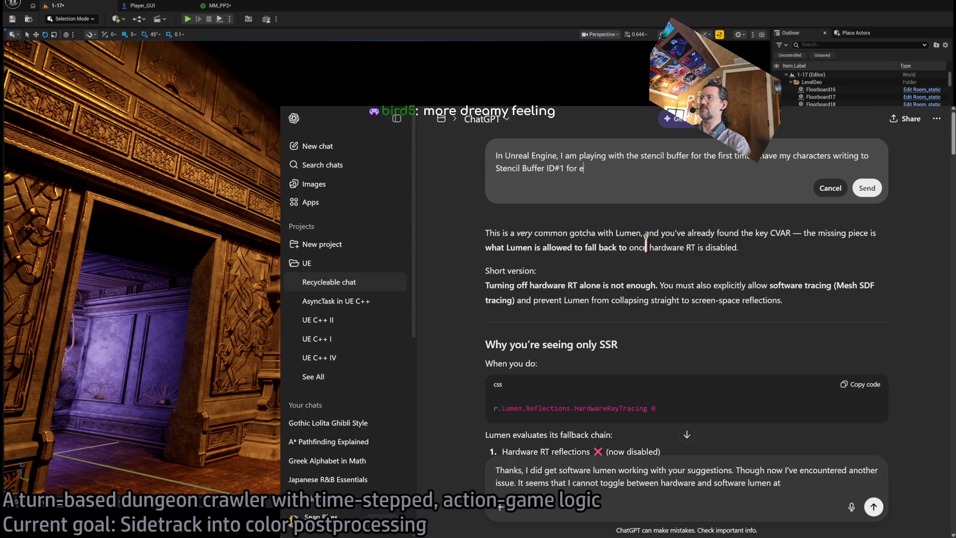
pyautogui.write('xample, and that is working fine, but it does not re')
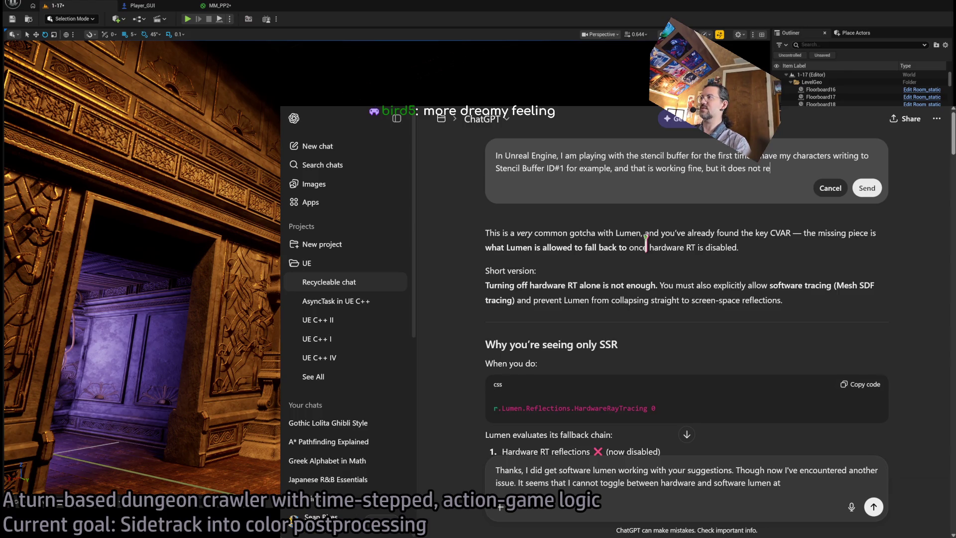
pyautogui.write('spect occlusion. ')
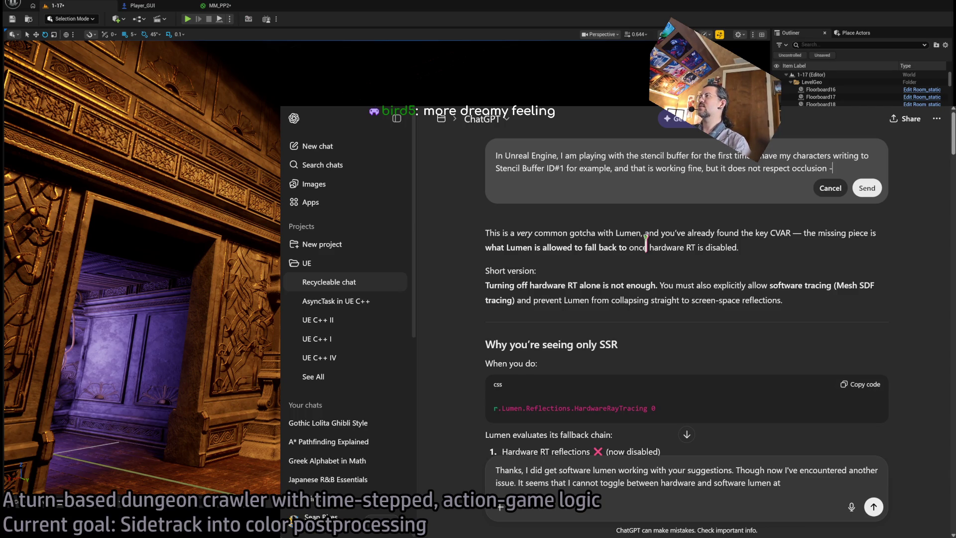
pyautogui.write(' the characters behind w')
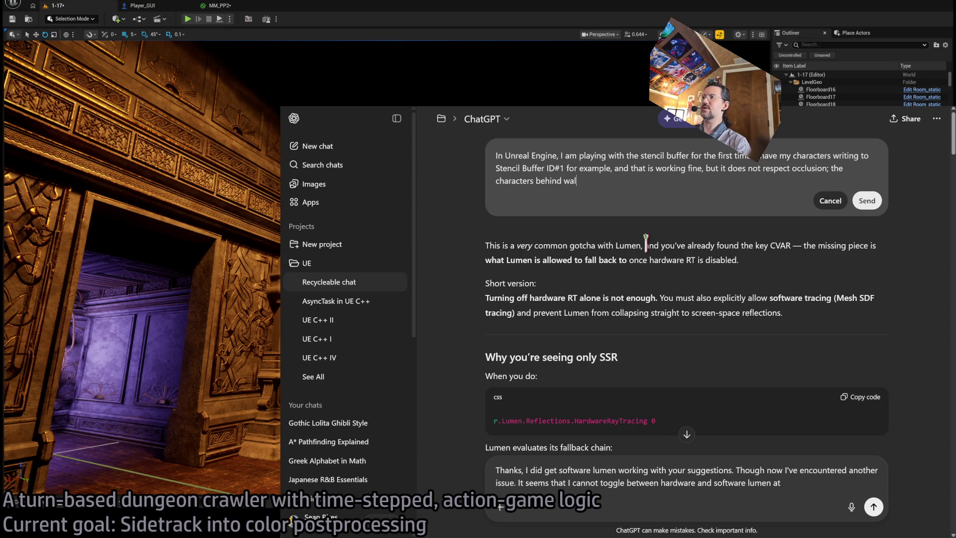
pyautogui.write('also write to this buffer. Is there a way to make it respect occlusion?')
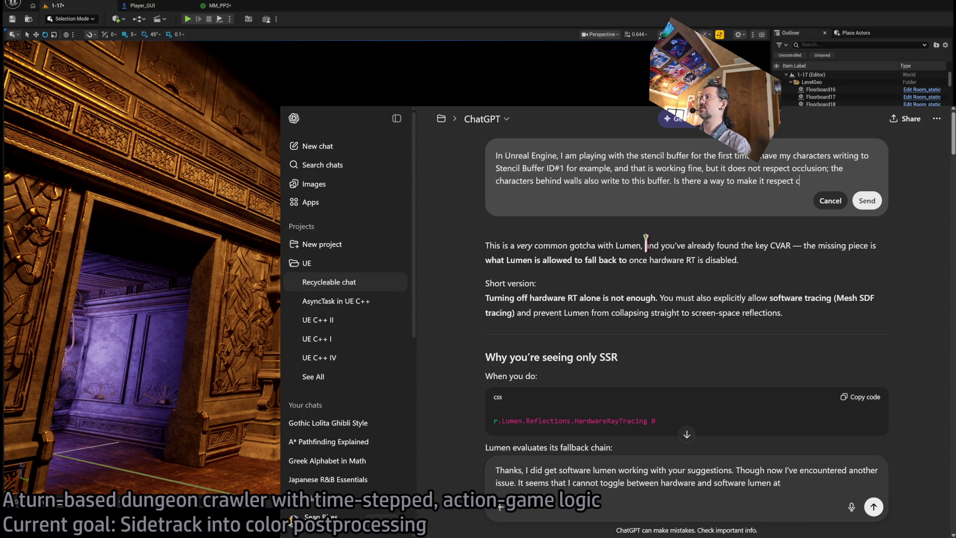
pyautogui.click(868, 201)
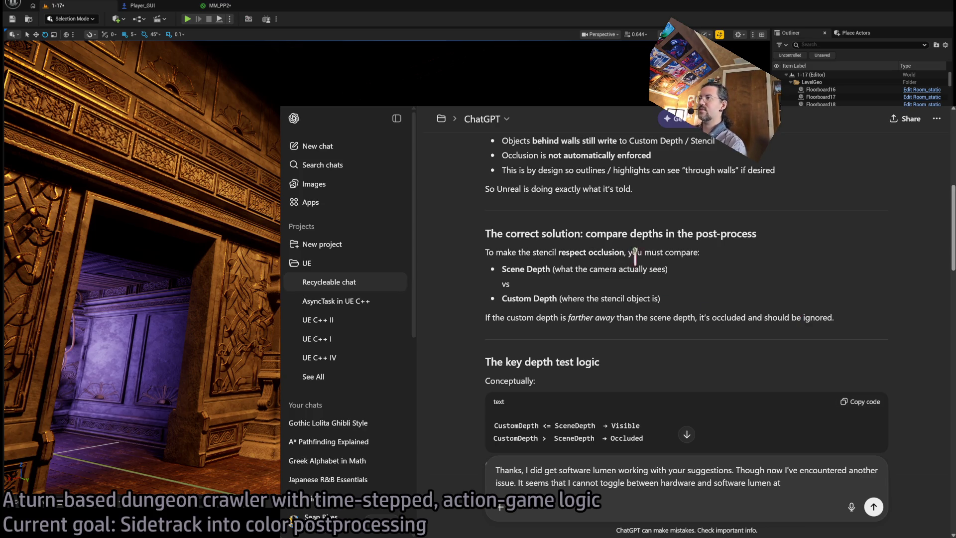
# - Highlight the reply's Custom Depth explanation, depth-test logic, the CustomDepth <= comparison and the visibility line
pyautogui.tripleClick(516, 299)
pyautogui.scroll(-1, 749, 283)
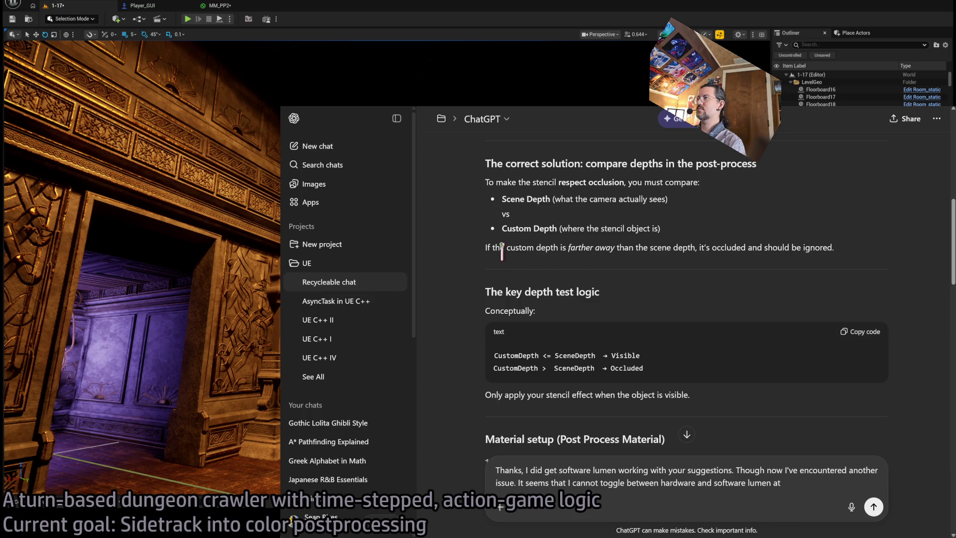
pyautogui.moveTo(486, 293); pyautogui.dragTo(677, 313)
pyautogui.scroll(-1, 678, 313)
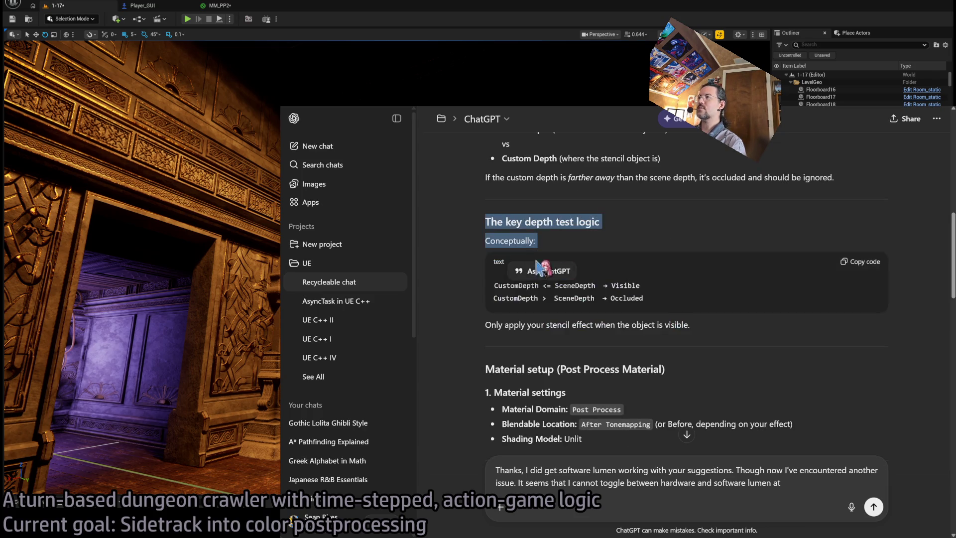
pyautogui.doubleClick(506, 285)
pyautogui.click(548, 297)
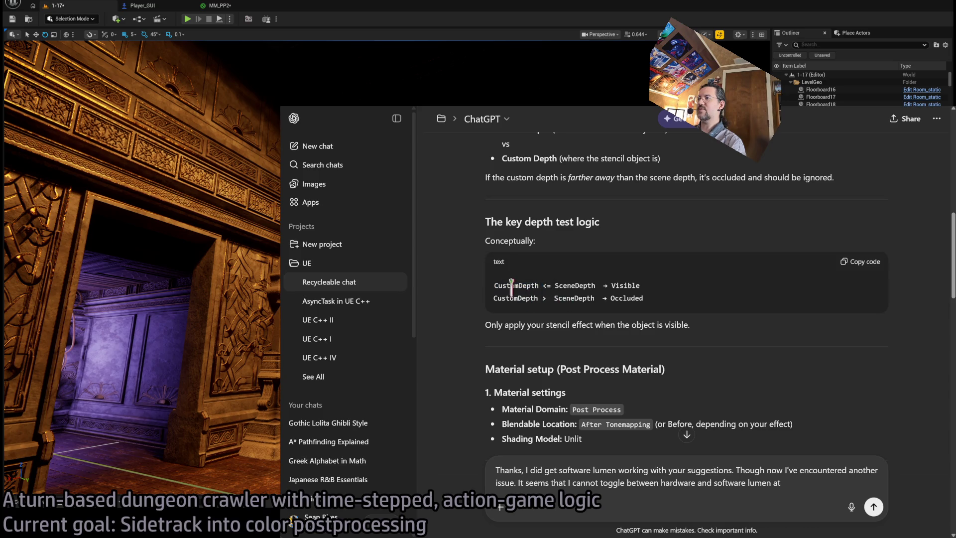
pyautogui.doubleClick(546, 286)
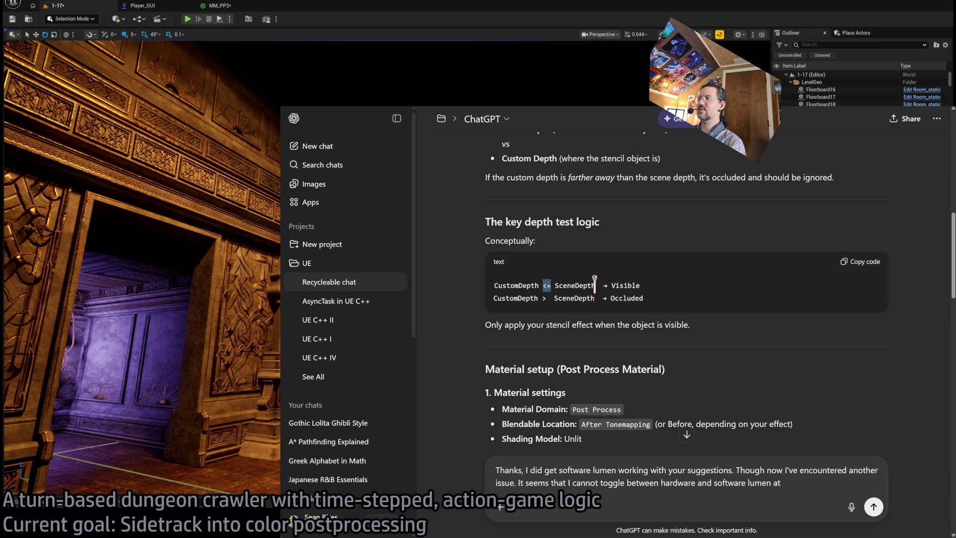
pyautogui.click(640, 294)
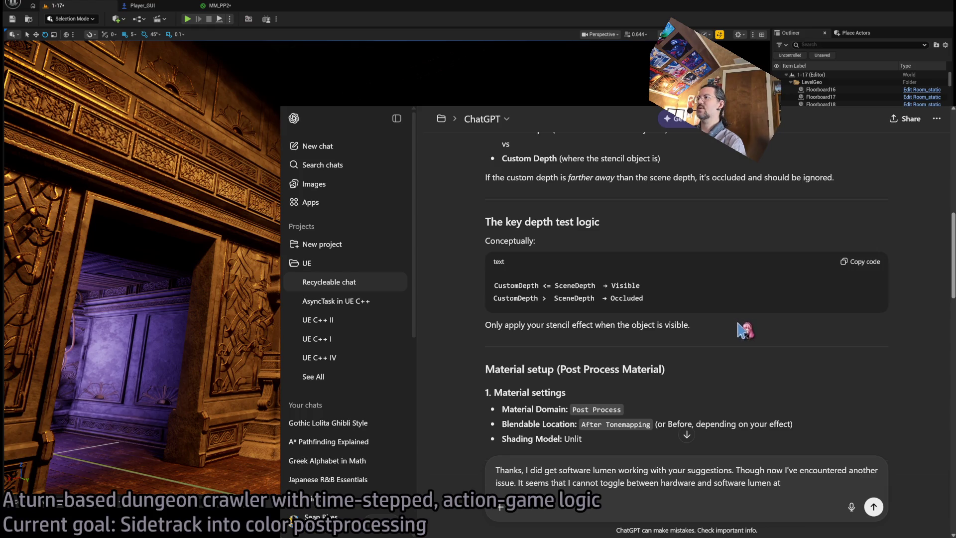
pyautogui.tripleClick(762, 317)
pyautogui.click(762, 317)
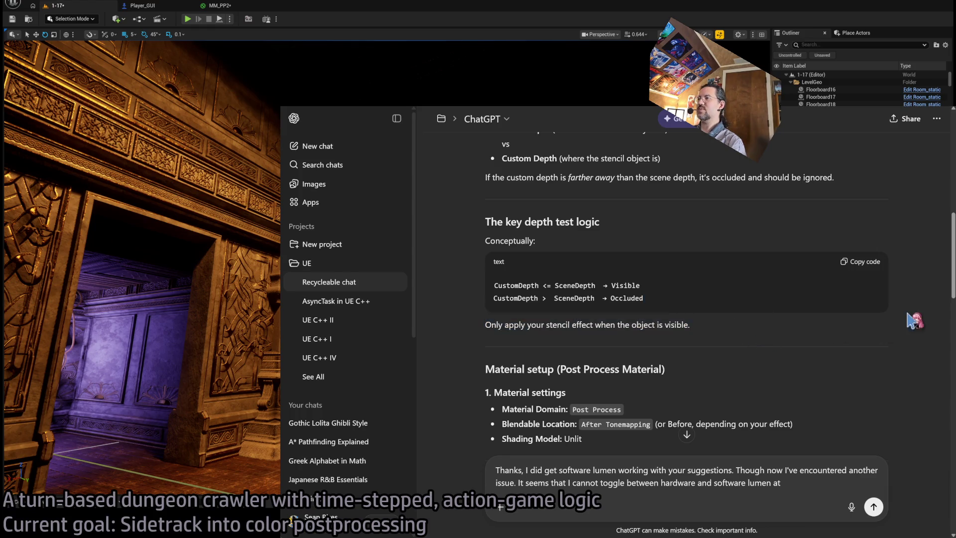
pyautogui.tripleClick(731, 330)
pyautogui.click(748, 333)
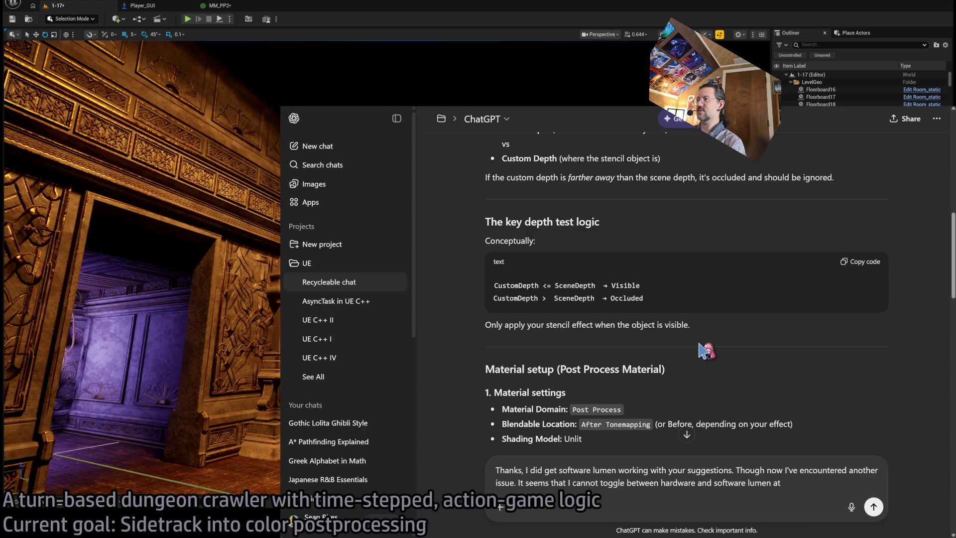
# - Finish scrolling the reply, then pause the Nevermind track in YouTube Music
pyautogui.scroll(-2, 697, 341)
pyautogui.scroll(-5, 498, 319)
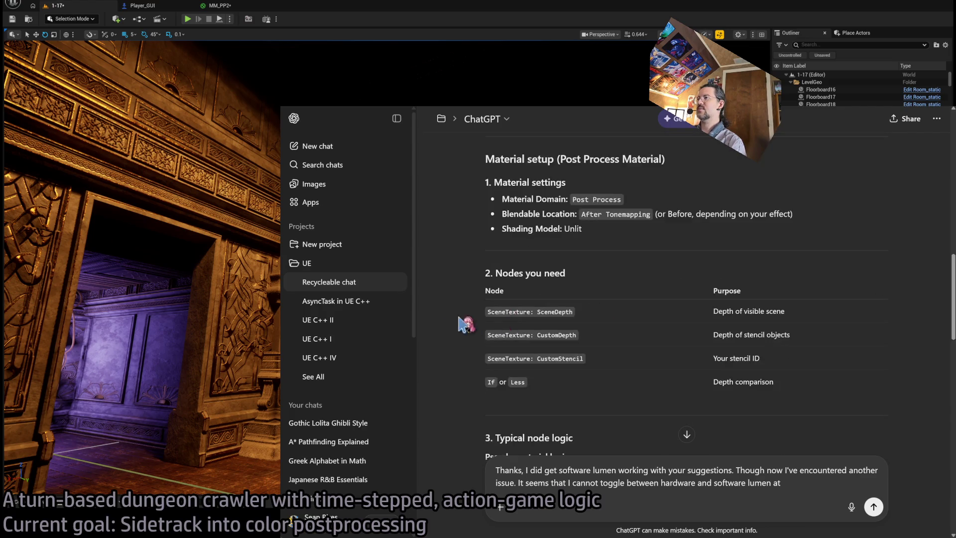
pyautogui.scroll(2, 479, 339)
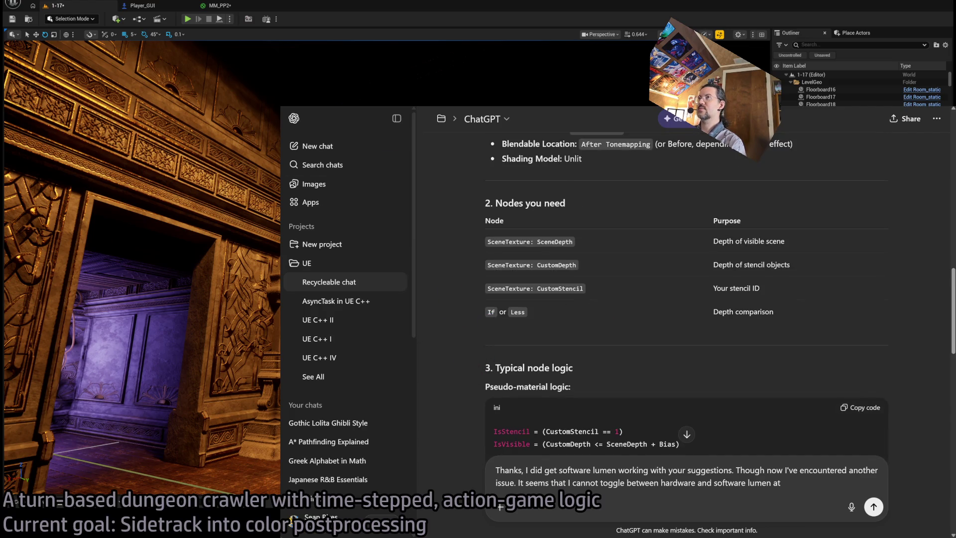
pyautogui.hotkey('alt', 'Tab')
pyautogui.click(314, 518)
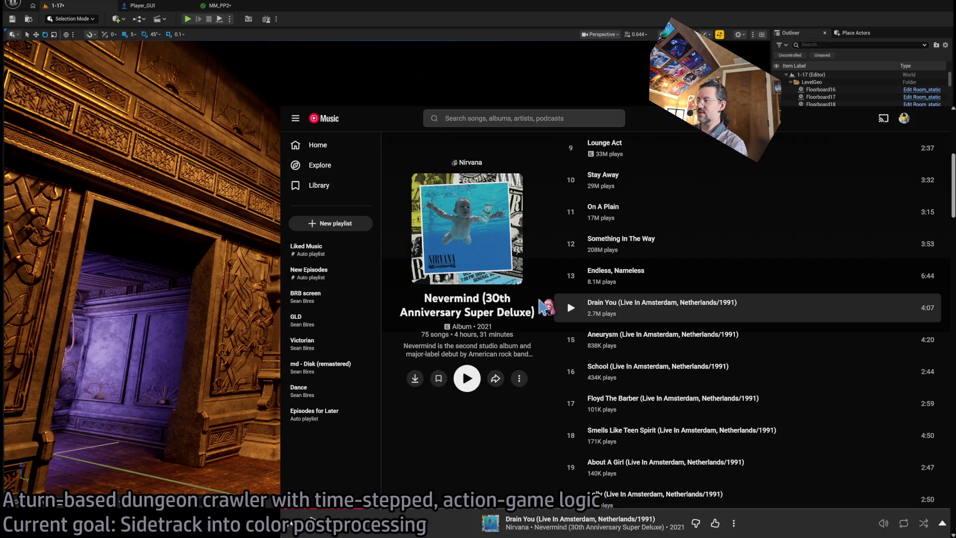
# - Go from the Nevermind album to the YouTube Music Home recommendations, then back to ChatGPT
pyautogui.scroll(6, 529, 331)
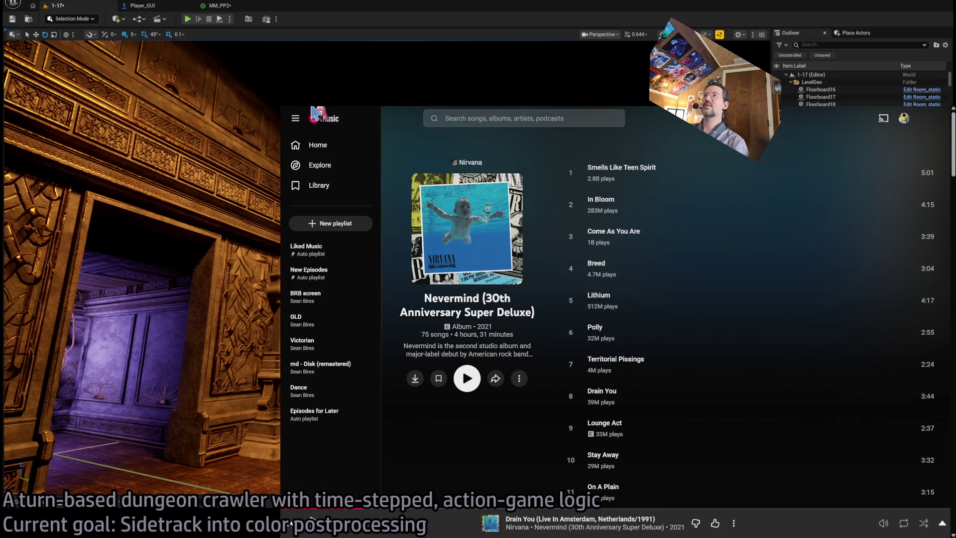
pyautogui.click(333, 123)
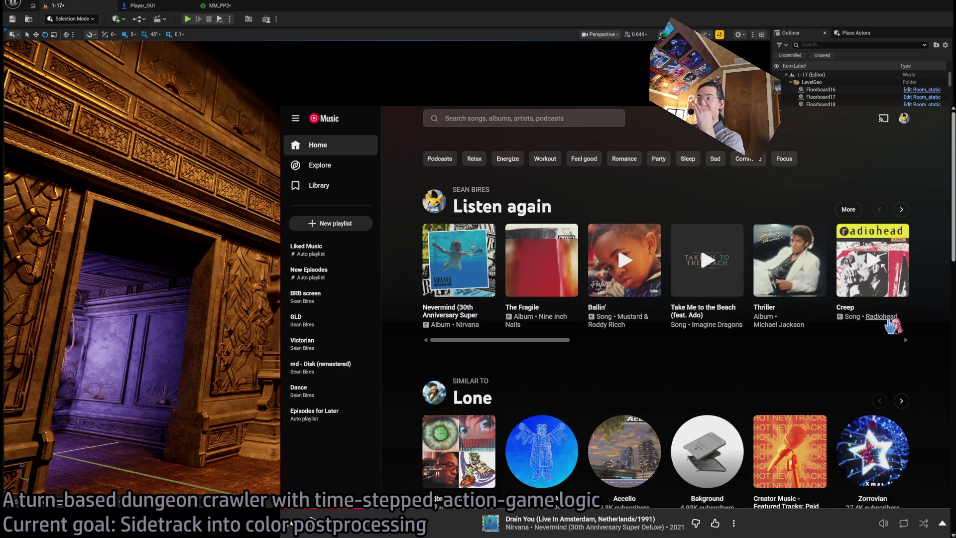
pyautogui.scroll(-7, 877, 326)
pyautogui.scroll(-2, 874, 319)
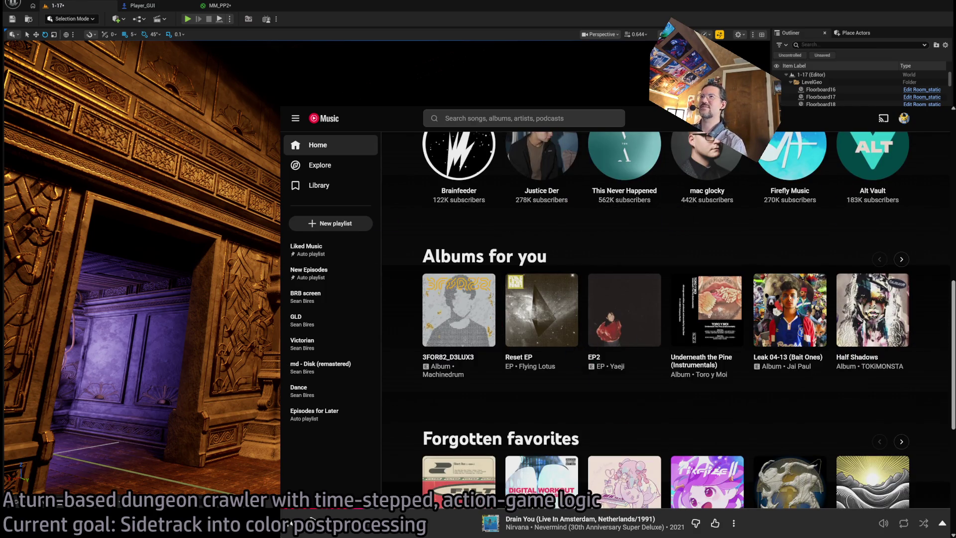
pyautogui.hotkey('alt', 'Tab')
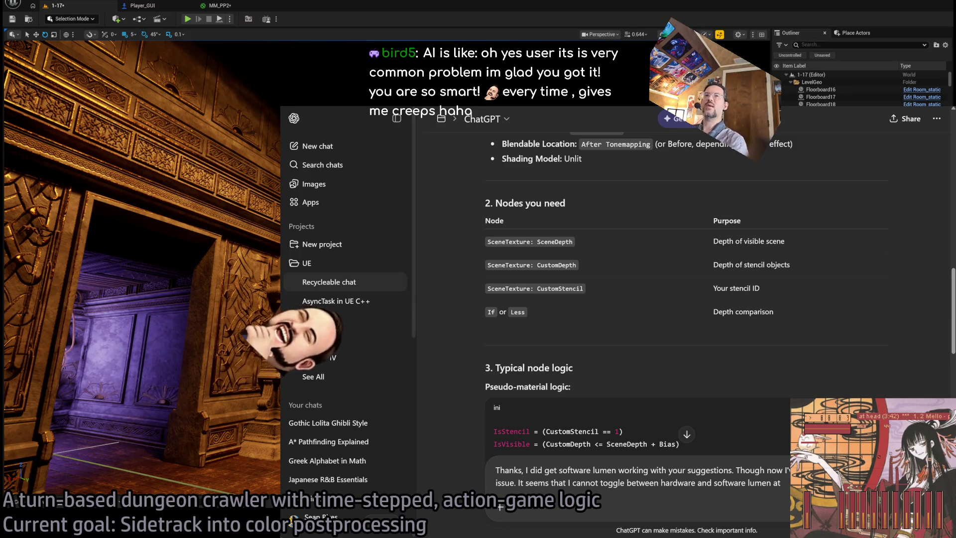
# - Review the reply, highlighting the answer paragraph and the depth test logic section
pyautogui.scroll(3, 687, 299)
pyautogui.scroll(10, 687, 299)
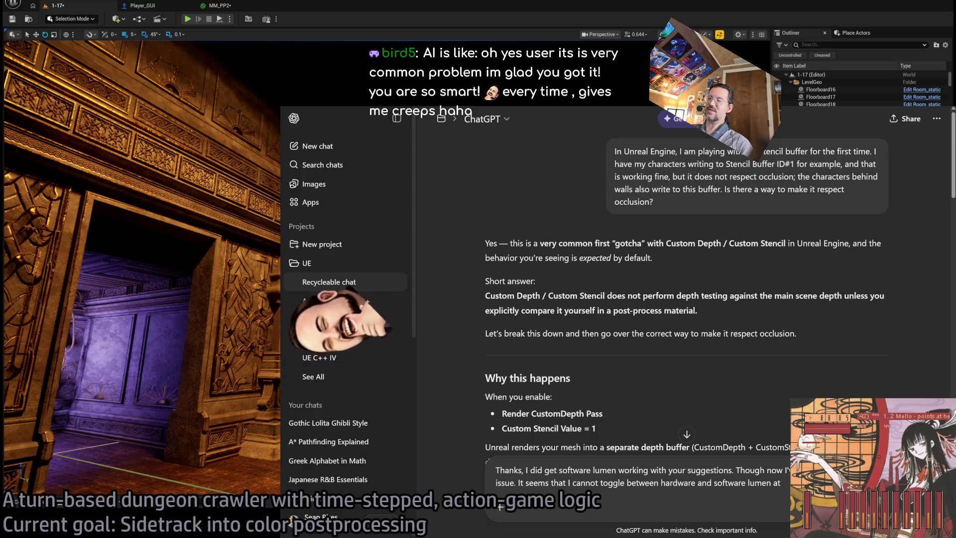
pyautogui.scroll(-2, 687, 299)
pyautogui.scroll(2, 687, 299)
pyautogui.moveTo(484, 243); pyautogui.dragTo(708, 264)
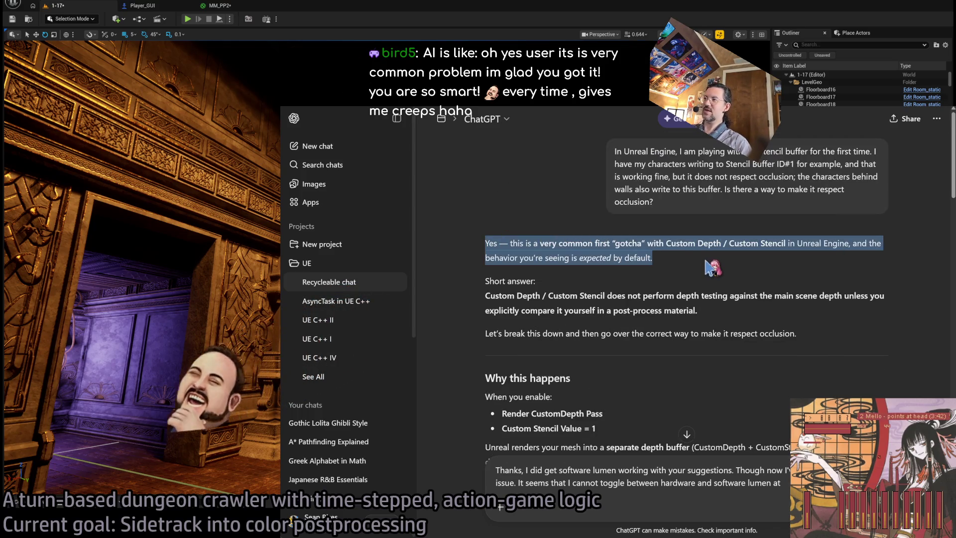
pyautogui.click(685, 266)
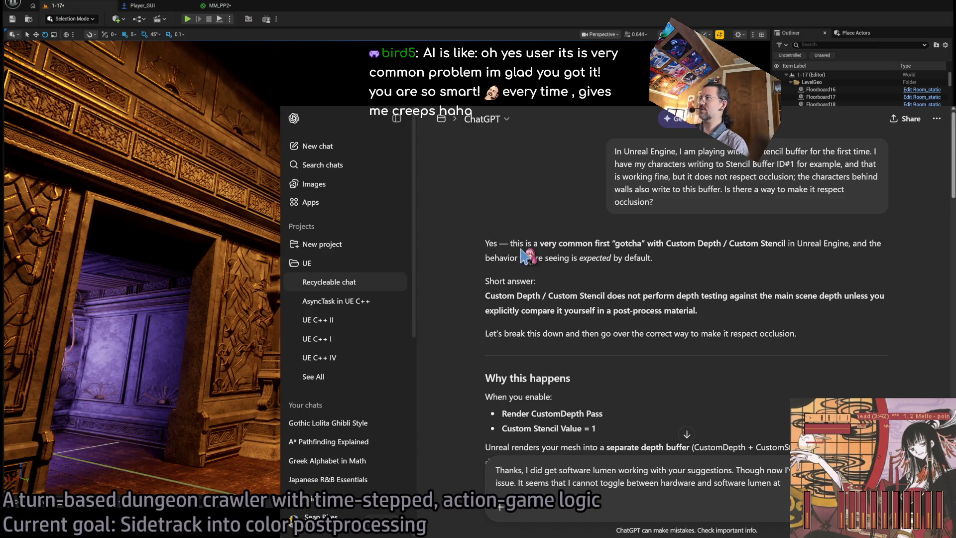
pyautogui.moveTo(953, 175)
pyautogui.mouseDown()
pyautogui.moveTo(950, 334)
pyautogui.moveTo(948, 287)
pyautogui.mouseUp()
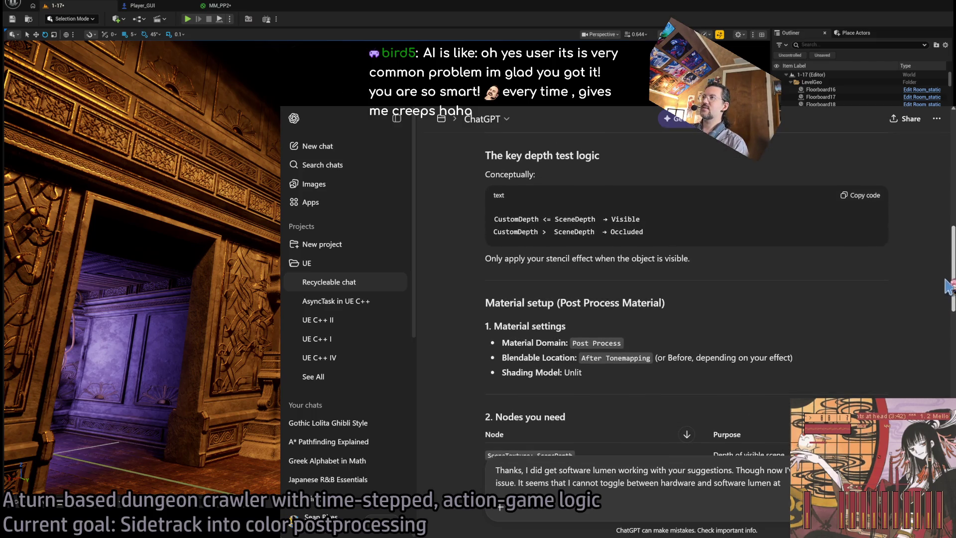
pyautogui.moveTo(487, 152)
pyautogui.mouseDown()
pyautogui.moveTo(643, 234)
pyautogui.moveTo(875, 287)
pyautogui.mouseUp()
pyautogui.click(875, 287)
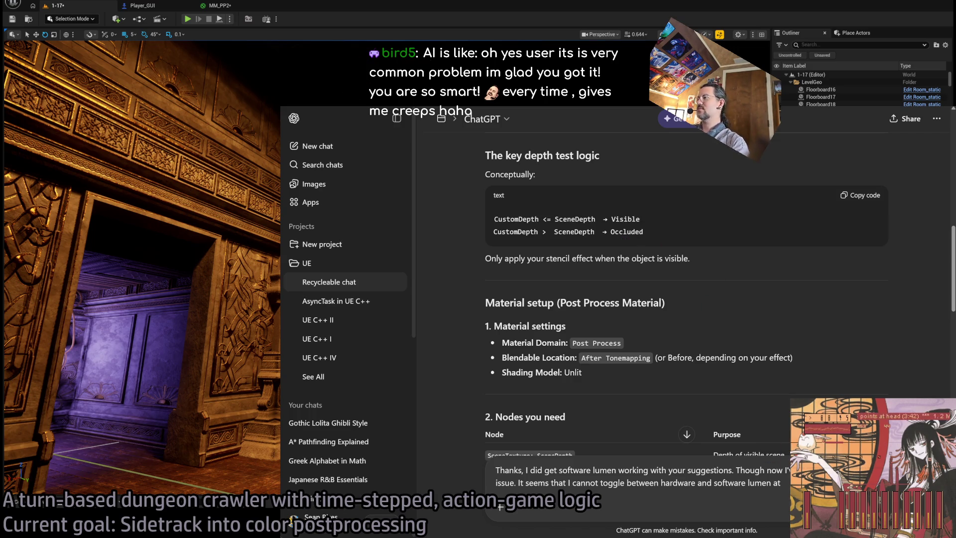
# - Clear the old draft from the message box and select the whole question text
pyautogui.press('Return')
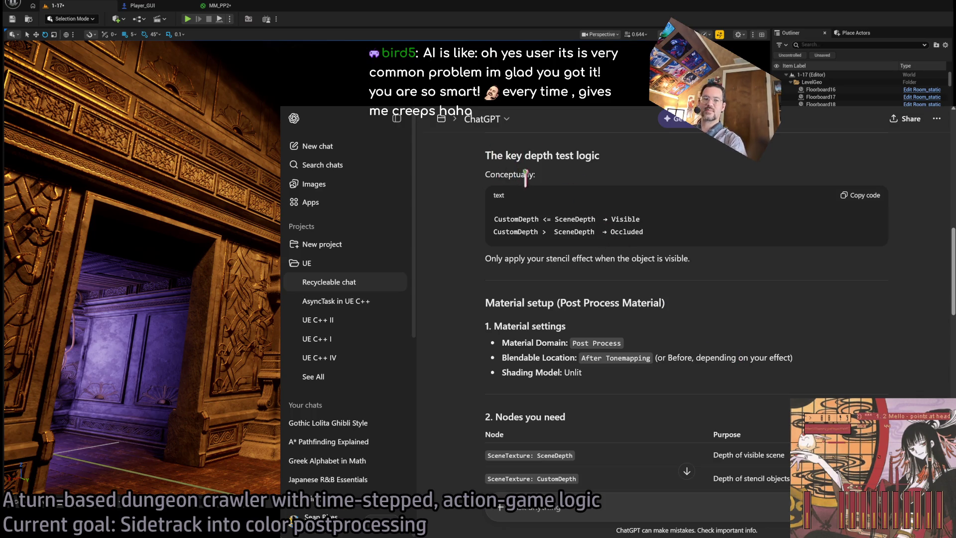
pyautogui.scroll(15, 641, 182)
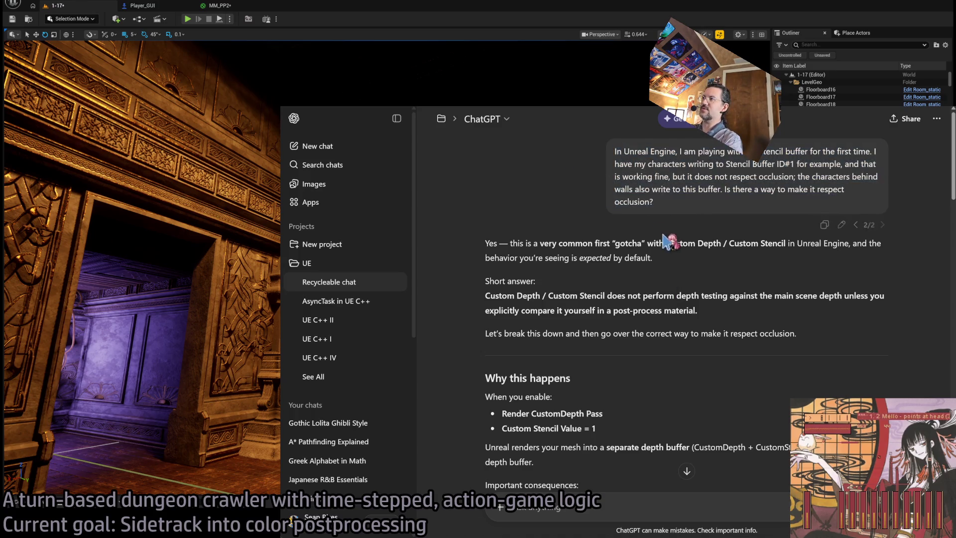
pyautogui.moveTo(682, 209)
pyautogui.mouseDown()
pyautogui.moveTo(647, 179)
pyautogui.moveTo(515, 137)
pyautogui.mouseUp()
# - Search Google for 'pedantic' in a new tab, then close it to return to ChatGPT
pyautogui.hotkey('ctrl', 't')
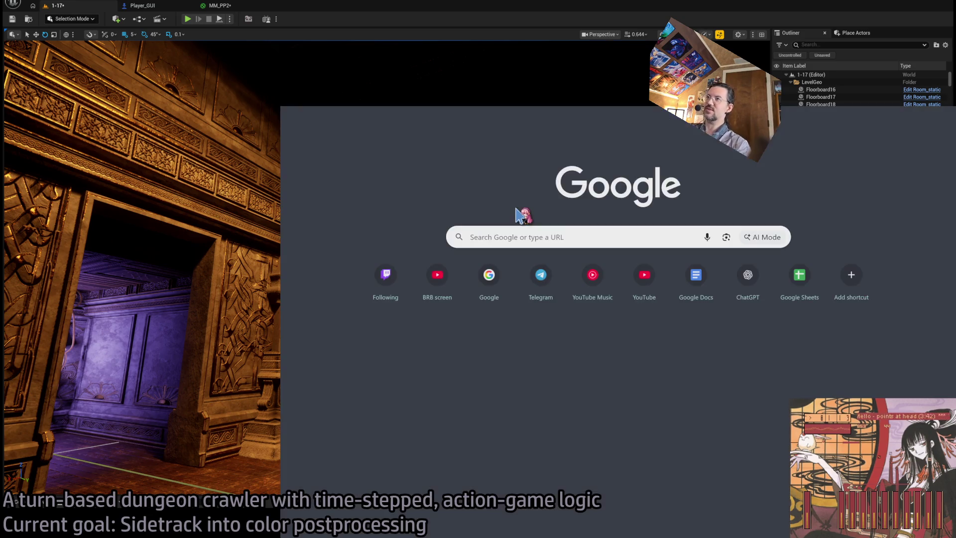
pyautogui.write('pedantic')
pyautogui.press('Return')
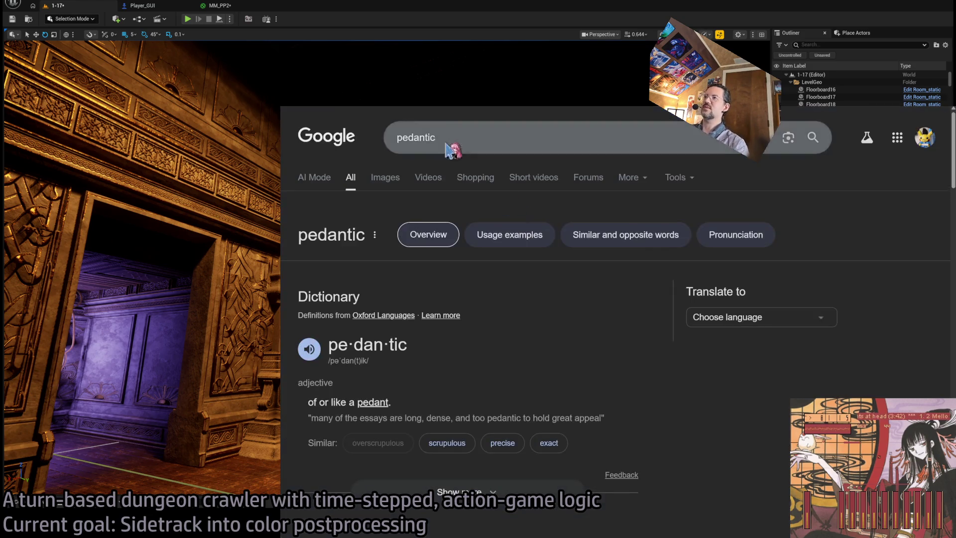
pyautogui.hotkey('ctrl', 'w')
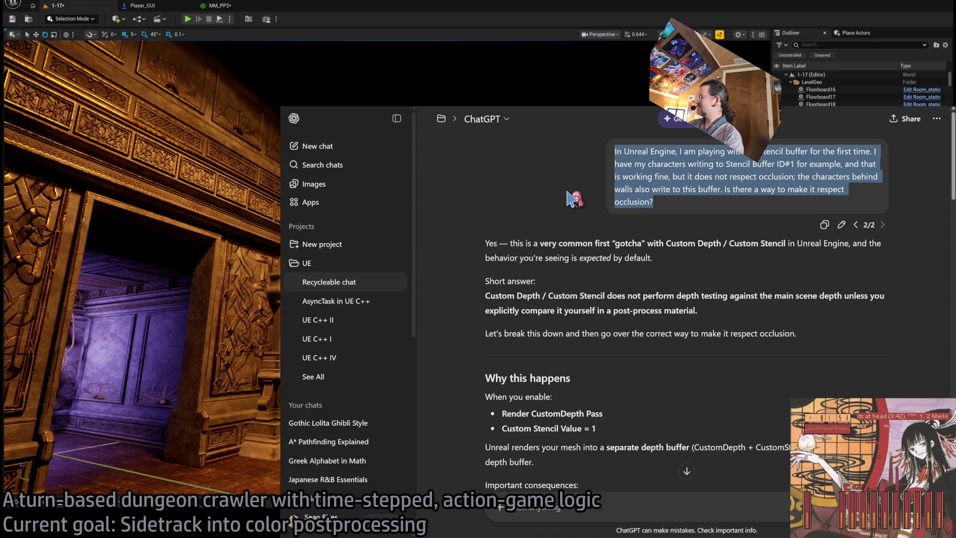
pyautogui.tripleClick(704, 261)
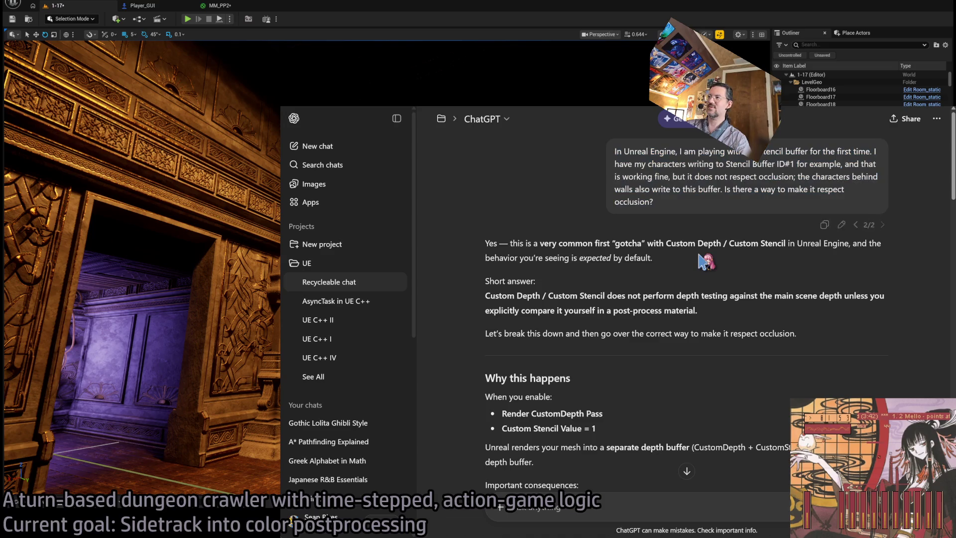
pyautogui.moveTo(705, 261)
pyautogui.mouseDown()
pyautogui.moveTo(725, 329)
pyautogui.moveTo(812, 332)
pyautogui.moveTo(707, 264)
pyautogui.moveTo(827, 317)
pyautogui.moveTo(837, 334)
pyautogui.mouseUp()
pyautogui.click(837, 333)
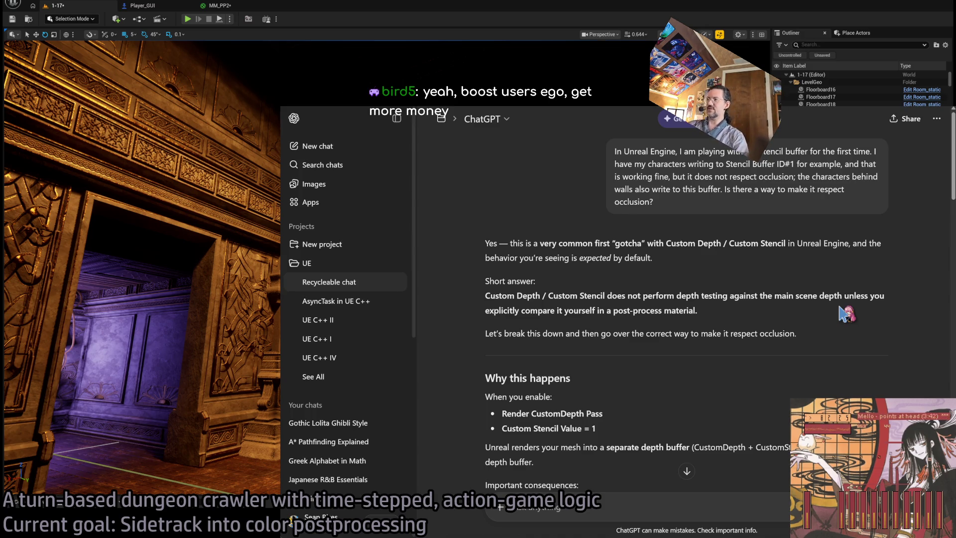
pyautogui.tripleClick(580, 244)
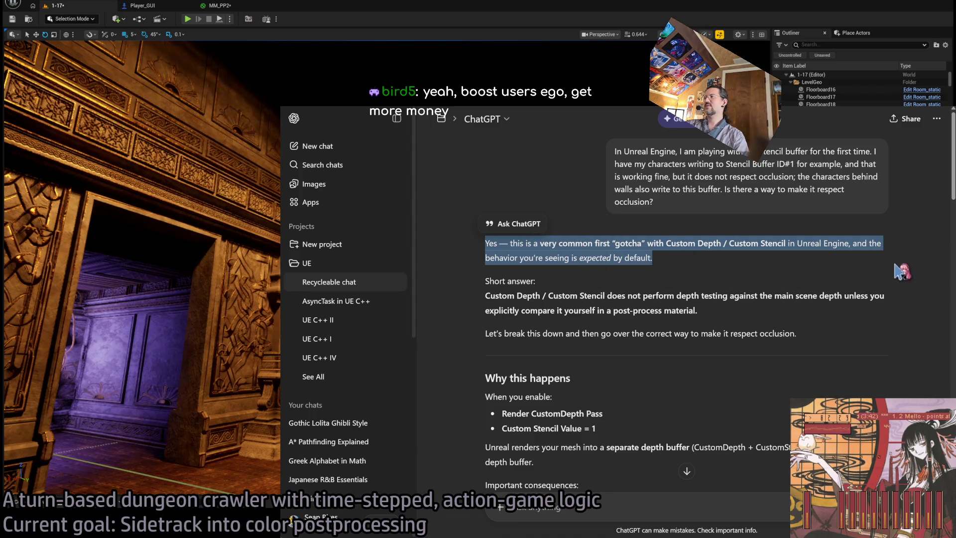
pyautogui.click(718, 267)
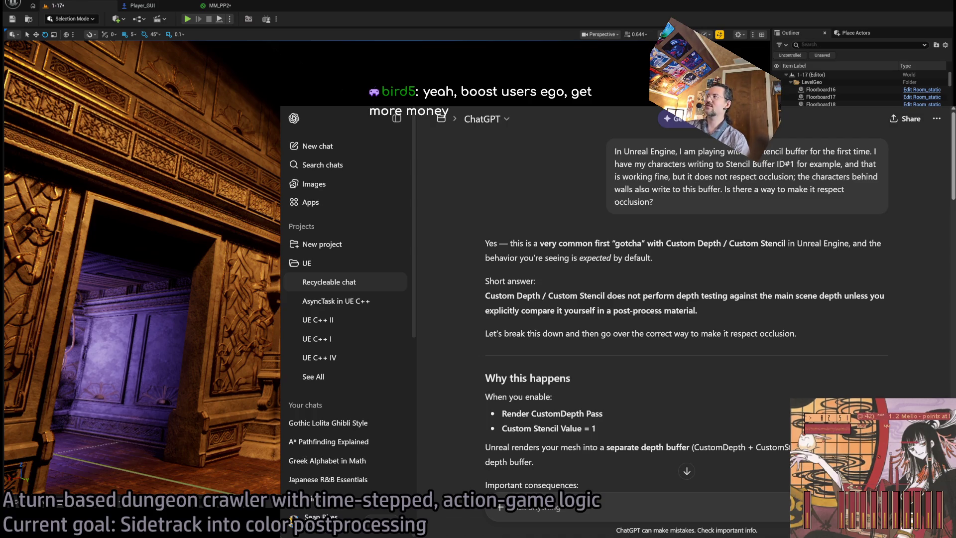
pyautogui.scroll(-20, 811, 305)
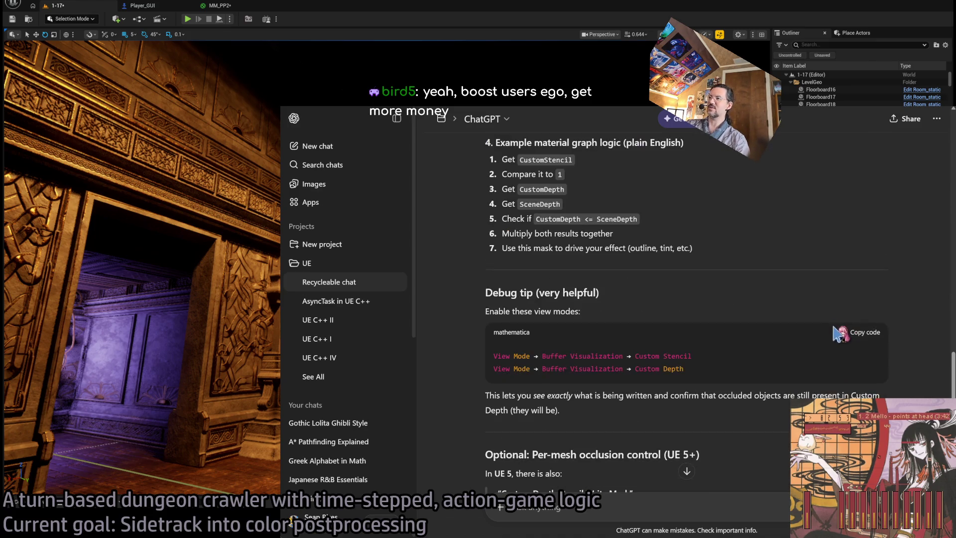
pyautogui.scroll(10, 816, 311)
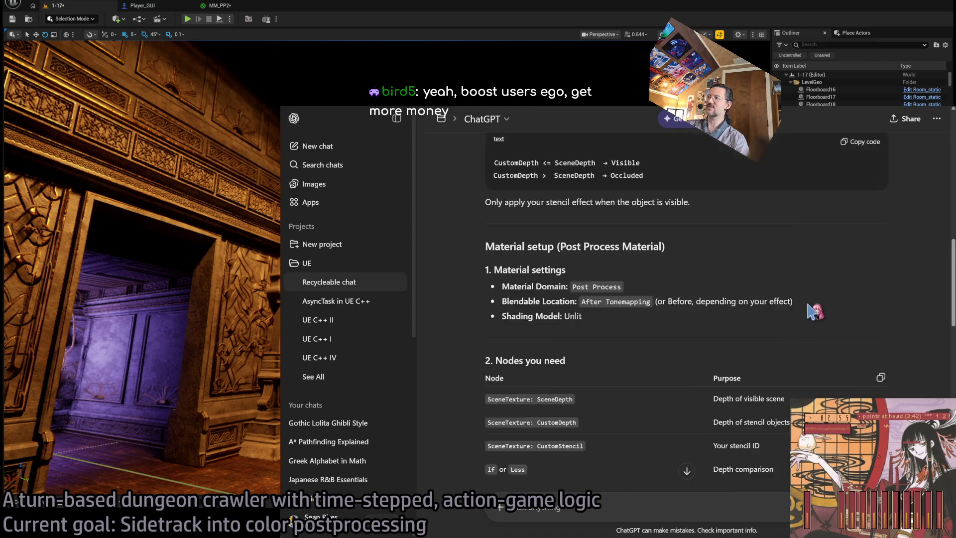
pyautogui.scroll(5, 815, 311)
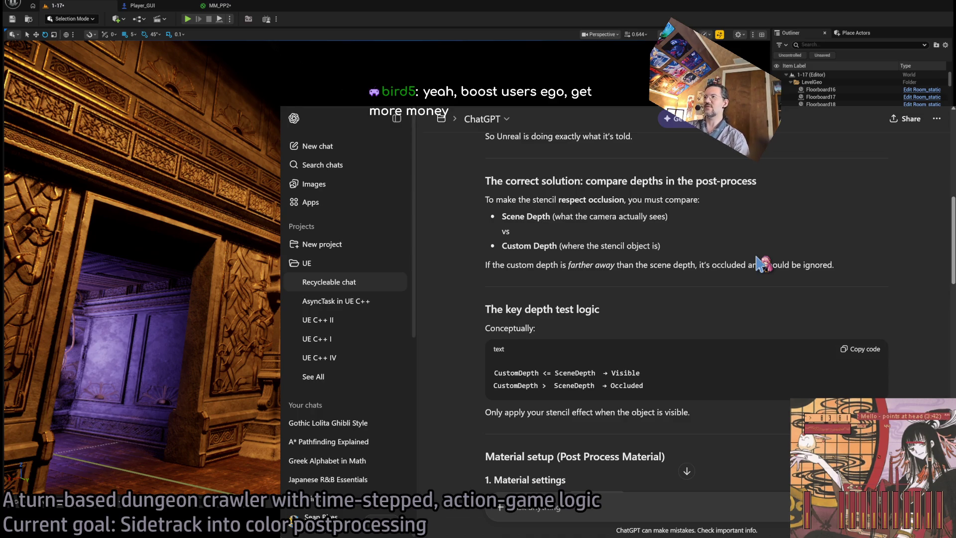
pyautogui.moveTo(533, 235)
pyautogui.mouseDown()
pyautogui.moveTo(492, 215)
pyautogui.moveTo(481, 181)
pyautogui.moveTo(508, 201)
pyautogui.moveTo(740, 255)
pyautogui.mouseUp()
pyautogui.click(740, 254)
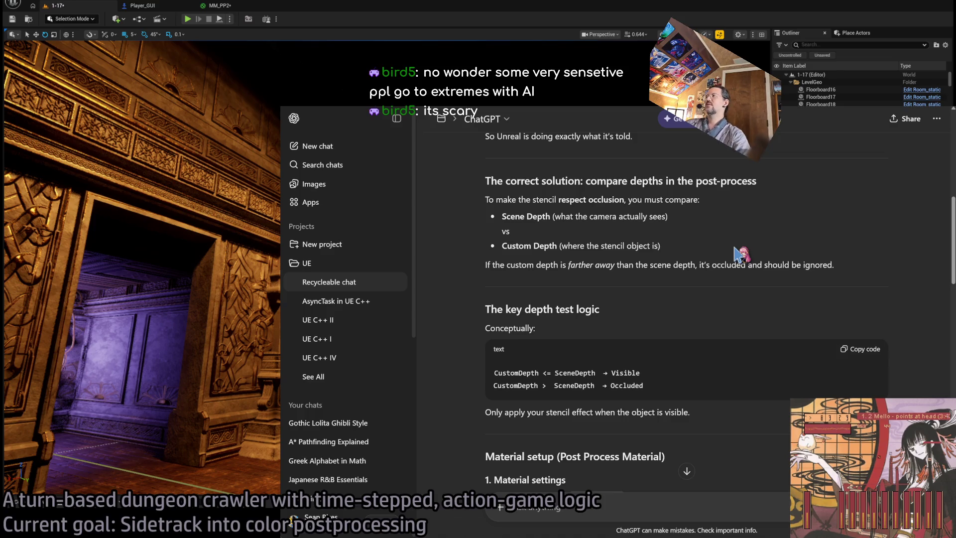
pyautogui.scroll(10, 737, 251)
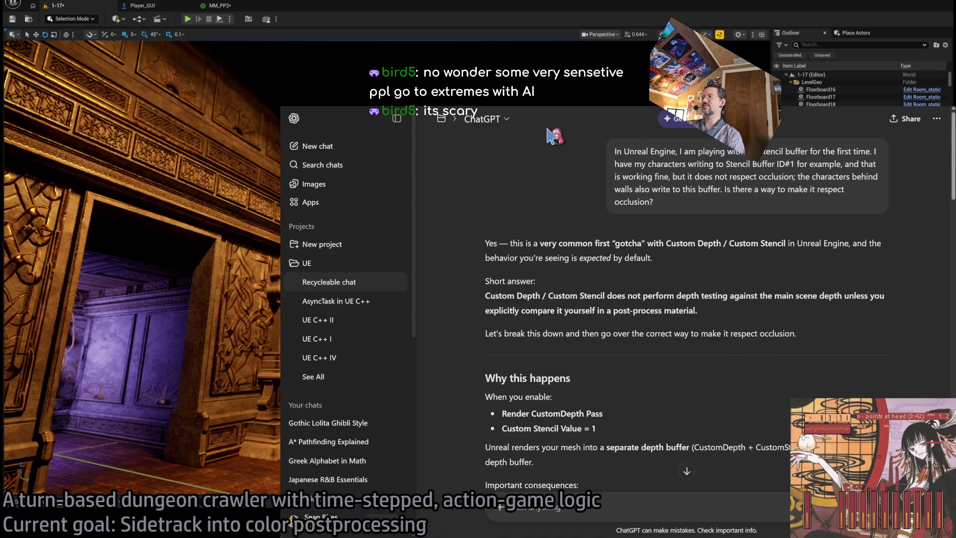
pyautogui.moveTo(551, 132)
pyautogui.mouseDown()
pyautogui.moveTo(797, 338)
pyautogui.moveTo(802, 379)
pyautogui.moveTo(805, 317)
pyautogui.moveTo(779, 398)
pyautogui.moveTo(751, 411)
pyautogui.moveTo(764, 406)
pyautogui.mouseUp()
pyautogui.scroll(-1, 769, 399)
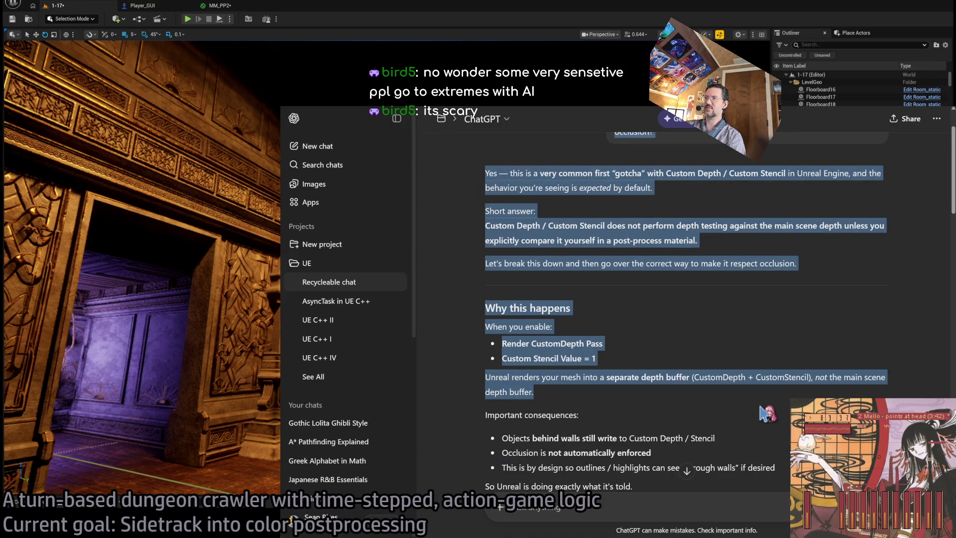
pyautogui.click(465, 170)
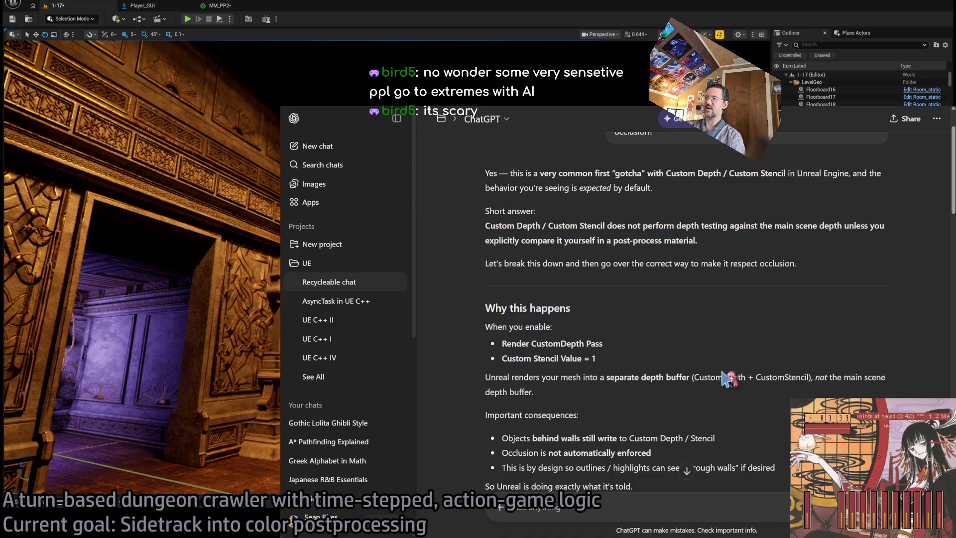
pyautogui.moveTo(728, 414)
pyautogui.mouseDown()
pyautogui.moveTo(501, 343)
pyautogui.moveTo(487, 170)
pyautogui.mouseUp()
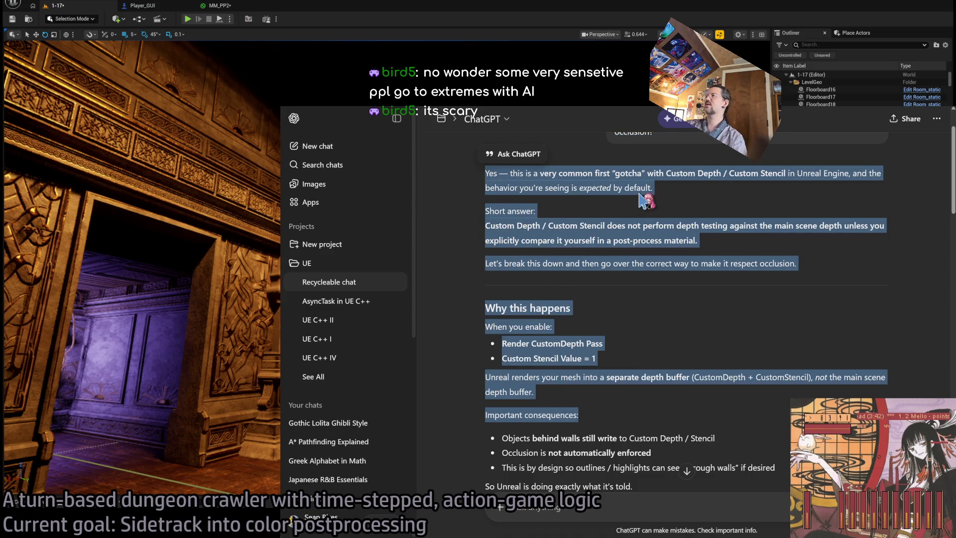
pyautogui.moveTo(707, 200)
pyautogui.mouseDown()
pyautogui.moveTo(718, 409)
pyautogui.moveTo(544, 180)
pyautogui.mouseUp()
pyautogui.click(678, 336)
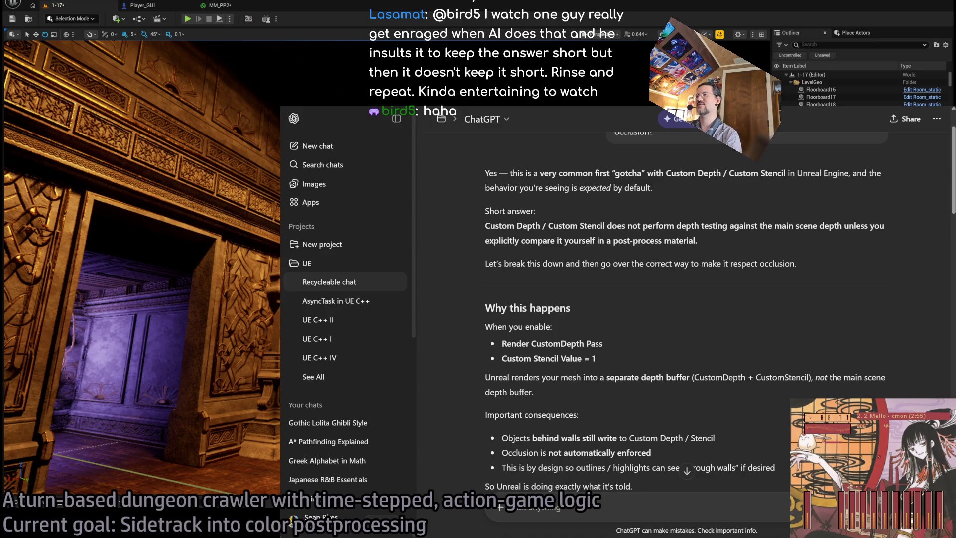
pyautogui.scroll(2, 685, 309)
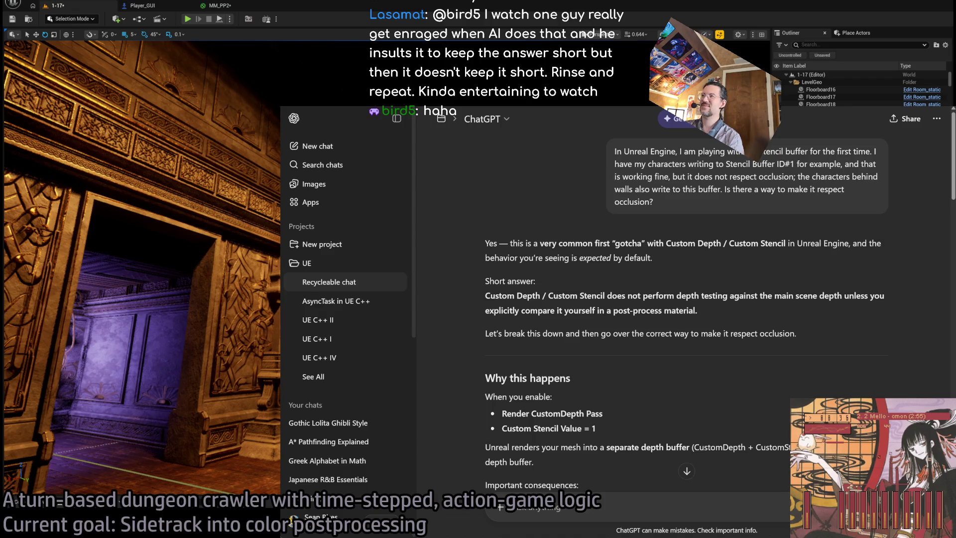
pyautogui.moveTo(616, 149); pyautogui.dragTo(751, 244)
pyautogui.click(694, 219)
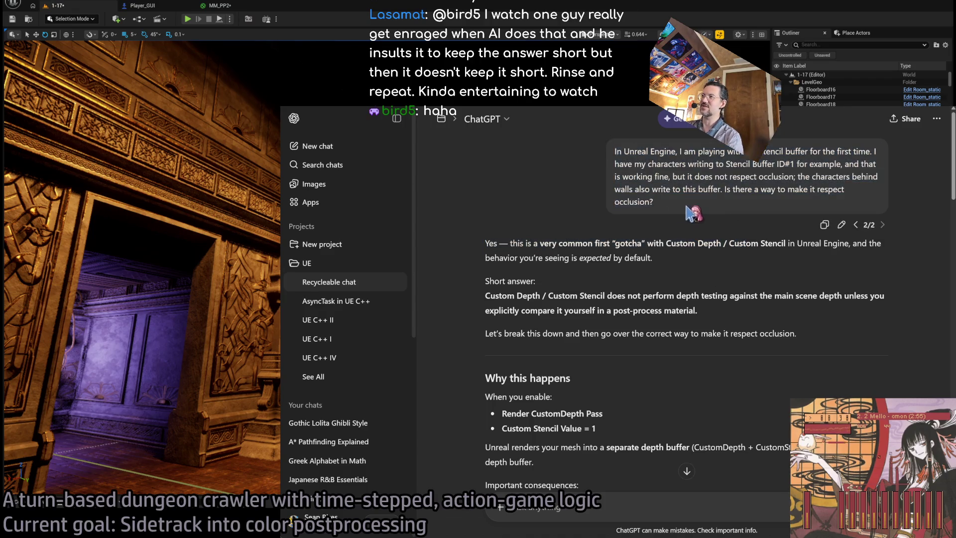
pyautogui.moveTo(687, 212); pyautogui.dragTo(593, 148)
pyautogui.moveTo(486, 243); pyautogui.dragTo(797, 334)
pyautogui.click(532, 241)
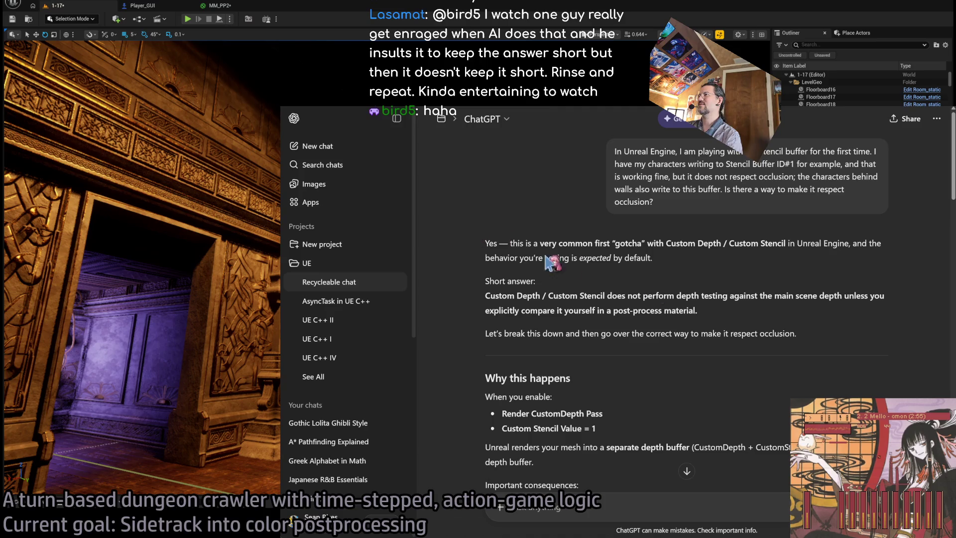
pyautogui.moveTo(810, 371)
pyautogui.mouseDown()
pyautogui.moveTo(478, 243)
pyautogui.moveTo(681, 296)
pyautogui.moveTo(683, 314)
pyautogui.mouseUp()
pyautogui.click(682, 314)
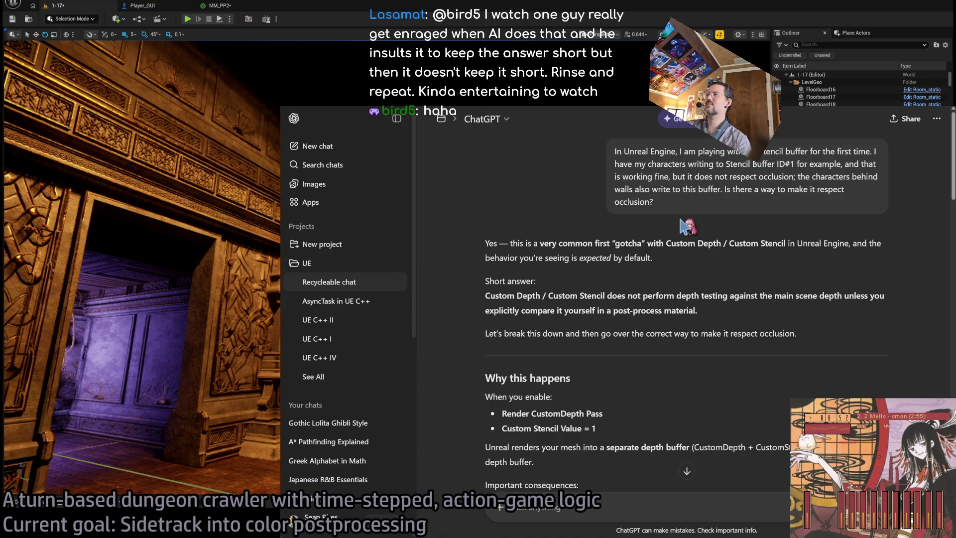
pyautogui.moveTo(954, 135)
pyautogui.mouseDown()
pyautogui.moveTo(949, 393)
pyautogui.moveTo(943, 295)
pyautogui.mouseUp()
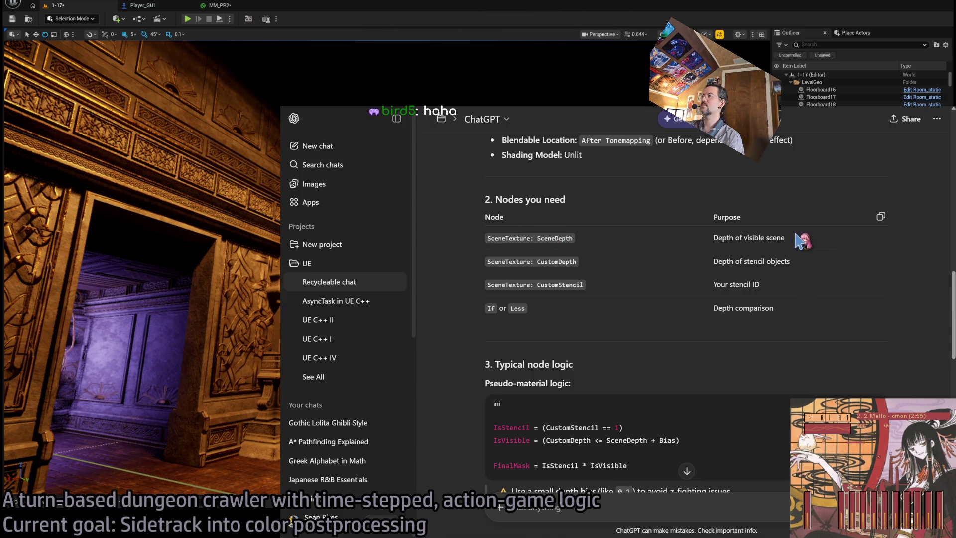
# - Read sections 3 and 4 of the stencil logic, noting 'Compare it to 1', then return to MM_PP2
pyautogui.tripleClick(558, 260)
pyautogui.click(792, 282)
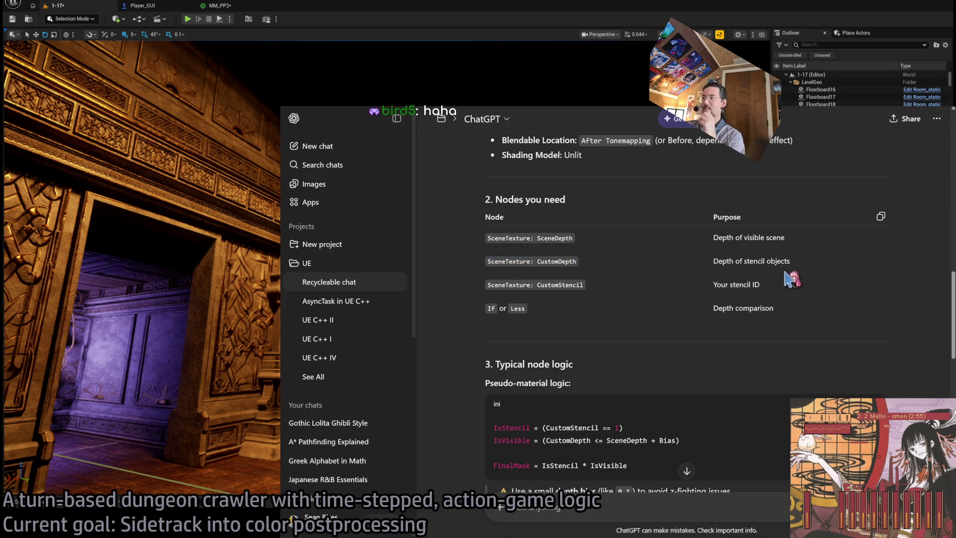
pyautogui.scroll(-2, 656, 319)
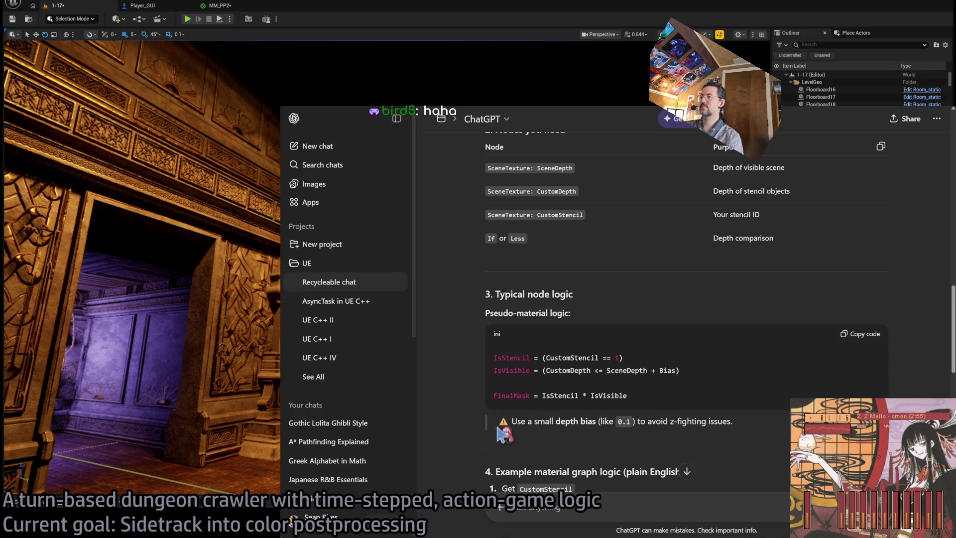
pyautogui.scroll(-1, 523, 423)
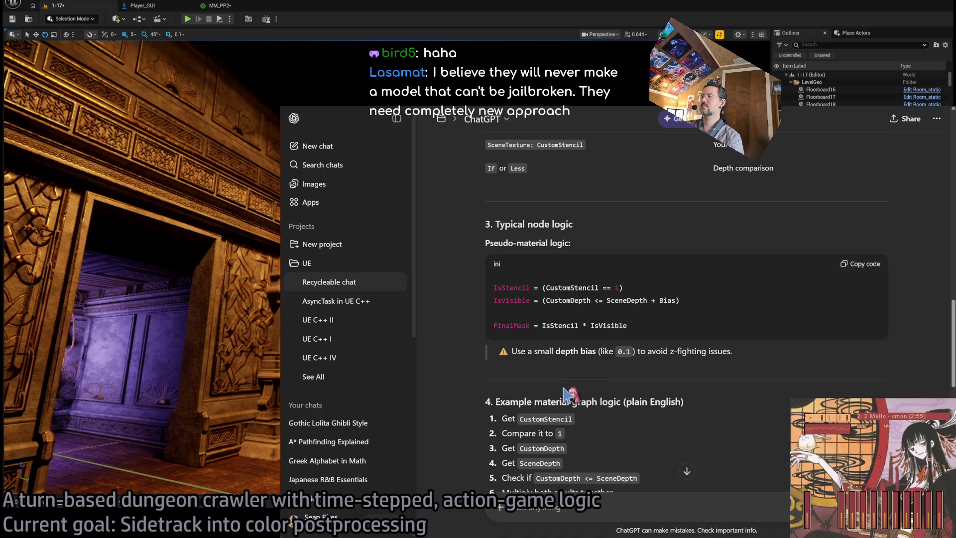
pyautogui.scroll(-1, 575, 394)
pyautogui.moveTo(503, 348)
pyautogui.mouseDown()
pyautogui.moveTo(574, 349)
pyautogui.moveTo(543, 363)
pyautogui.moveTo(592, 369)
pyautogui.mouseUp()
pyautogui.click(499, 381)
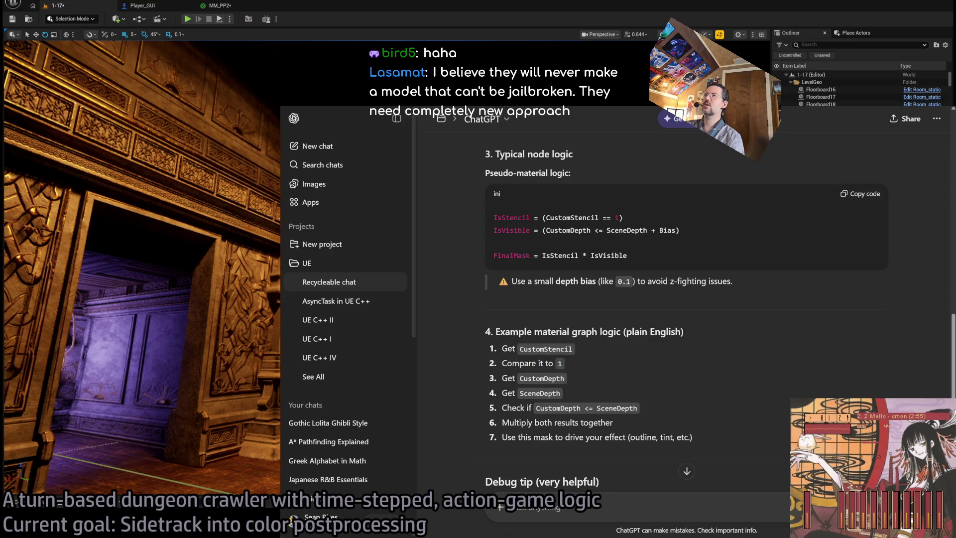
pyautogui.click(219, 5)
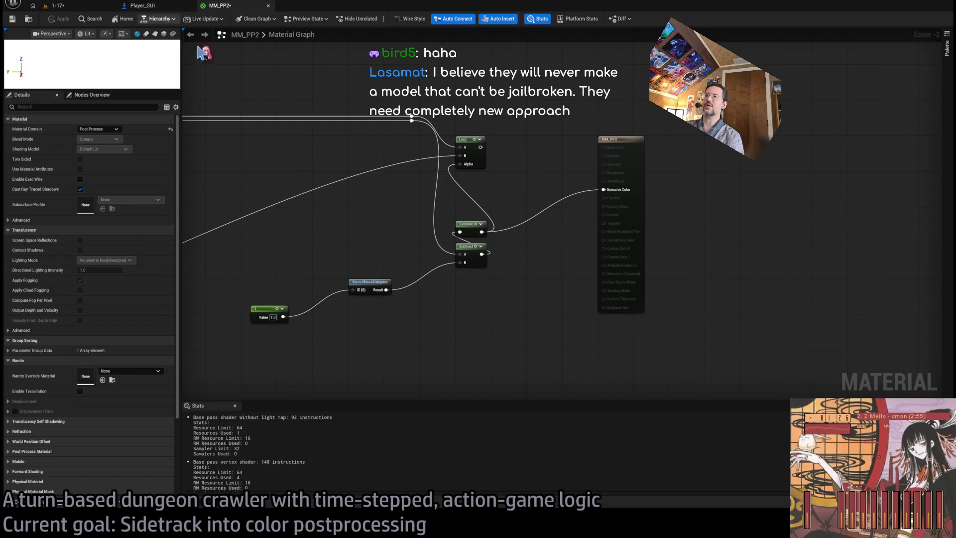
# - Paste the copied StencilMaskCompare nodes into the MM_PP2 graph
pyautogui.scroll(2, 414, 329)
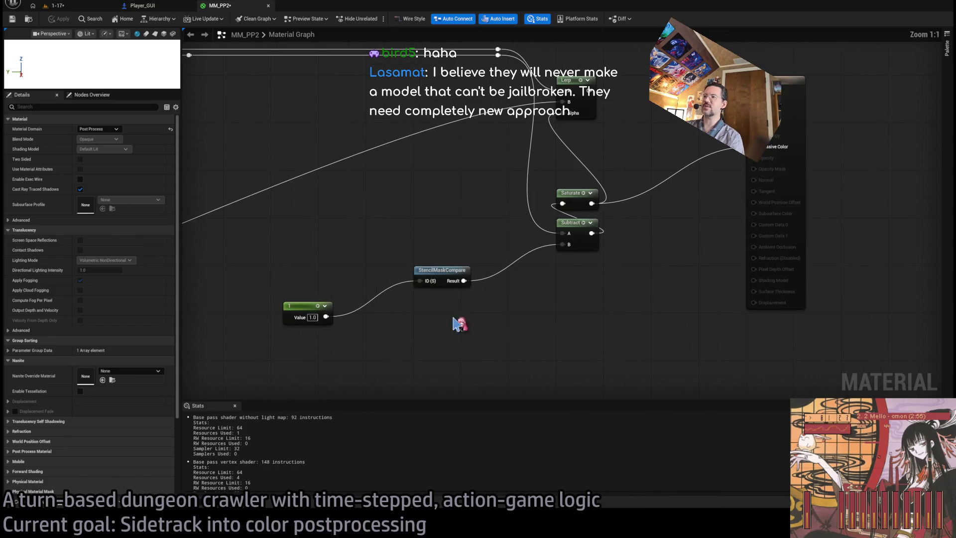
pyautogui.doubleClick(445, 280)
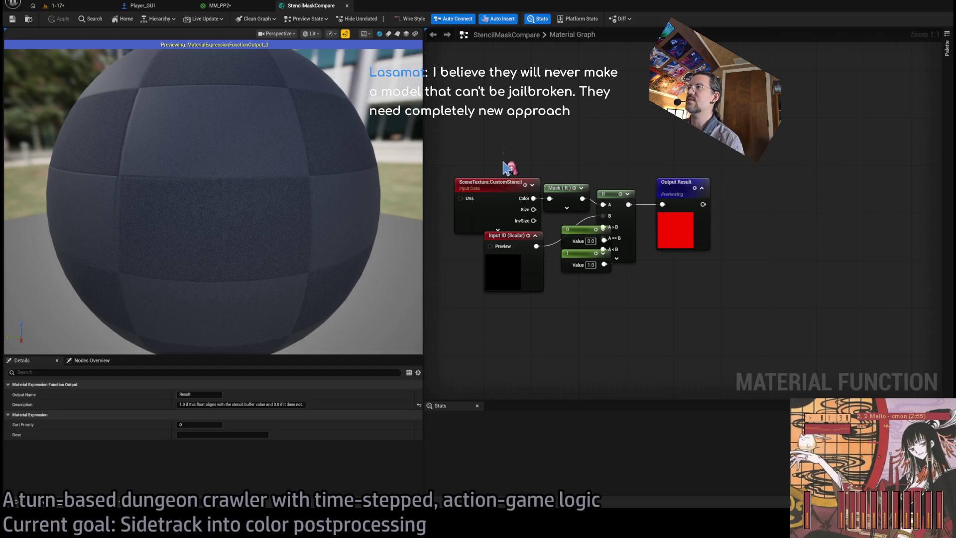
pyautogui.click(246, 6)
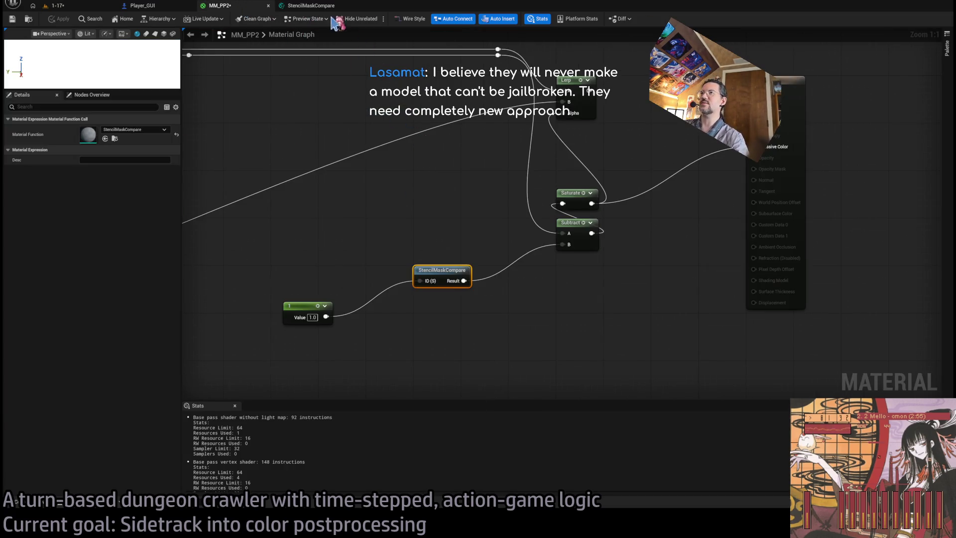
pyautogui.click(307, 6)
pyautogui.click(250, 6)
pyautogui.moveTo(453, 376); pyautogui.dragTo(540, 295)
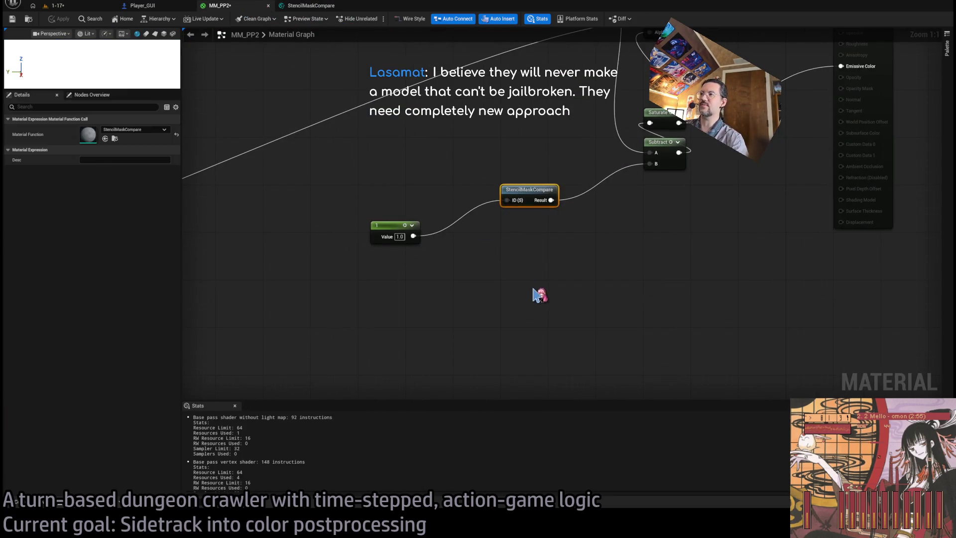
pyautogui.hotkey('ctrl', 'v')
pyautogui.moveTo(451, 273); pyautogui.dragTo(395, 296)
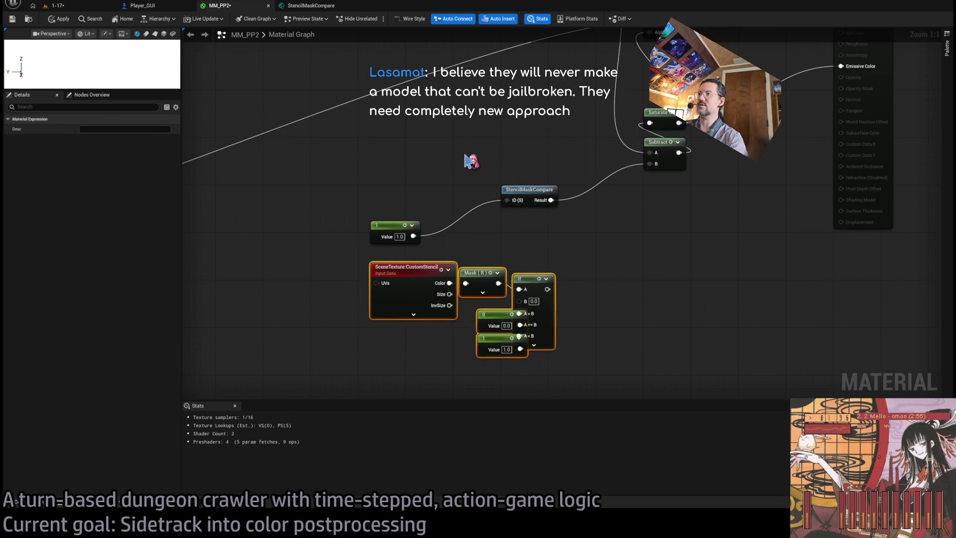
# - Delete the StencilMaskCompare function node and arrange the pasted stencil nodes with the 1.0 constant
pyautogui.click(528, 190)
pyautogui.press('Delete')
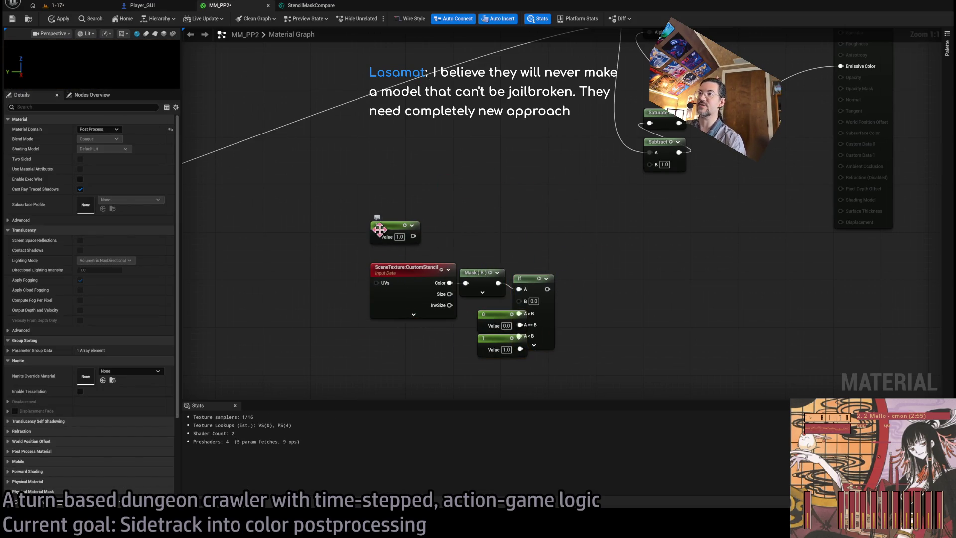
pyautogui.moveTo(380, 230); pyautogui.dragTo(378, 342)
pyautogui.moveTo(363, 247)
pyautogui.mouseDown()
pyautogui.moveTo(458, 319)
pyautogui.moveTo(539, 336)
pyautogui.moveTo(557, 329)
pyautogui.mouseUp()
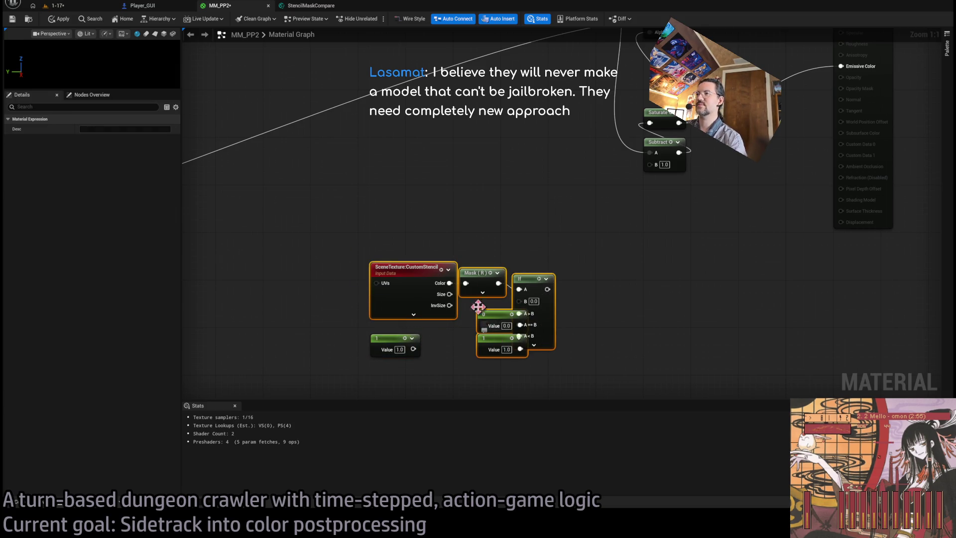
pyautogui.moveTo(478, 306); pyautogui.dragTo(466, 277)
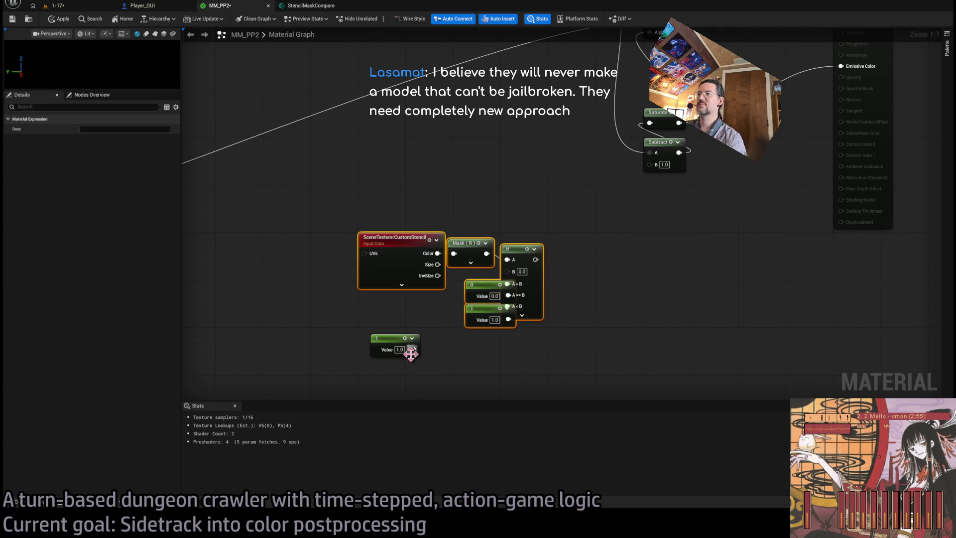
pyautogui.click(457, 333)
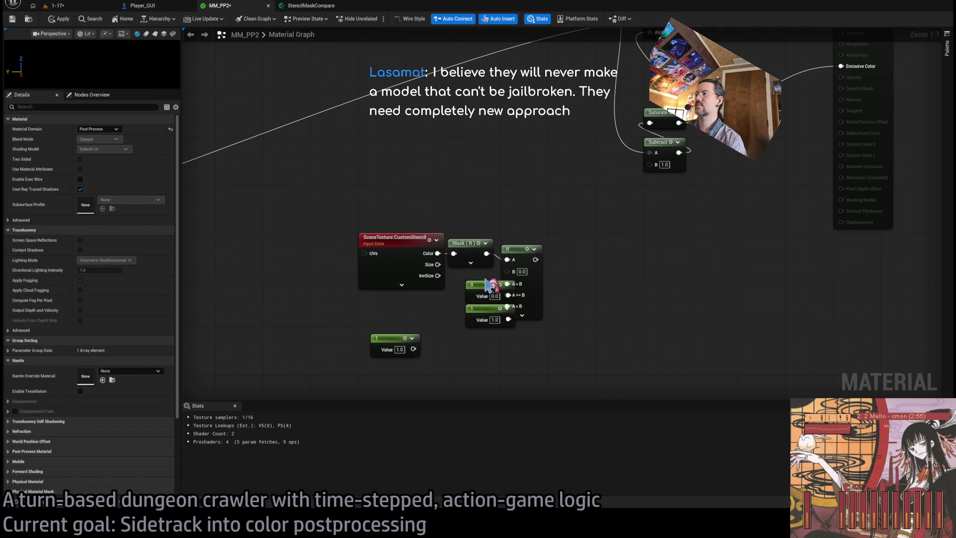
# - Wire the If result to Subtract B and Emissive Color, apply, and close the function graph
pyautogui.moveTo(572, 307); pyautogui.dragTo(520, 344)
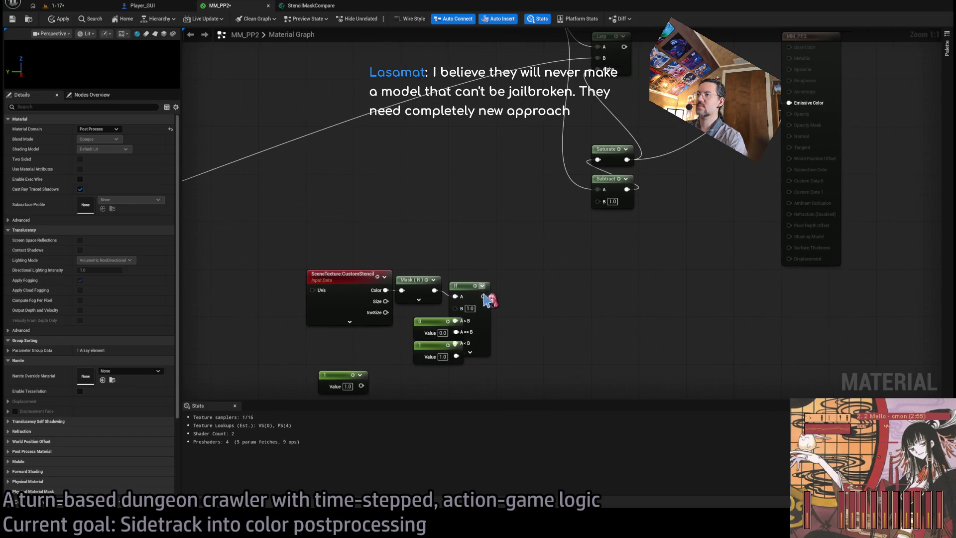
pyautogui.moveTo(540, 282); pyautogui.dragTo(532, 338)
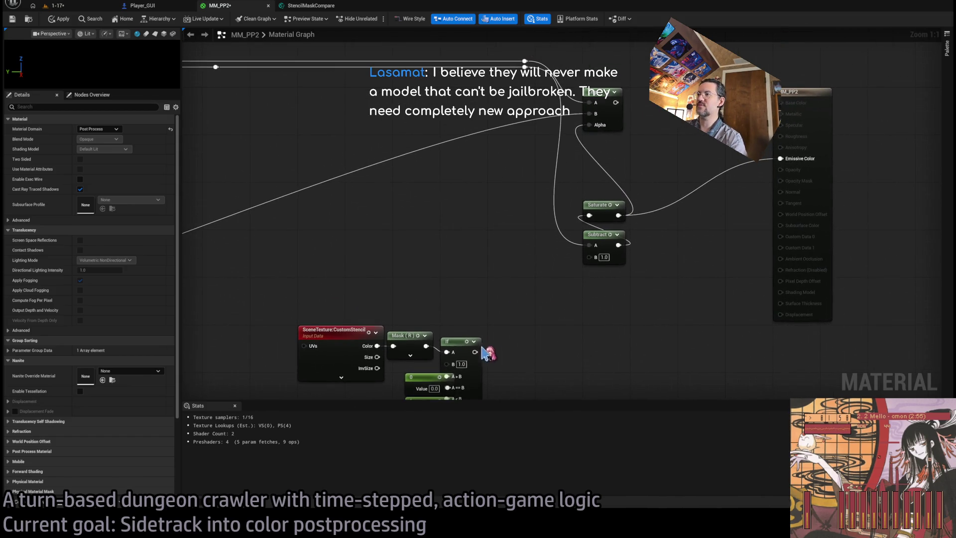
pyautogui.moveTo(475, 352); pyautogui.dragTo(590, 258)
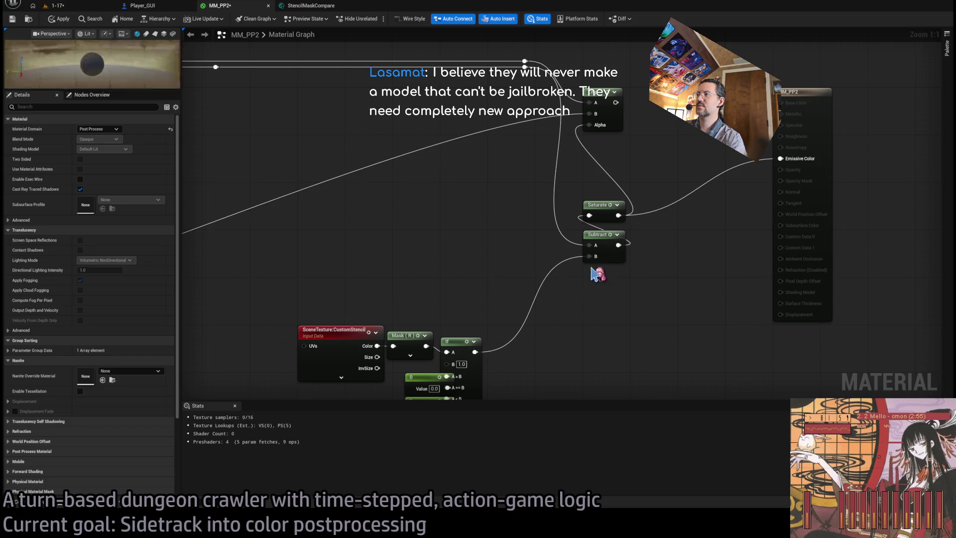
pyautogui.moveTo(468, 320); pyautogui.dragTo(765, 124)
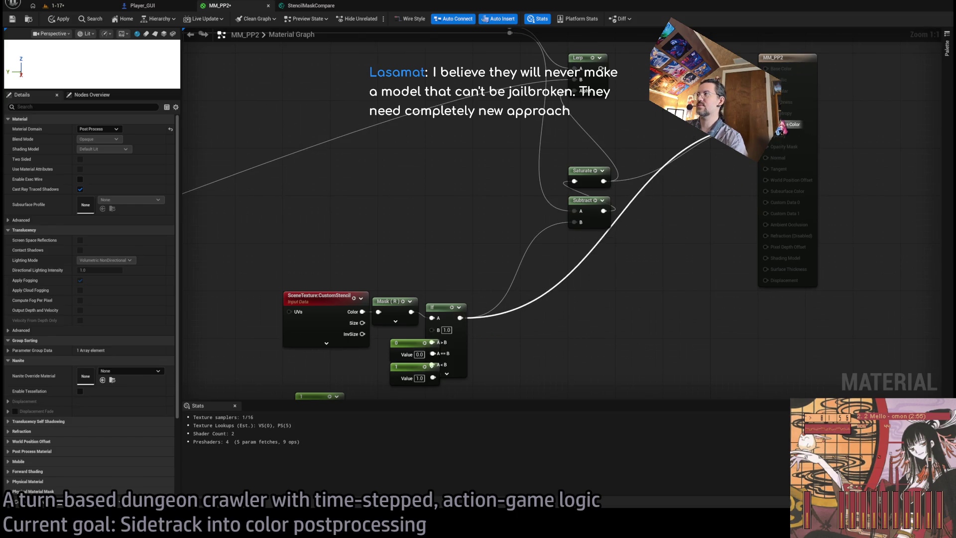
pyautogui.click(59, 19)
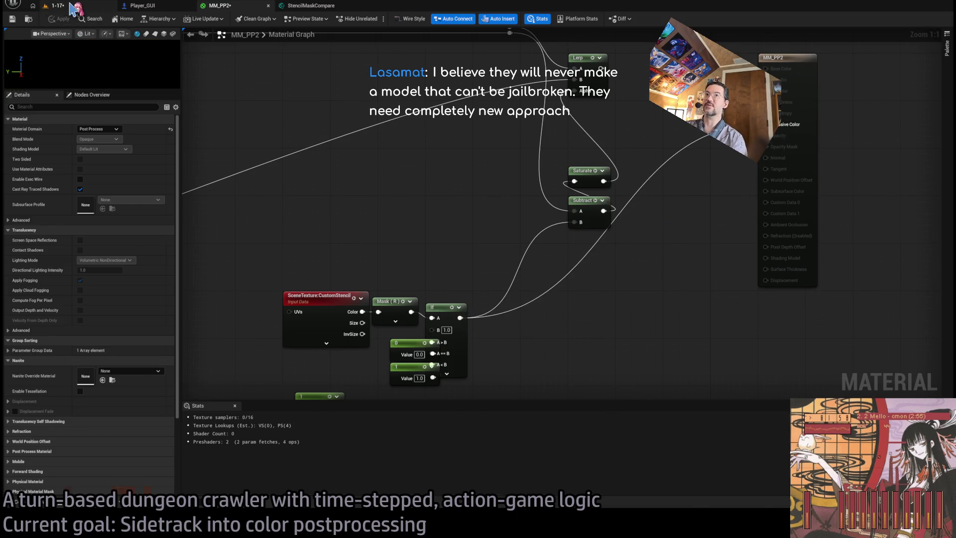
pyautogui.click(74, 8)
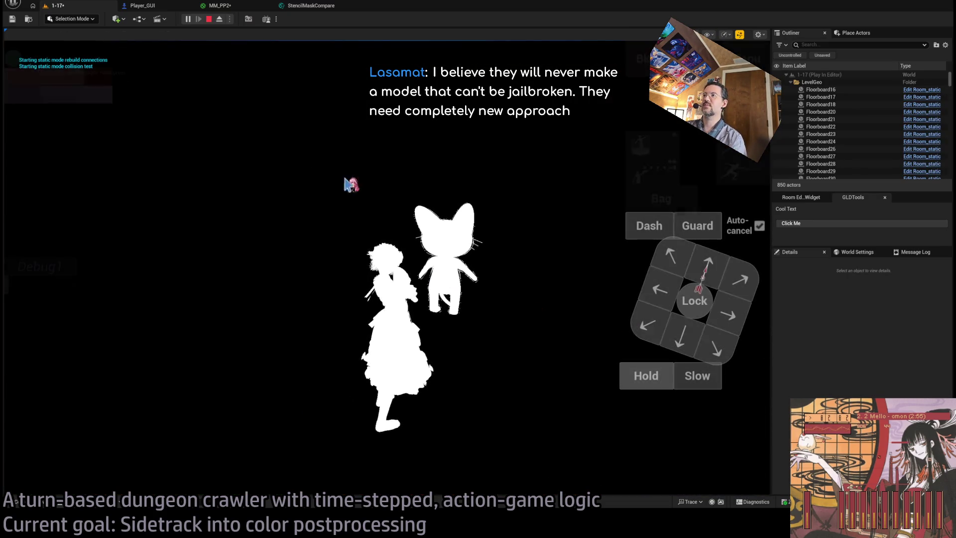
pyautogui.click(311, 5)
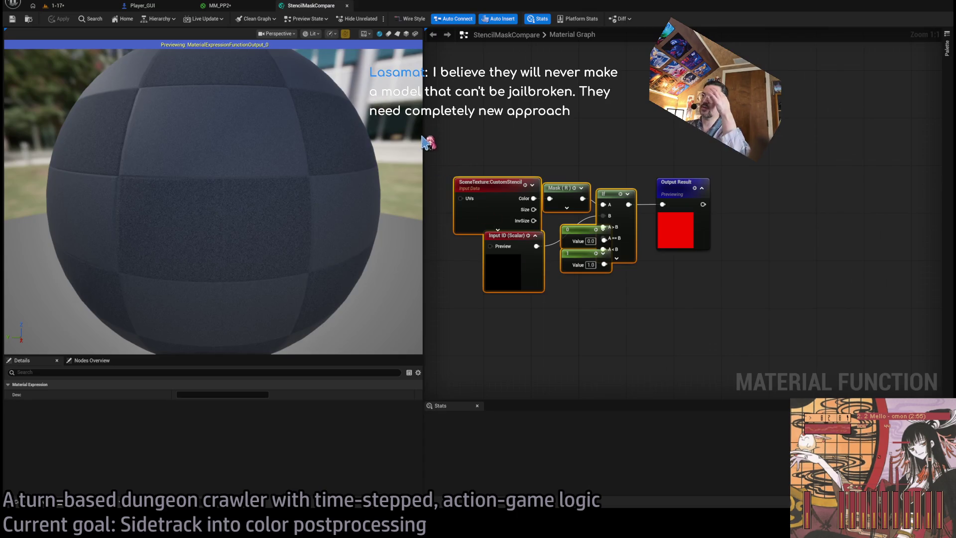
pyautogui.click(347, 5)
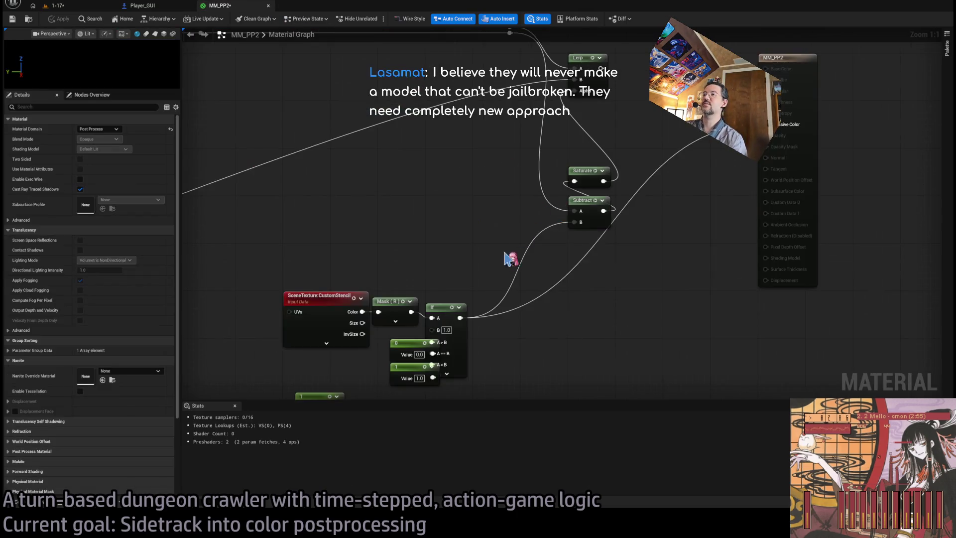
# - Duplicate the CustomStencil scene texture node, set the copy to CustomDepth, and apply
pyautogui.click(387, 232)
pyautogui.hotkey('ctrl', 'c')
pyautogui.hotkey('ctrl', 'v')
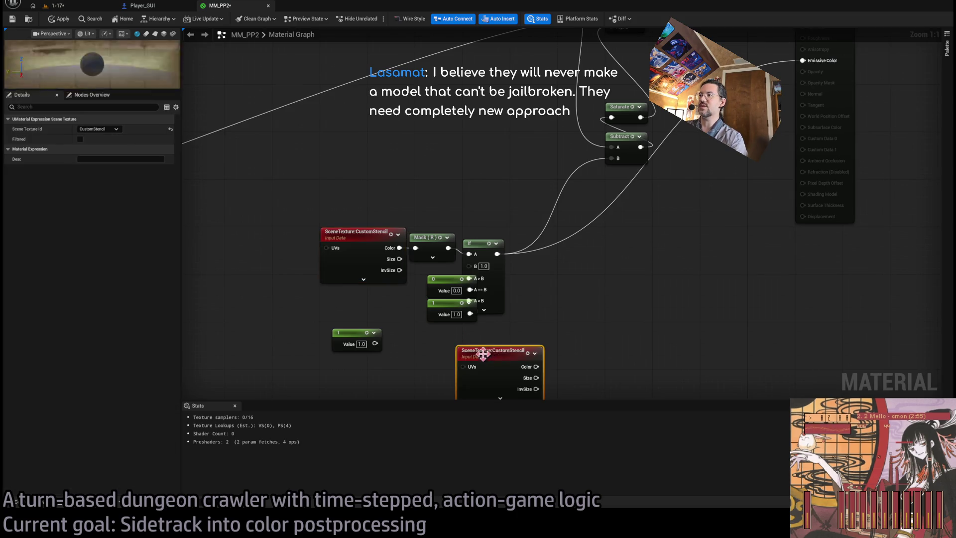
pyautogui.moveTo(569, 324)
pyautogui.mouseDown()
pyautogui.moveTo(611, 266)
pyautogui.moveTo(592, 206)
pyautogui.mouseUp()
pyautogui.click(457, 325)
pyautogui.click(478, 299)
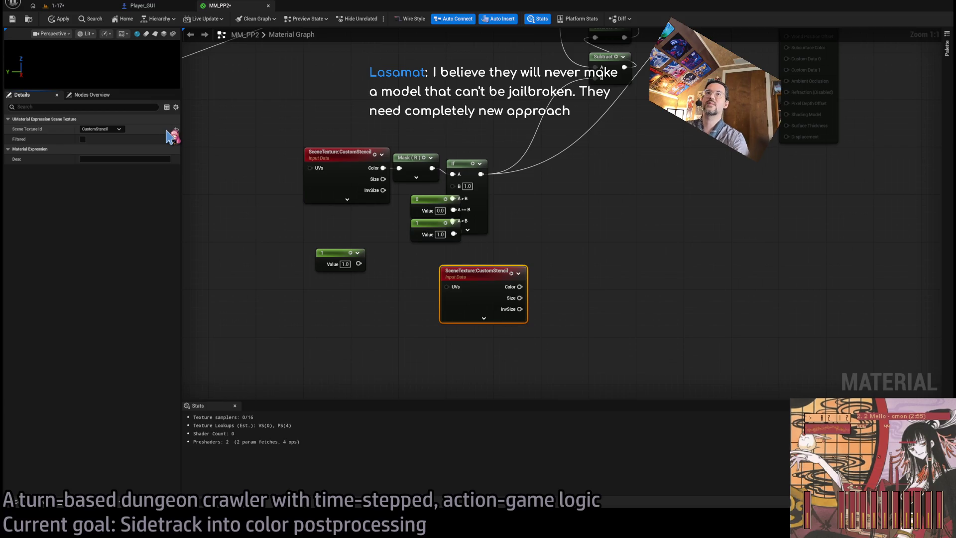
pyautogui.click(101, 129)
pyautogui.click(96, 160)
pyautogui.moveTo(518, 287)
pyautogui.mouseDown()
pyautogui.moveTo(506, 329)
pyautogui.moveTo(491, 335)
pyautogui.moveTo(664, 121)
pyautogui.mouseUp()
pyautogui.scroll(-3, 491, 335)
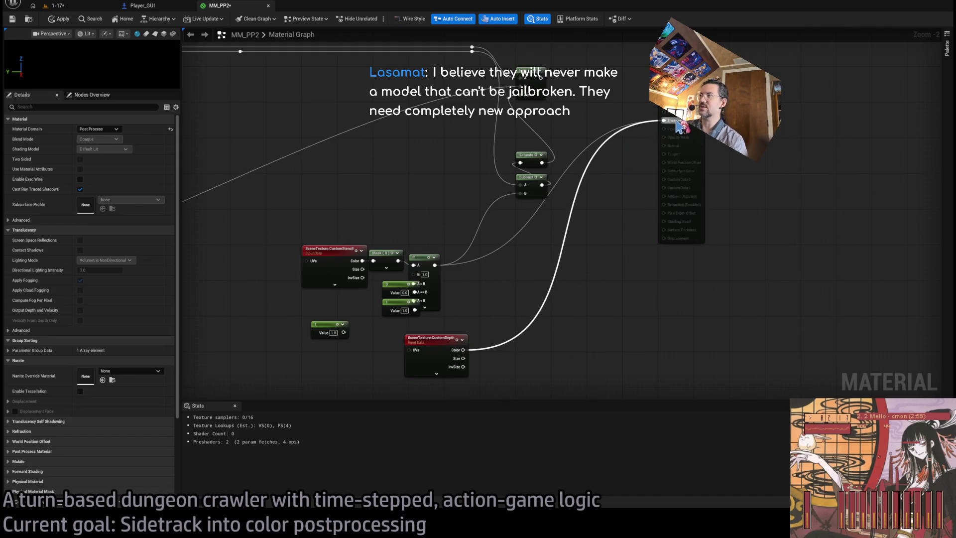
pyautogui.click(59, 19)
pyautogui.click(55, 6)
pyautogui.click(225, 8)
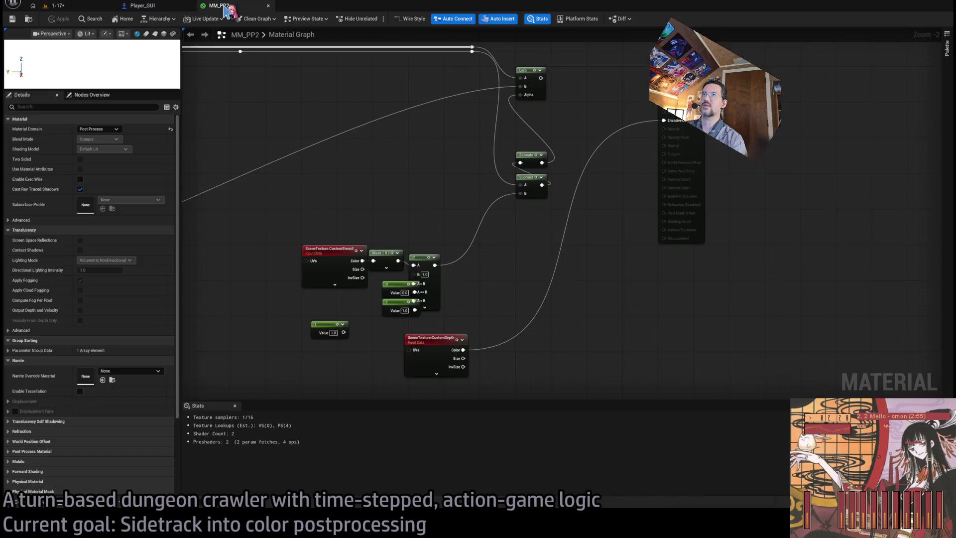
# - Multiply CustomDepth by 0.0001 and send it to Emissive Color, then preview in game
pyautogui.moveTo(508, 250)
pyautogui.mouseDown()
pyautogui.moveTo(462, 276)
pyautogui.moveTo(409, 276)
pyautogui.moveTo(453, 249)
pyautogui.mouseUp()
pyautogui.moveTo(418, 348)
pyautogui.mouseDown()
pyautogui.moveTo(444, 348)
pyautogui.moveTo(449, 307)
pyautogui.mouseUp()
pyautogui.press('m')
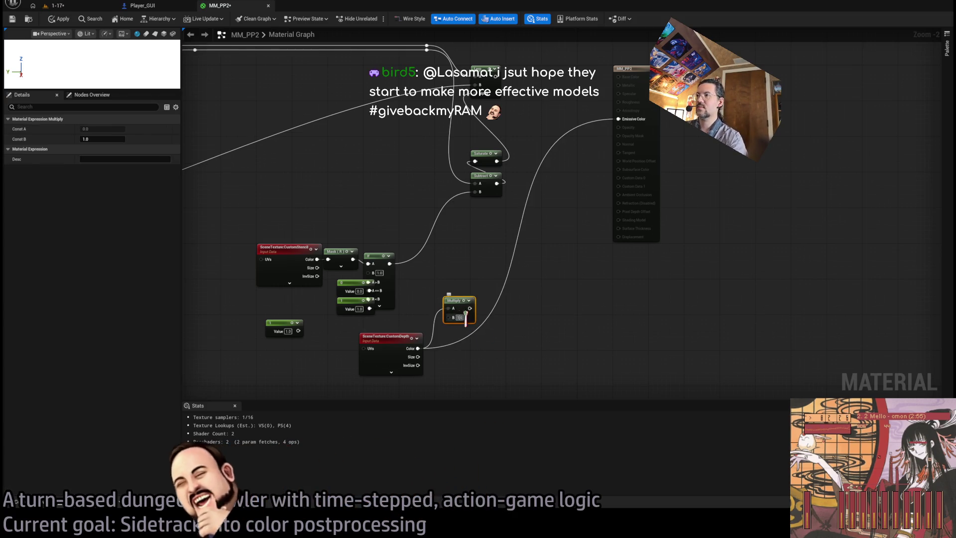
pyautogui.write('.0001')
pyautogui.press('Return')
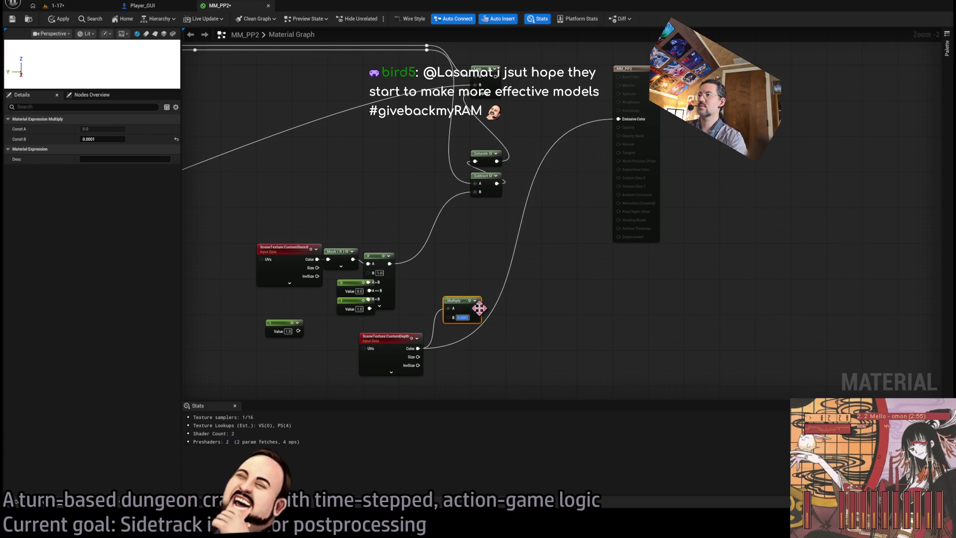
pyautogui.moveTo(476, 308)
pyautogui.mouseDown()
pyautogui.moveTo(626, 143)
pyautogui.moveTo(630, 123)
pyautogui.mouseUp()
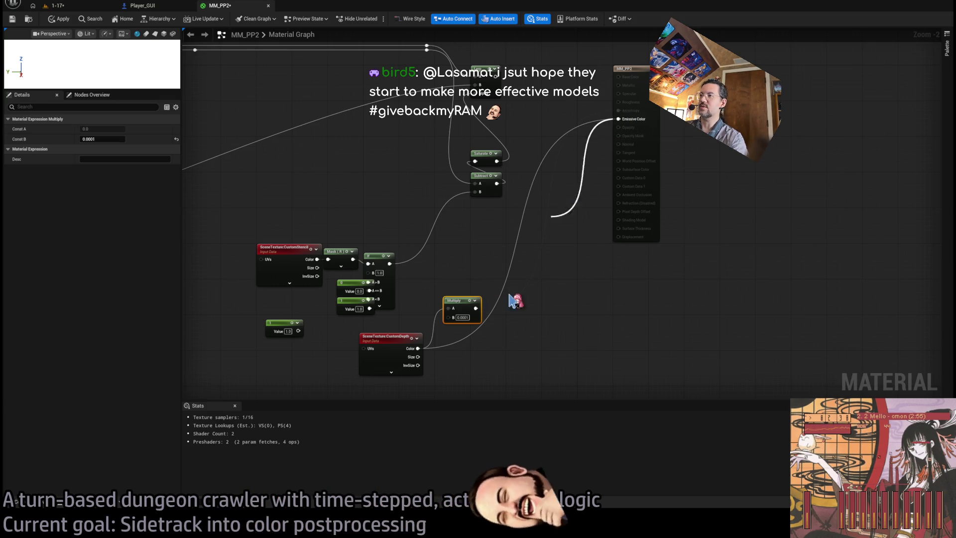
pyautogui.click(59, 6)
# - Change the depth multiplier to 0.001, recheck in game, and reposition the CustomDepth node
pyautogui.click(421, 280)
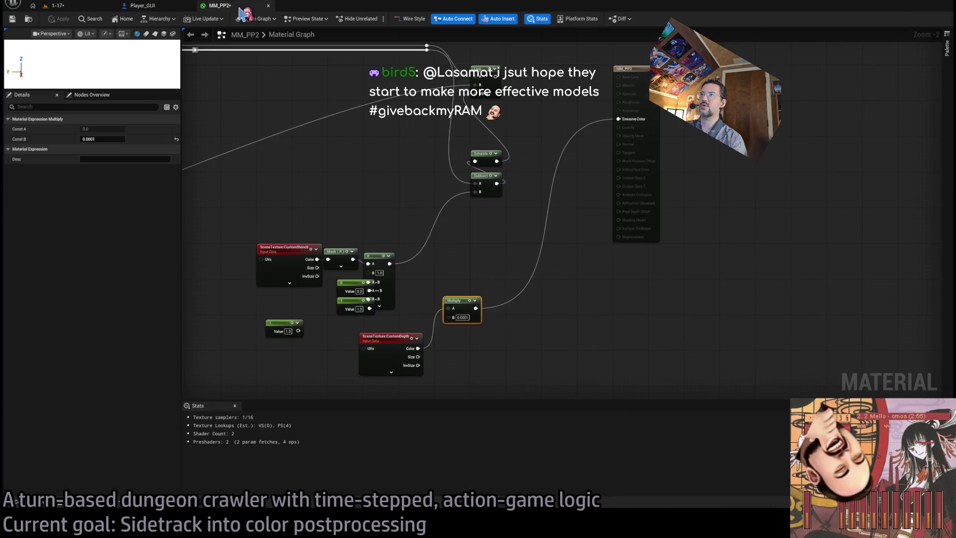
pyautogui.click(219, 5)
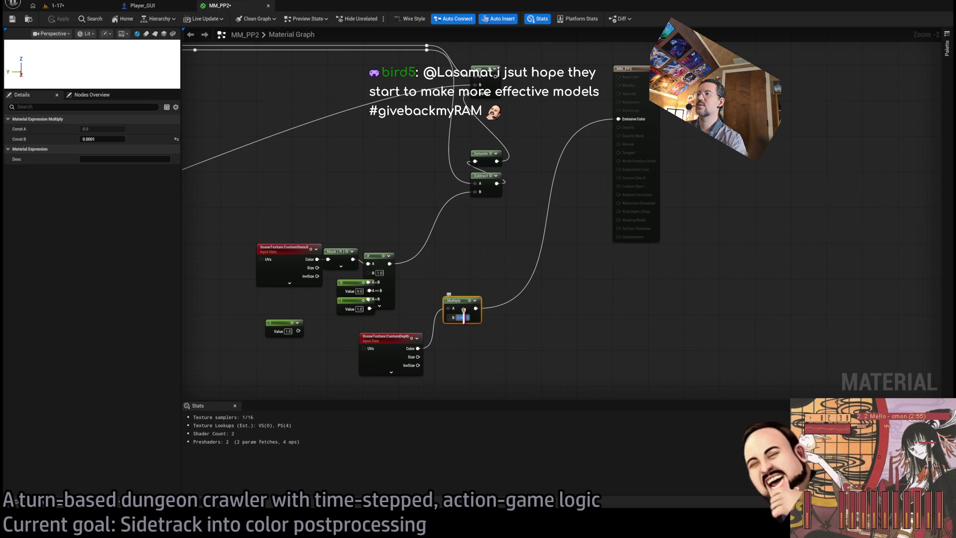
pyautogui.hotkey('ctrl', 'z')
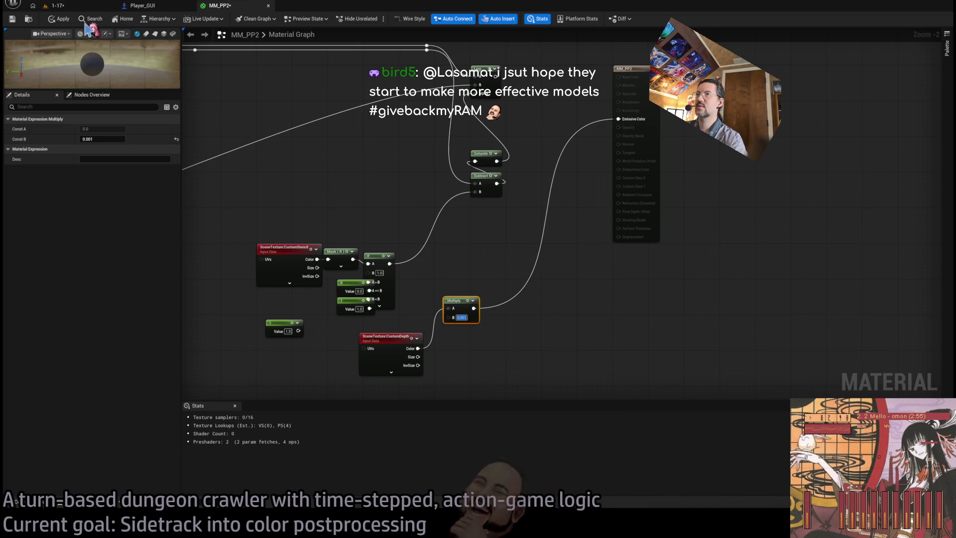
pyautogui.click(70, 6)
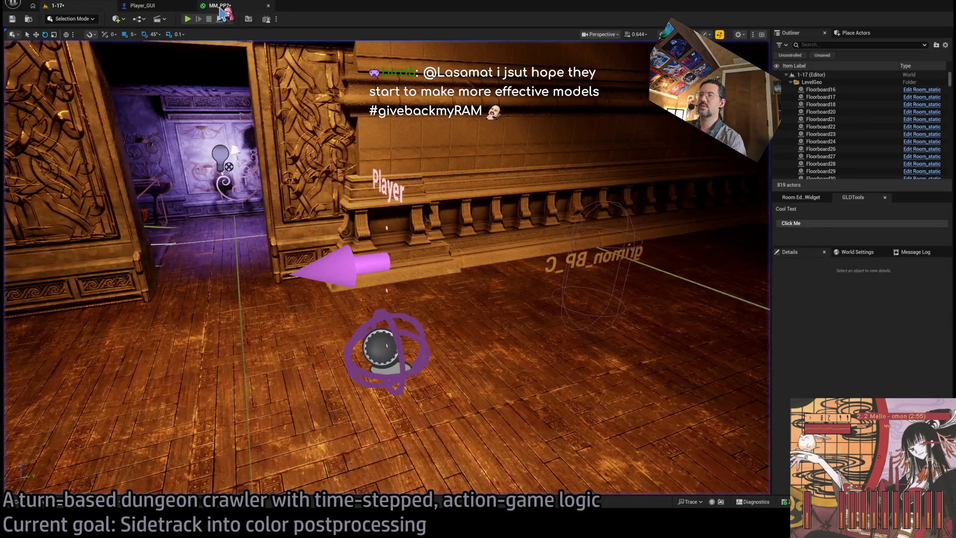
pyautogui.click(219, 6)
pyautogui.moveTo(438, 260); pyautogui.dragTo(513, 223)
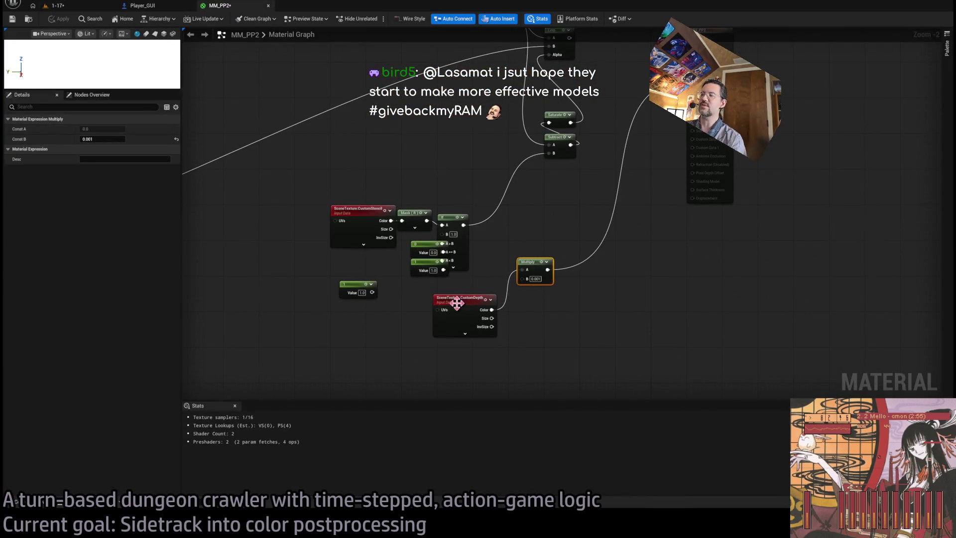
pyautogui.moveTo(455, 303); pyautogui.dragTo(367, 322)
pyautogui.hotkey('ctrl', 'z')
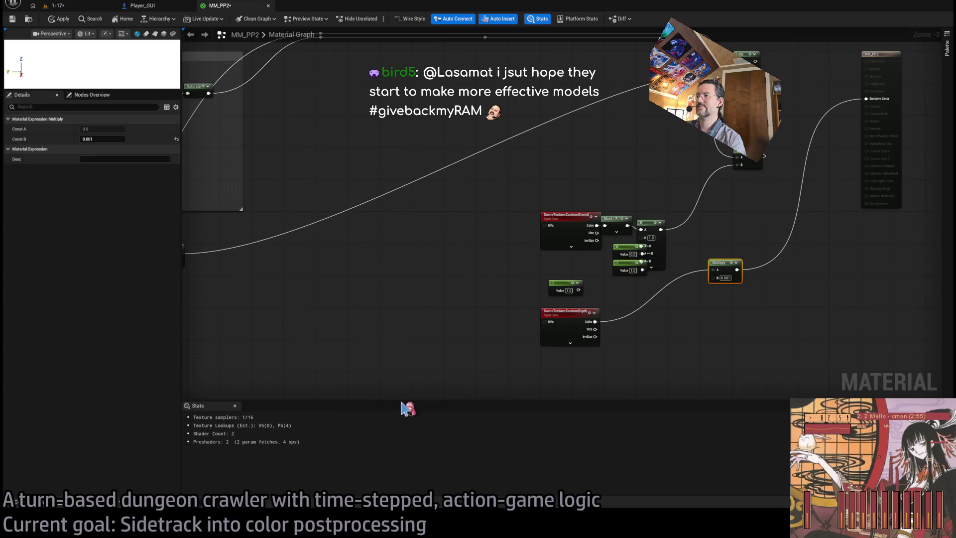
pyautogui.hotkey('alt', 'Tab')
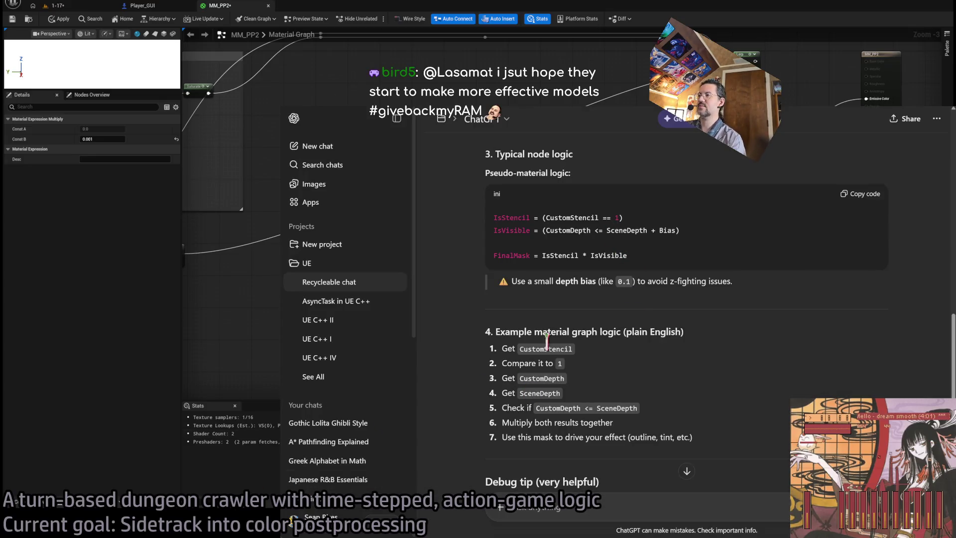
pyautogui.scroll(3, 635, 401)
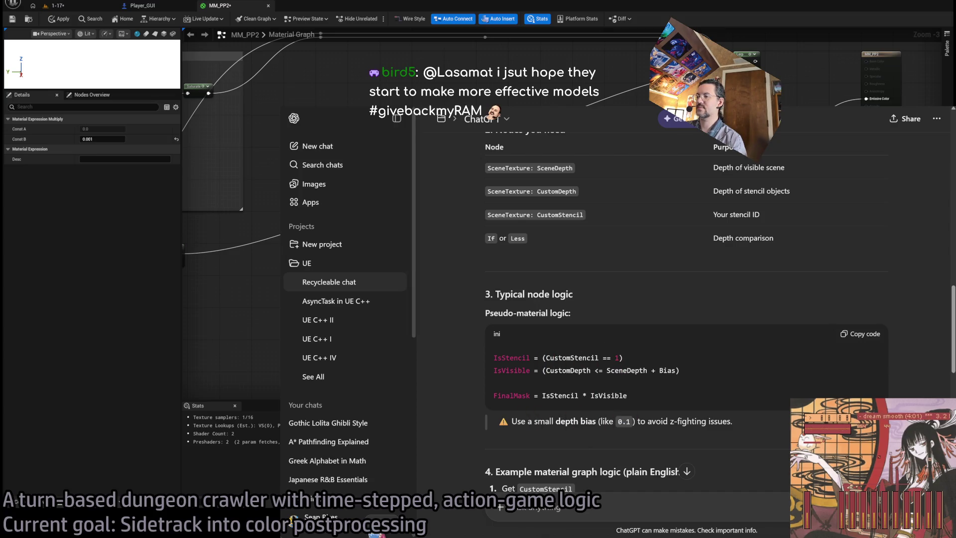
pyautogui.hotkey('alt', 'Tab')
pyautogui.click(664, 342)
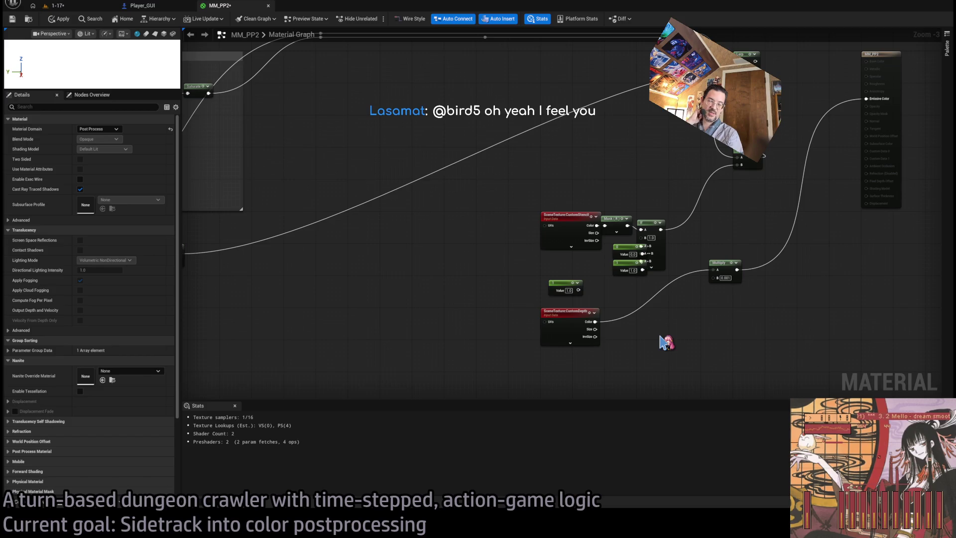
# - Reconnect the Lerp output to Emissive Color instead of scaled CustomDepth, mask into Lerp Alpha, and apply
pyautogui.moveTo(662, 343); pyautogui.dragTo(623, 325)
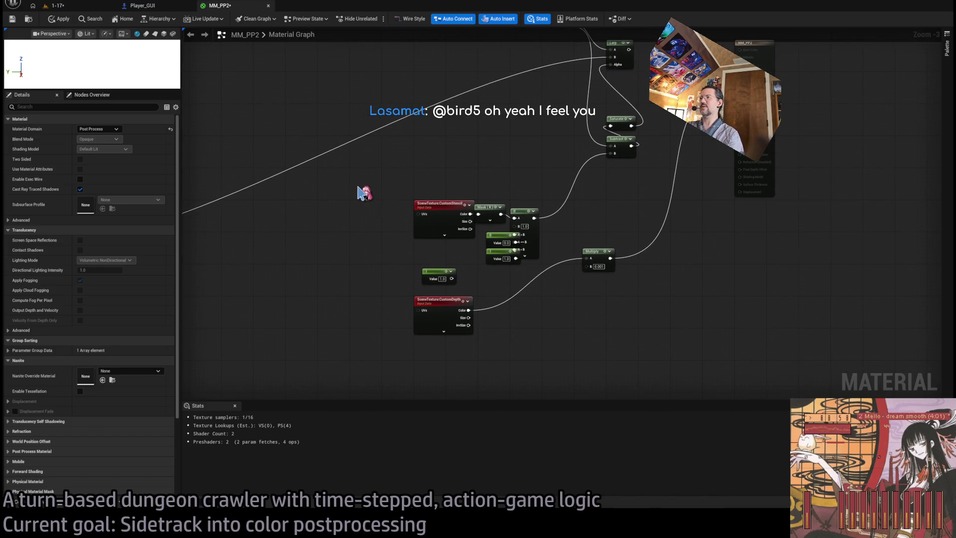
pyautogui.moveTo(347, 172)
pyautogui.mouseDown()
pyautogui.moveTo(647, 359)
pyautogui.moveTo(397, 215)
pyautogui.moveTo(374, 188)
pyautogui.moveTo(662, 374)
pyautogui.moveTo(361, 411)
pyautogui.mouseUp()
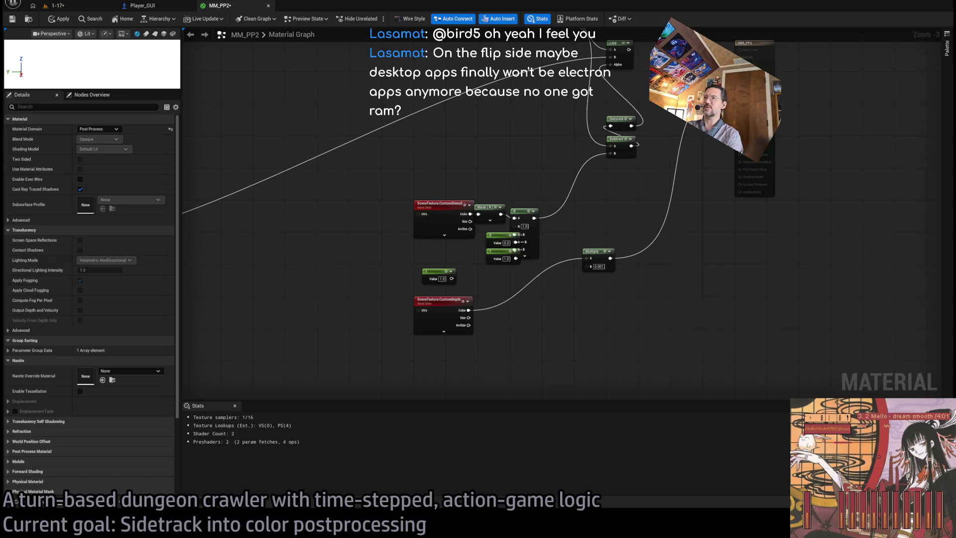
pyautogui.moveTo(658, 172); pyautogui.dragTo(628, 266)
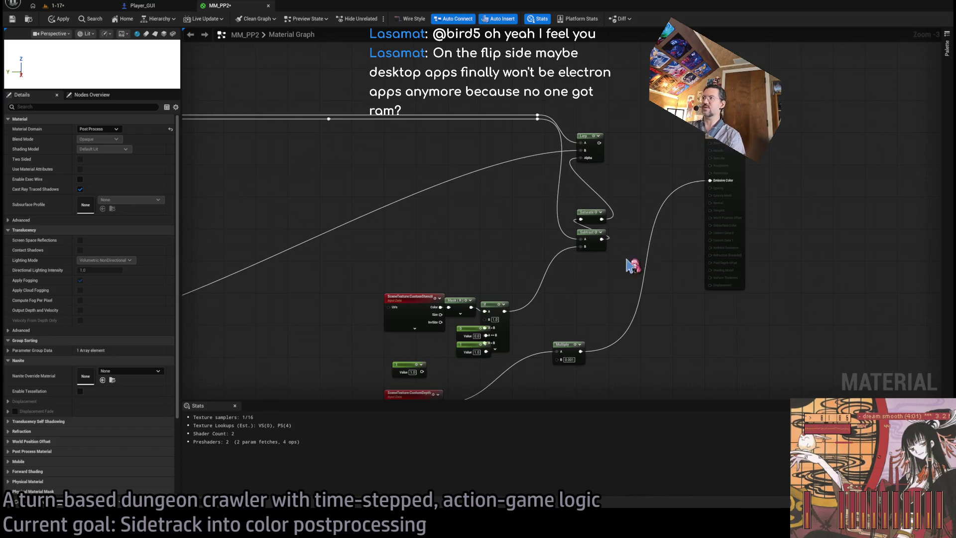
pyautogui.moveTo(601, 145); pyautogui.dragTo(600, 143)
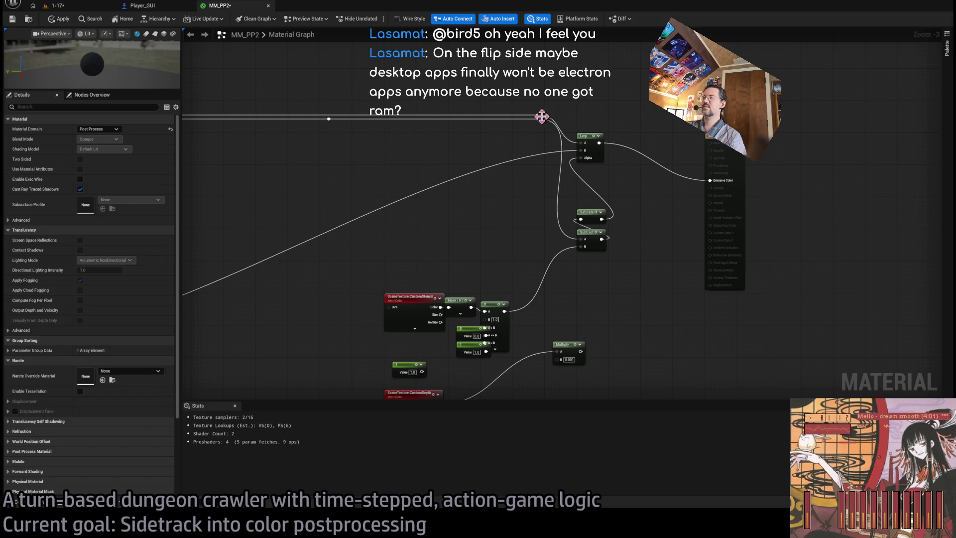
pyautogui.moveTo(579, 156); pyautogui.dragTo(582, 158)
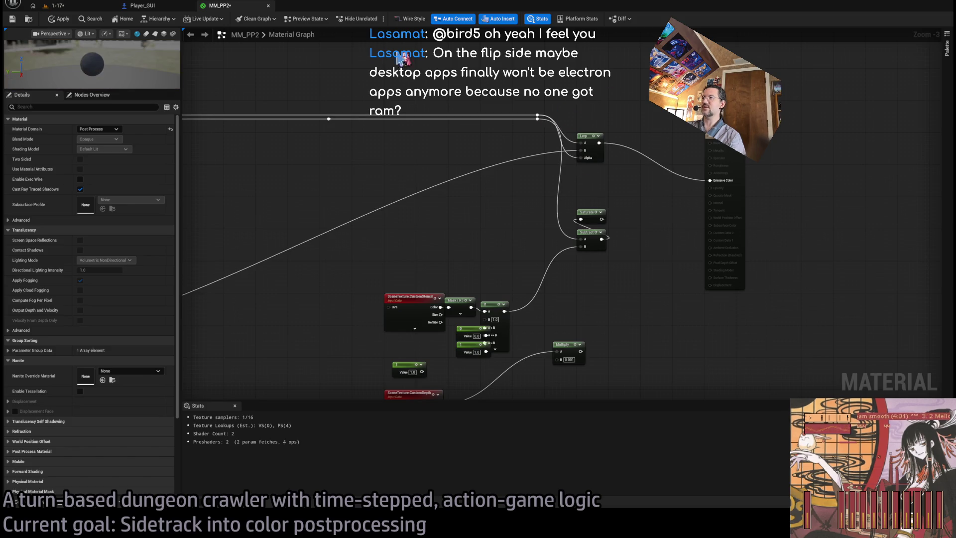
pyautogui.click(68, 19)
pyautogui.scroll(3, 513, 143)
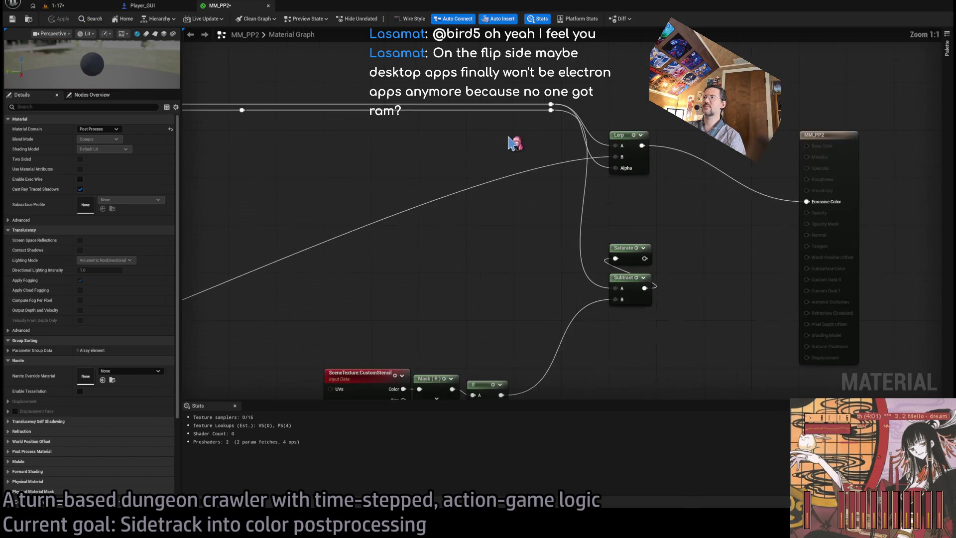
pyautogui.click(140, 5)
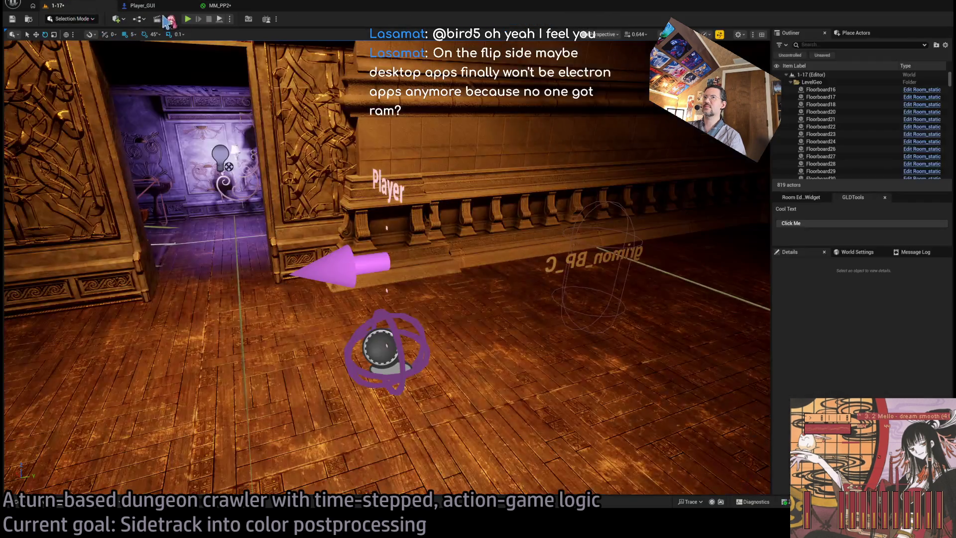
pyautogui.click(219, 6)
pyautogui.moveTo(516, 261)
pyautogui.mouseDown()
pyautogui.moveTo(495, 176)
pyautogui.moveTo(590, 246)
pyautogui.moveTo(511, 159)
pyautogui.mouseUp()
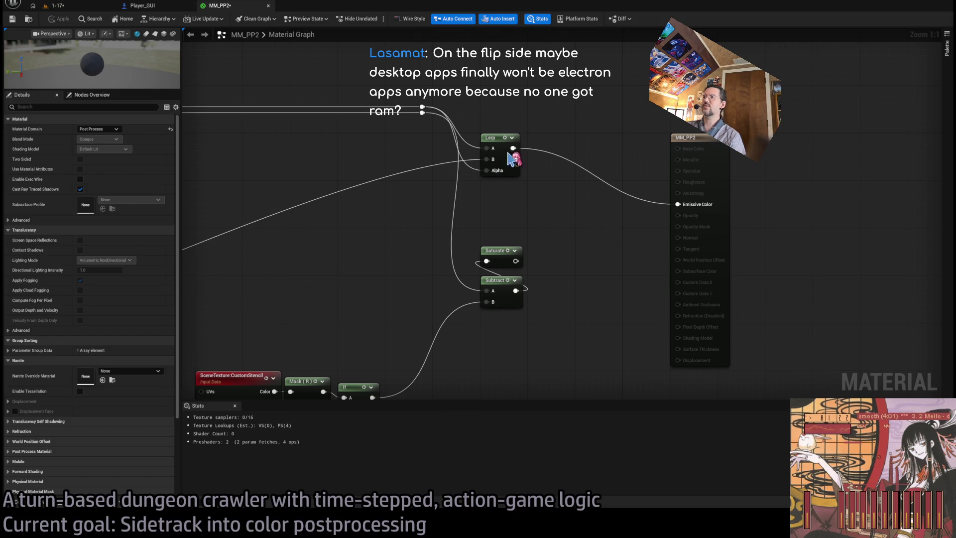
pyautogui.click(58, 6)
pyautogui.click(188, 19)
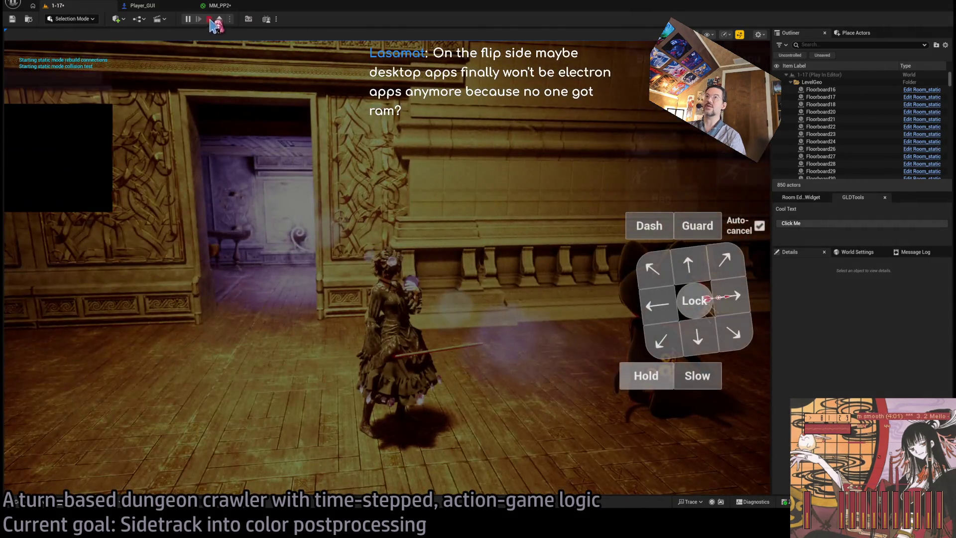
pyautogui.click(220, 6)
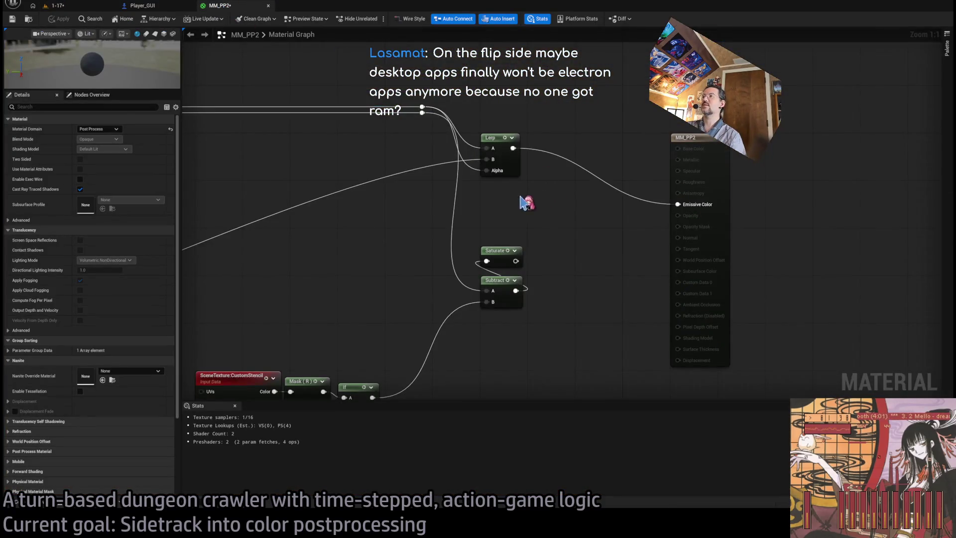
pyautogui.moveTo(522, 203)
pyautogui.mouseDown()
pyautogui.moveTo(593, 182)
pyautogui.moveTo(498, 165)
pyautogui.moveTo(495, 146)
pyautogui.mouseUp()
pyautogui.scroll(-1, 576, 187)
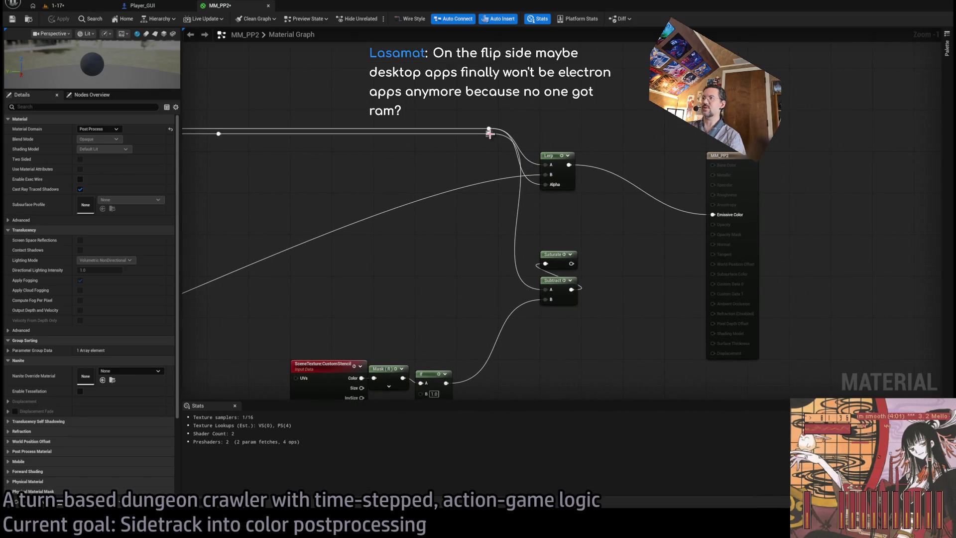
pyautogui.click(57, 6)
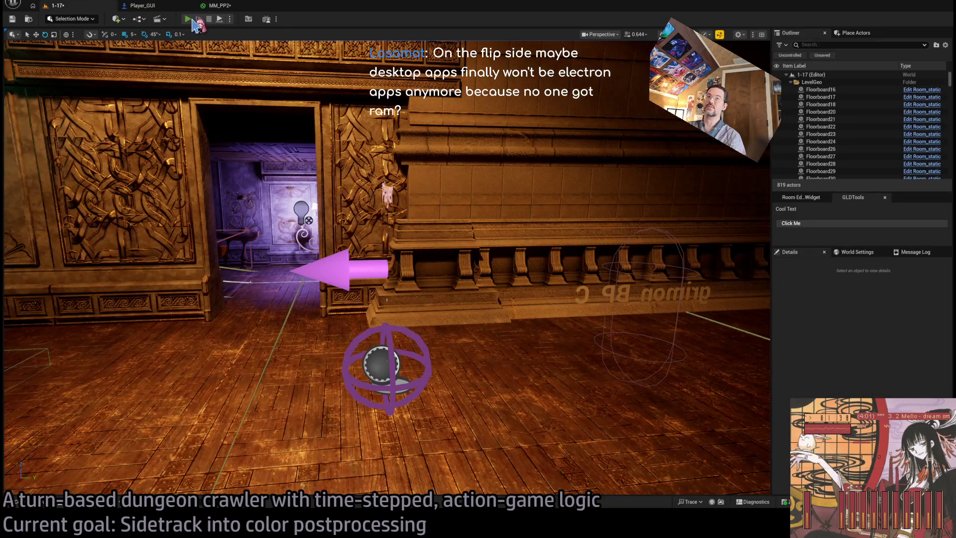
pyautogui.click(191, 20)
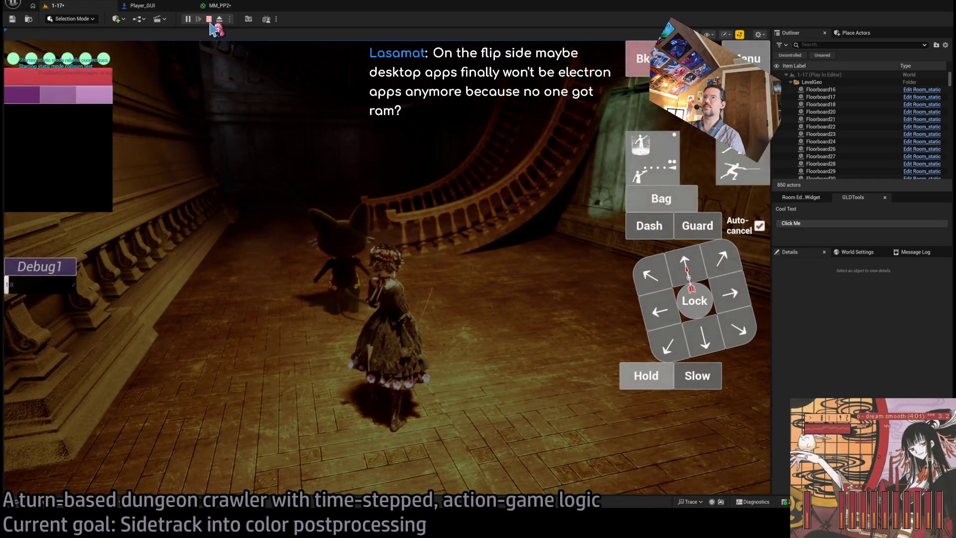
pyautogui.click(228, 9)
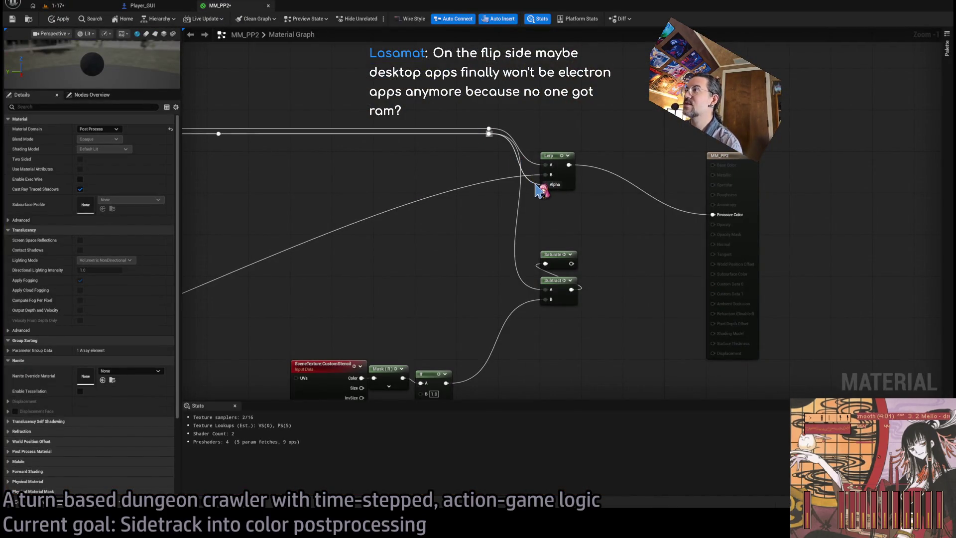
pyautogui.doubleClick(568, 259)
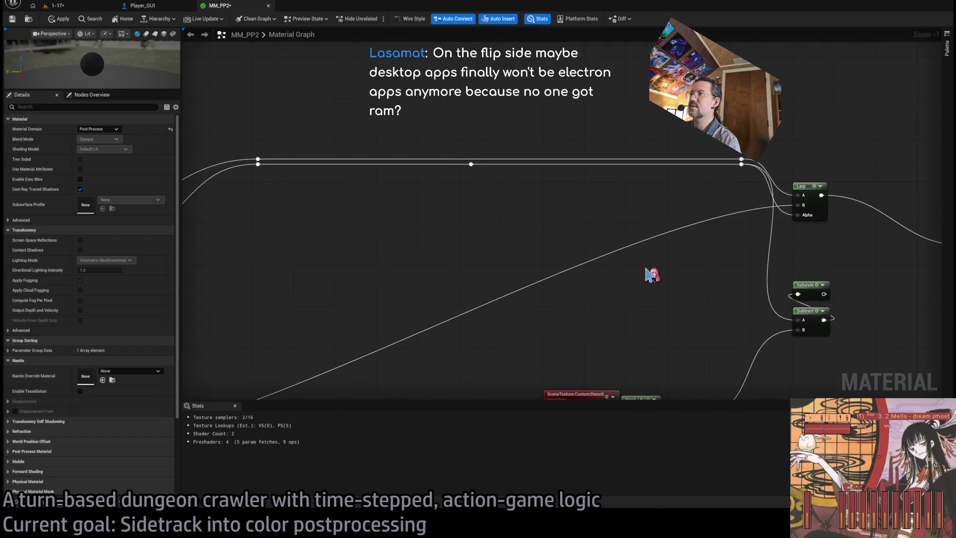
pyautogui.moveTo(406, 208)
pyautogui.mouseDown()
pyautogui.moveTo(645, 199)
pyautogui.moveTo(372, 182)
pyautogui.mouseUp()
pyautogui.doubleClick(458, 147)
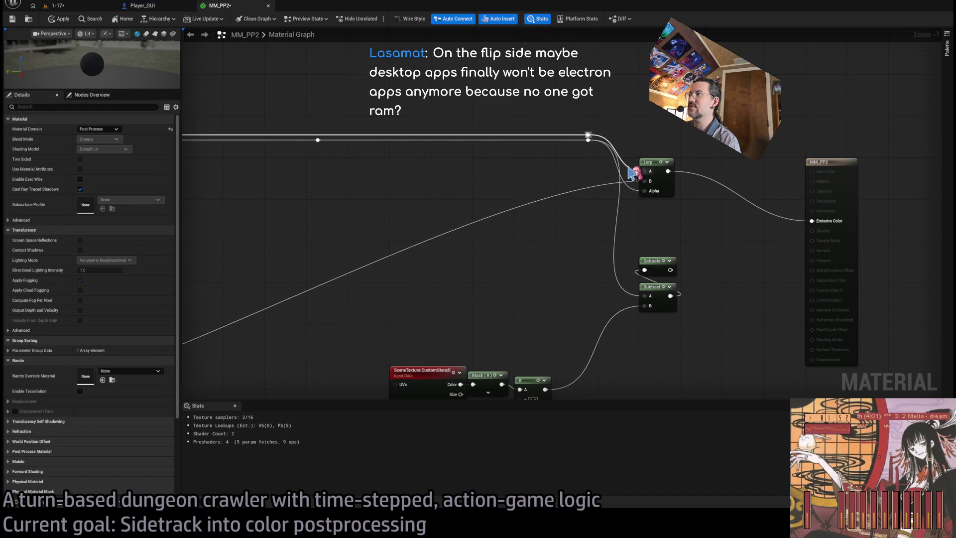
pyautogui.scroll(-3, 444, 194)
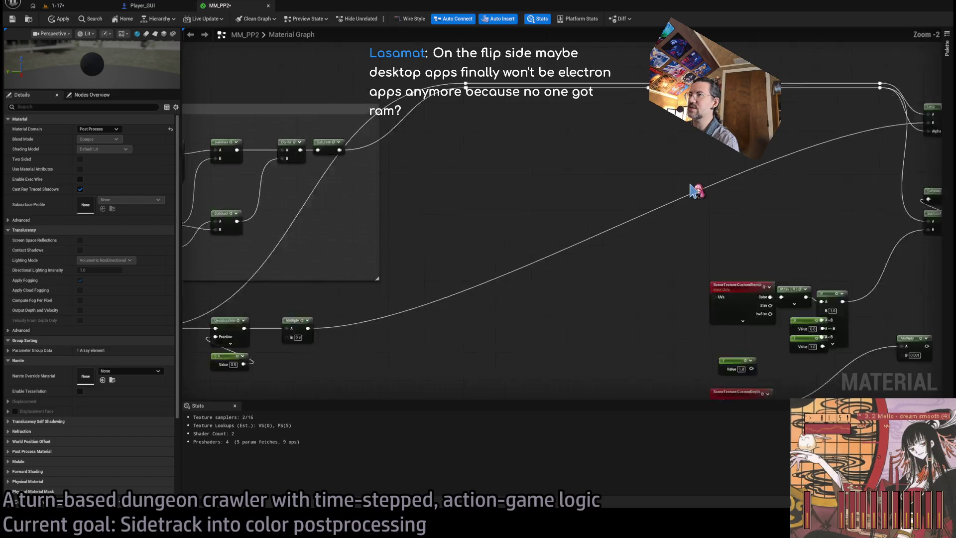
pyautogui.scroll(2, 339, 282)
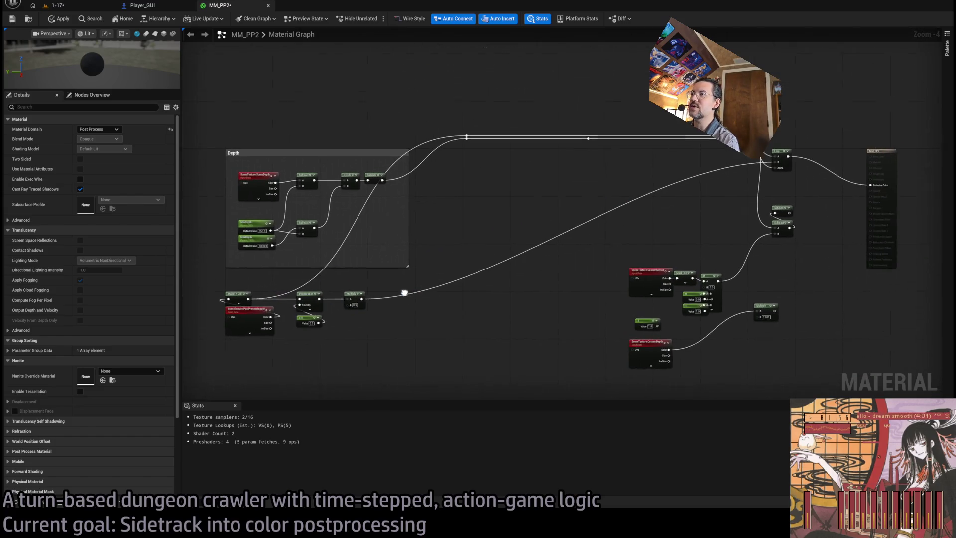
pyautogui.moveTo(488, 312); pyautogui.dragTo(298, 278)
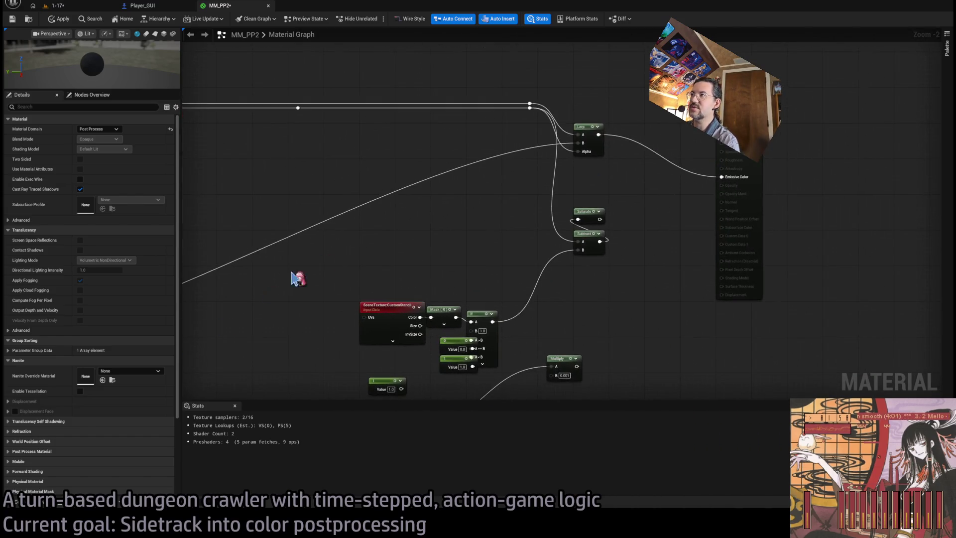
pyautogui.click(104, 7)
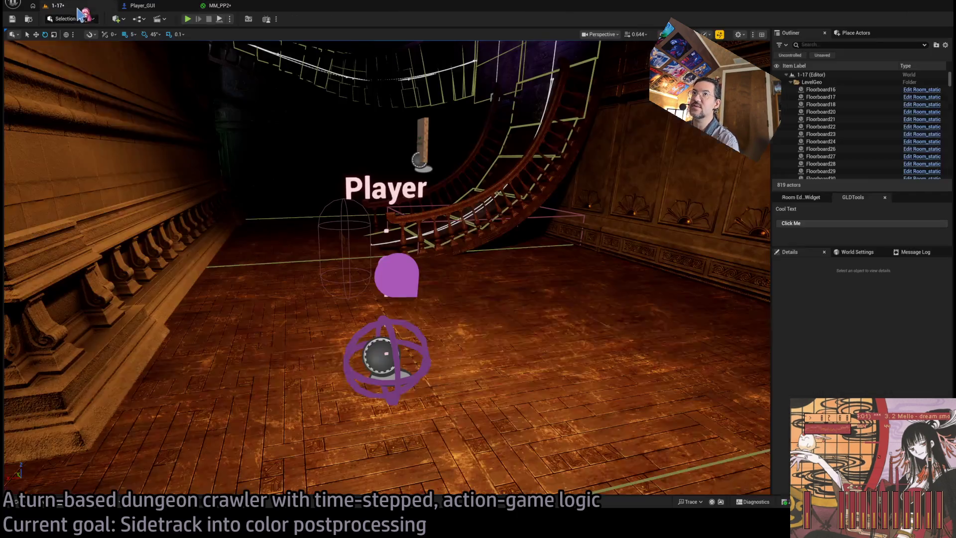
pyautogui.hotkey('alt', 'p')
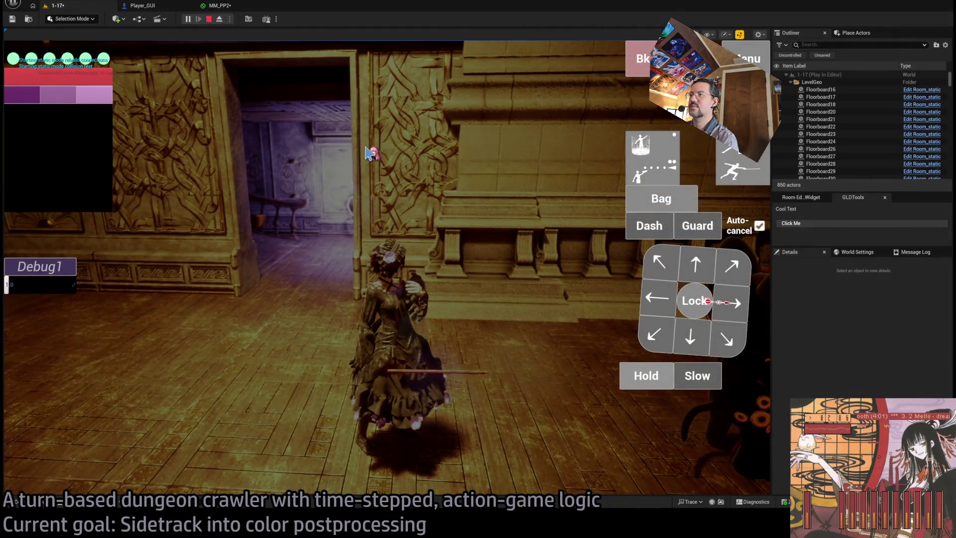
pyautogui.click(369, 152)
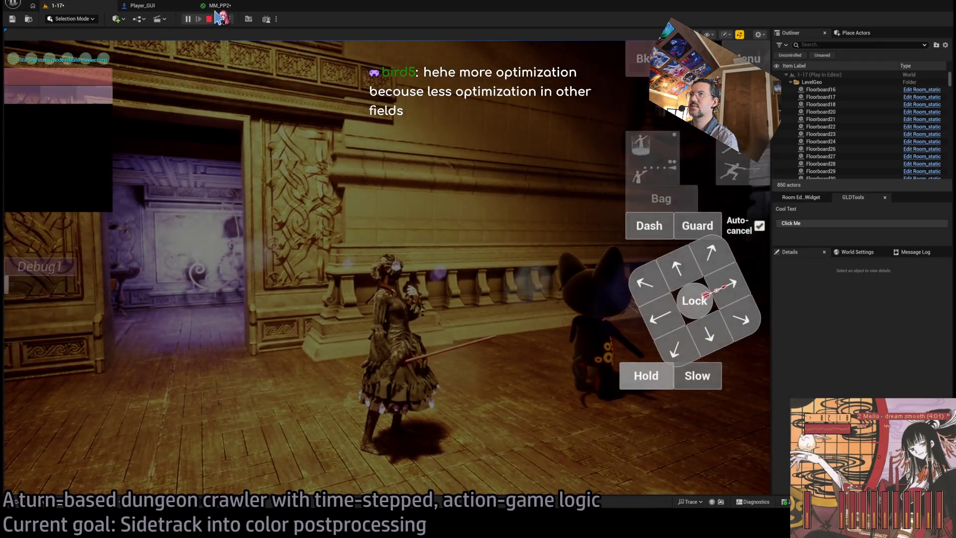
pyautogui.click(217, 9)
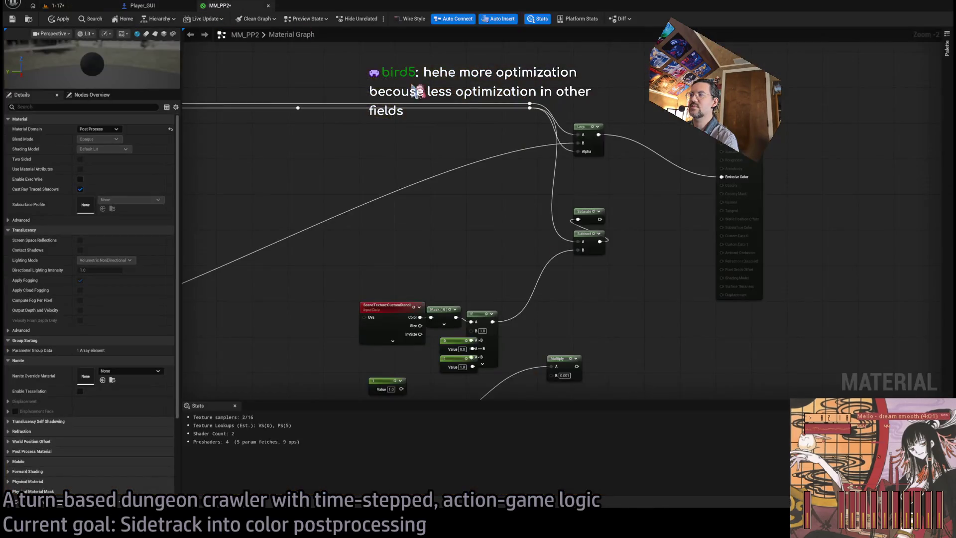
pyautogui.press('1')
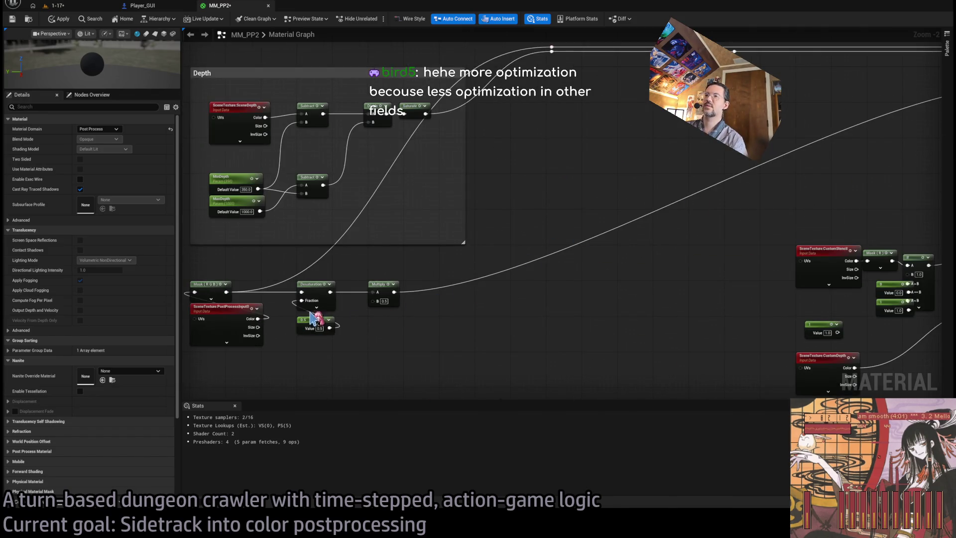
pyautogui.press('2')
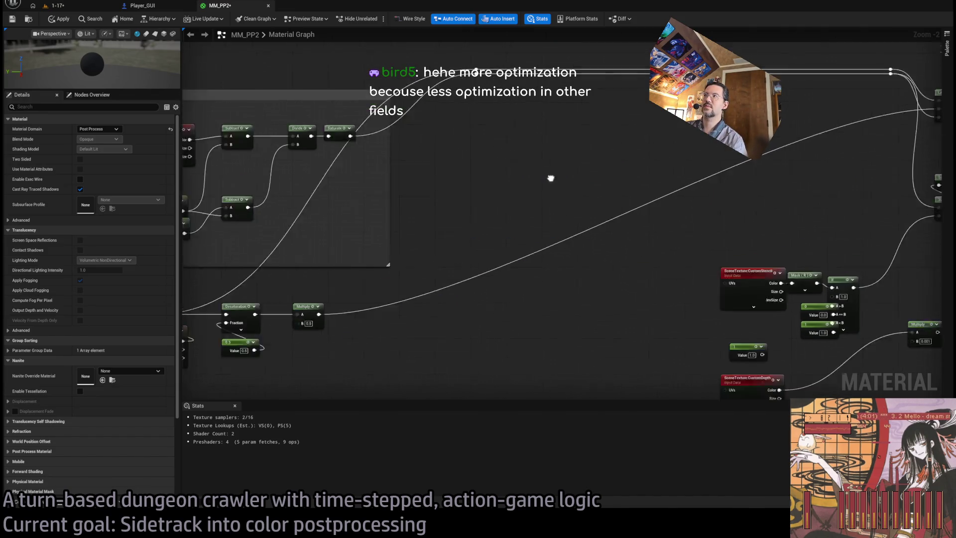
pyautogui.moveTo(487, 179)
pyautogui.mouseDown()
pyautogui.moveTo(686, 256)
pyautogui.moveTo(677, 252)
pyautogui.mouseUp()
pyautogui.click(59, 19)
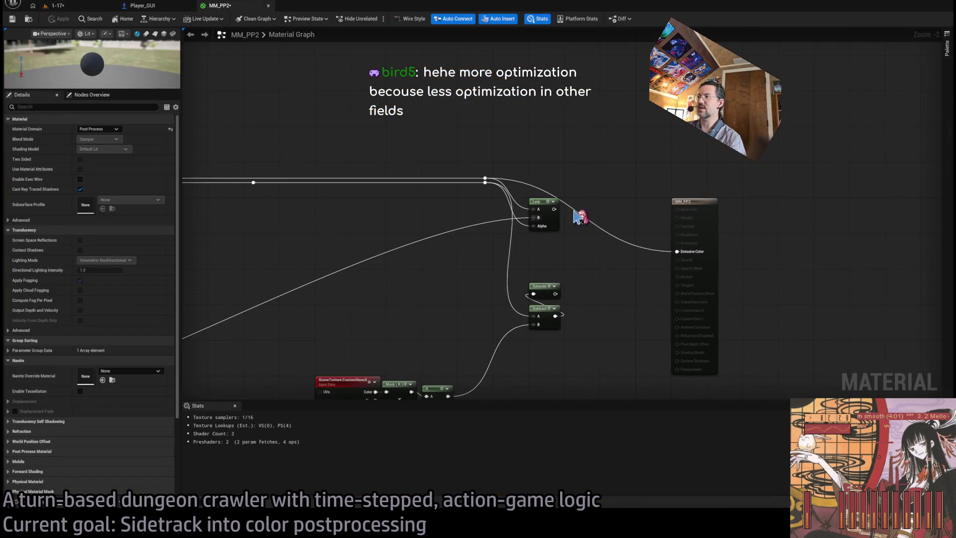
pyautogui.moveTo(577, 214); pyautogui.dragTo(555, 209)
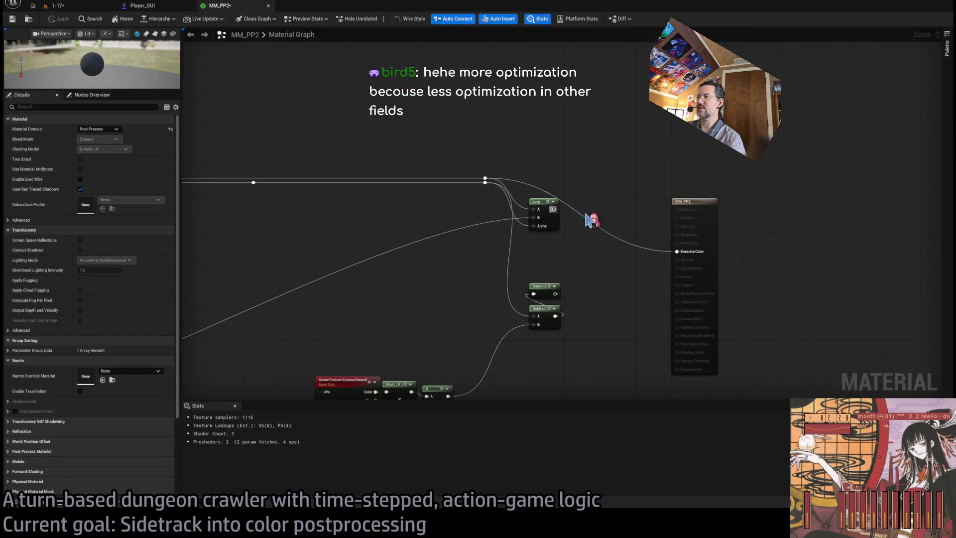
pyautogui.click(65, 7)
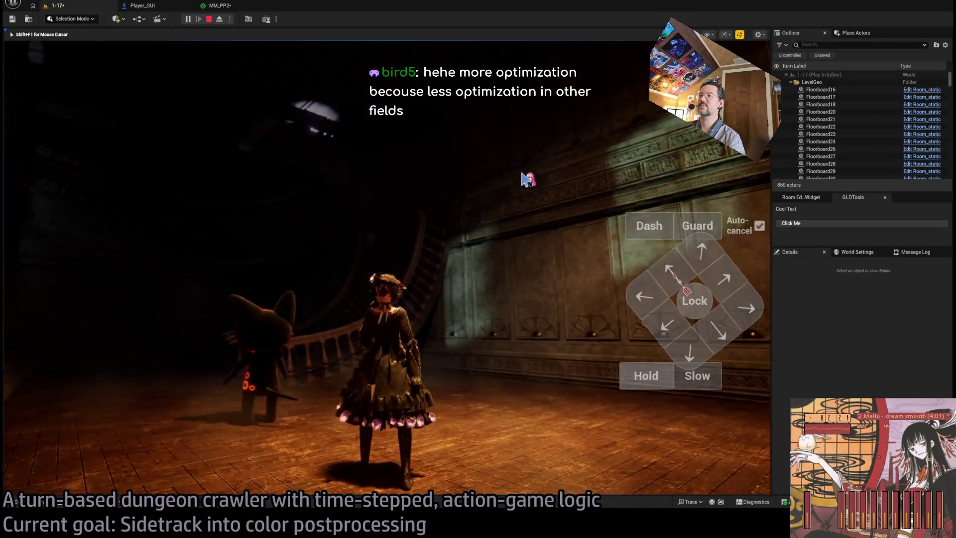
pyautogui.moveTo(523, 177); pyautogui.dragTo(433, 177)
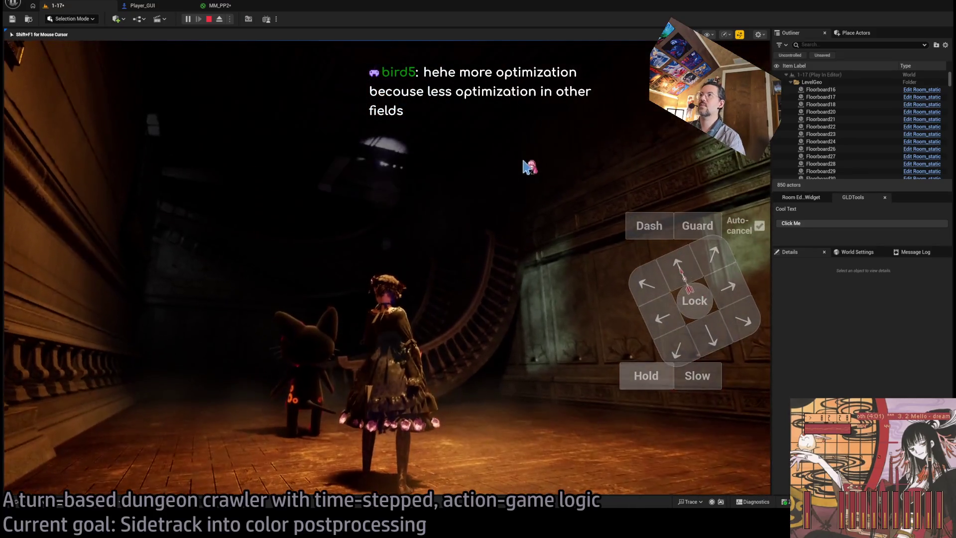
pyautogui.hotkey('shift', 'F1')
pyautogui.click(221, 5)
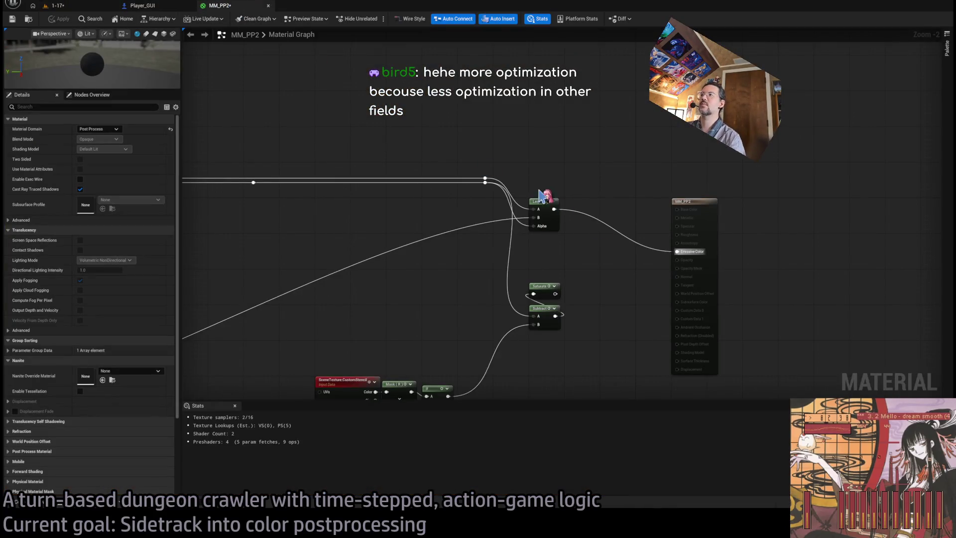
# - Set the Desaturation Fraction to 0.25, apply, and preview the grading in the running level
pyautogui.scroll(2, 598, 249)
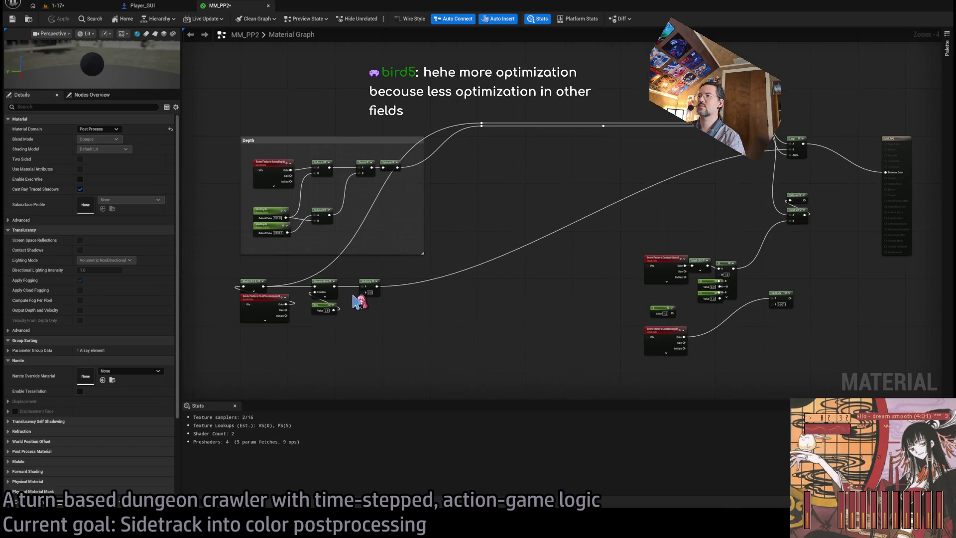
pyautogui.scroll(4, 359, 305)
pyautogui.click(438, 301)
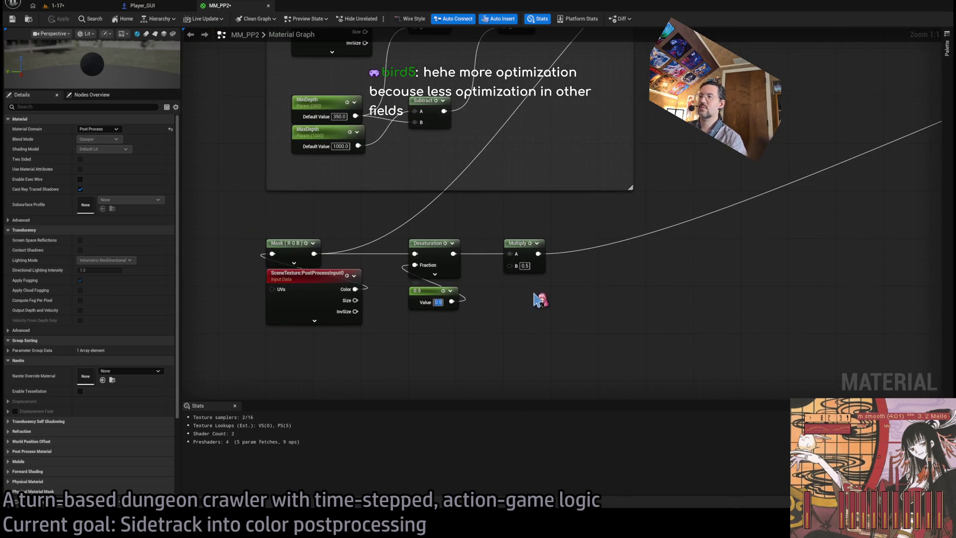
pyautogui.write('0.25')
pyautogui.press('Return')
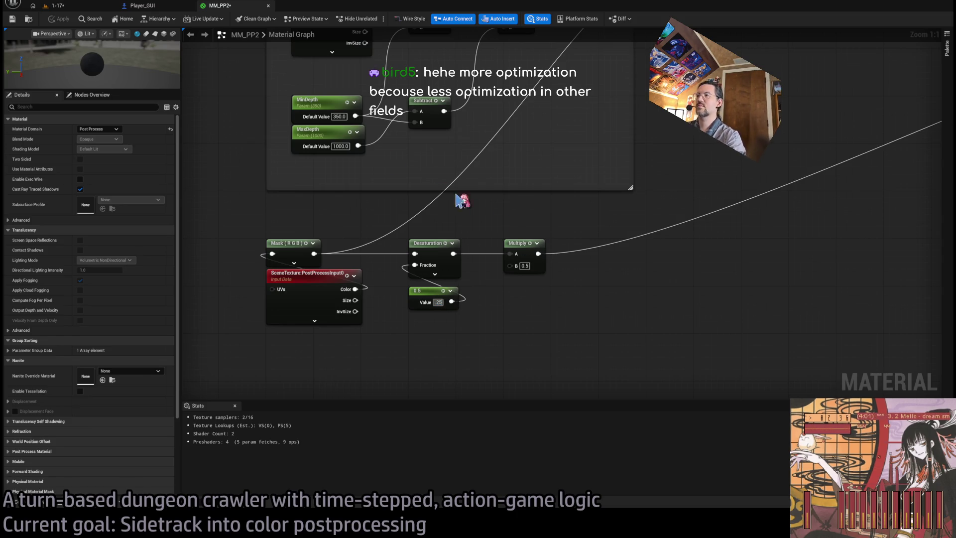
pyautogui.click(63, 19)
pyautogui.click(57, 6)
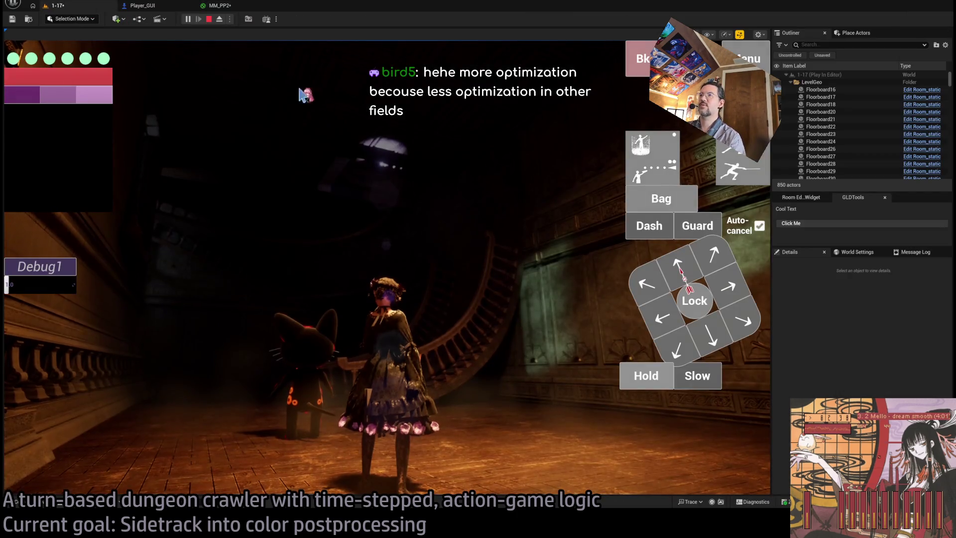
pyautogui.click(221, 7)
pyautogui.click(74, 7)
pyautogui.click(328, 150)
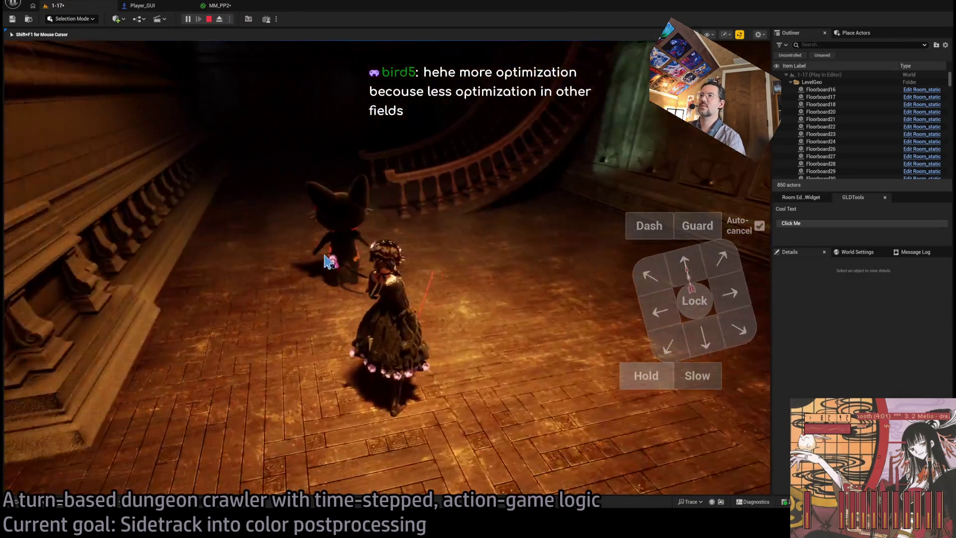
pyautogui.hotkey('shift', 'F1')
# - Drop the desaturation fraction to 0.001 and compare the result in the running level
pyautogui.click(219, 6)
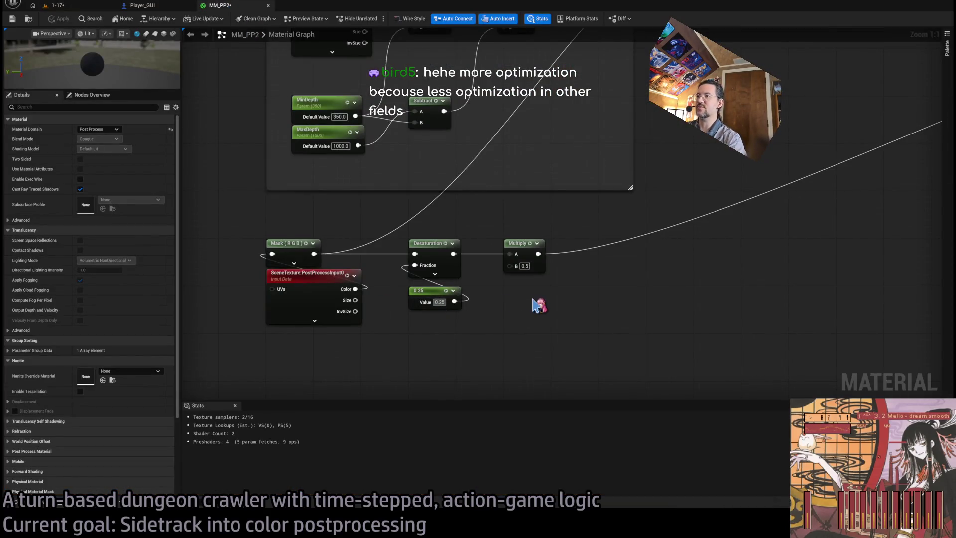
pyautogui.hotkey('ctrl', 'z')
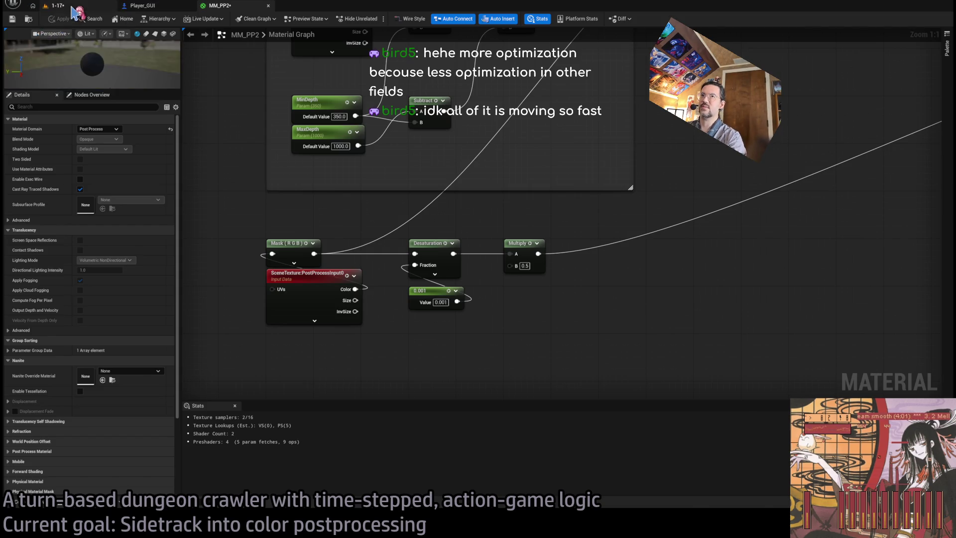
pyautogui.click(57, 6)
pyautogui.click(418, 207)
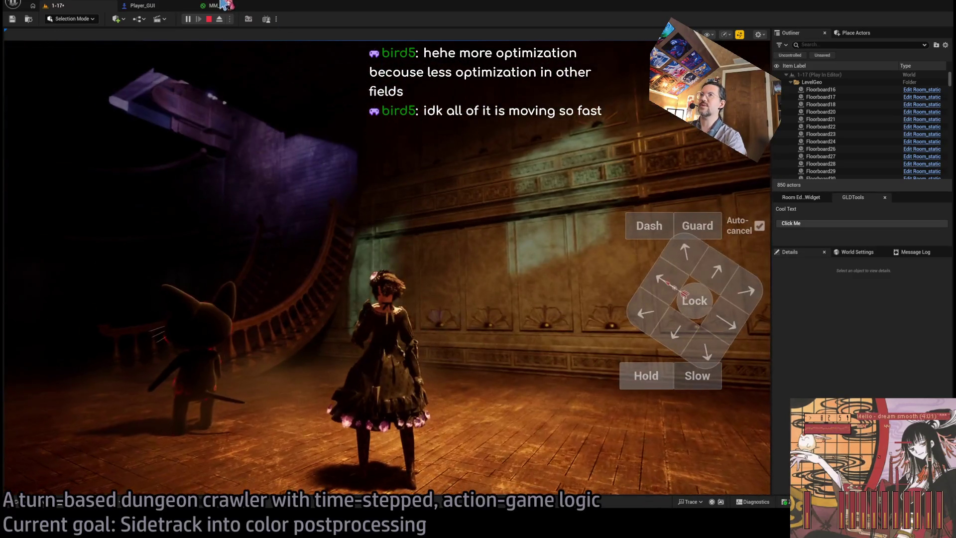
pyautogui.click(219, 6)
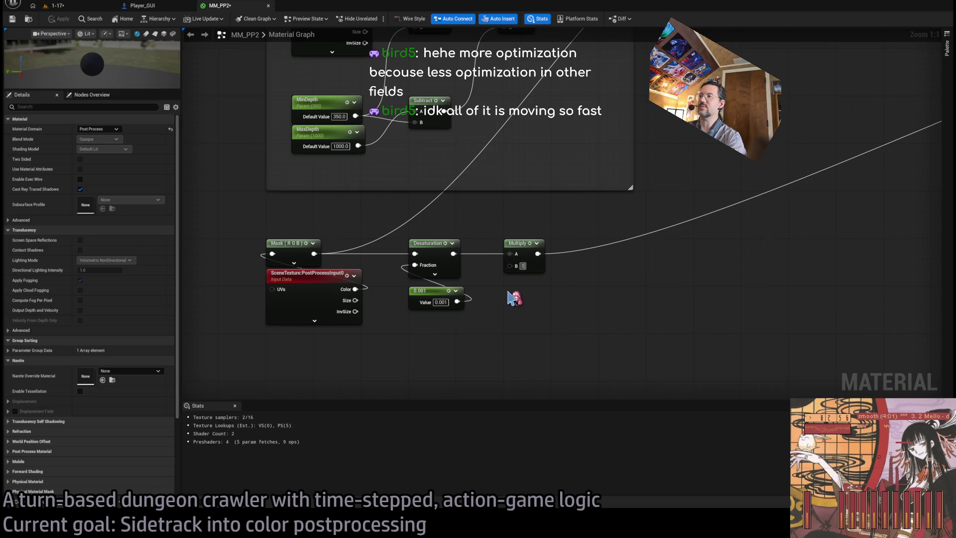
pyautogui.click(57, 6)
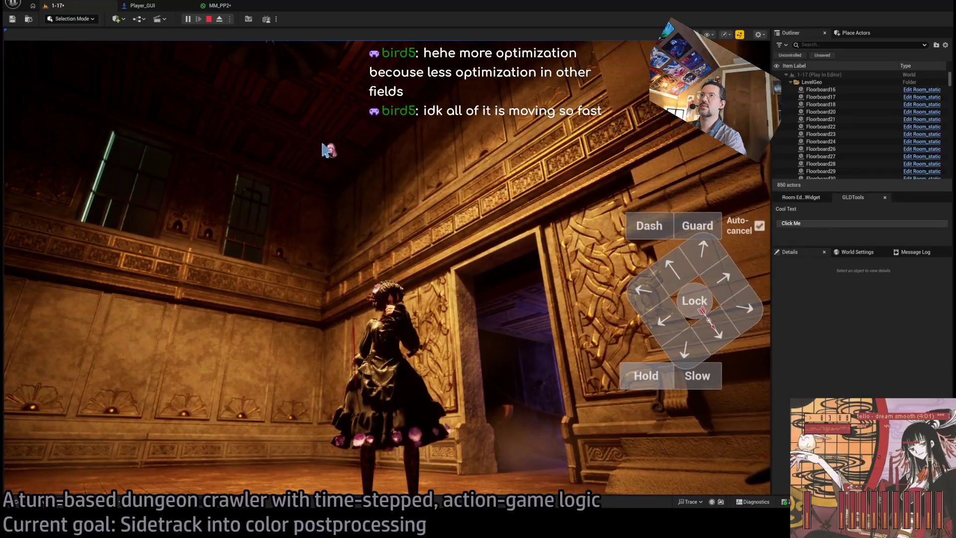
pyautogui.click(227, 6)
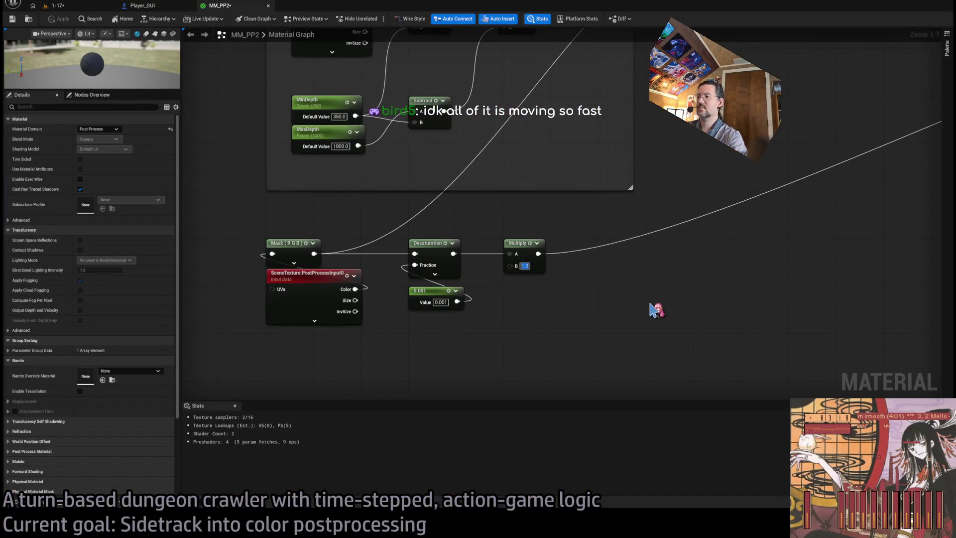
# - Set the background brightness multiplier to 0.666667 and move the character in the running level to check it
pyautogui.write('6667')
pyautogui.press('Return')
pyautogui.write('0.25')
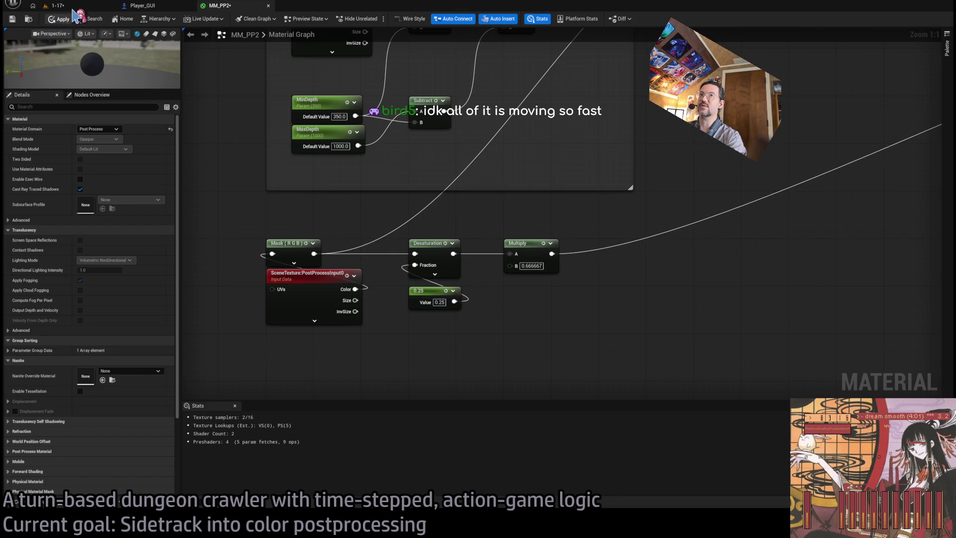
pyautogui.click(55, 5)
pyautogui.click(409, 302)
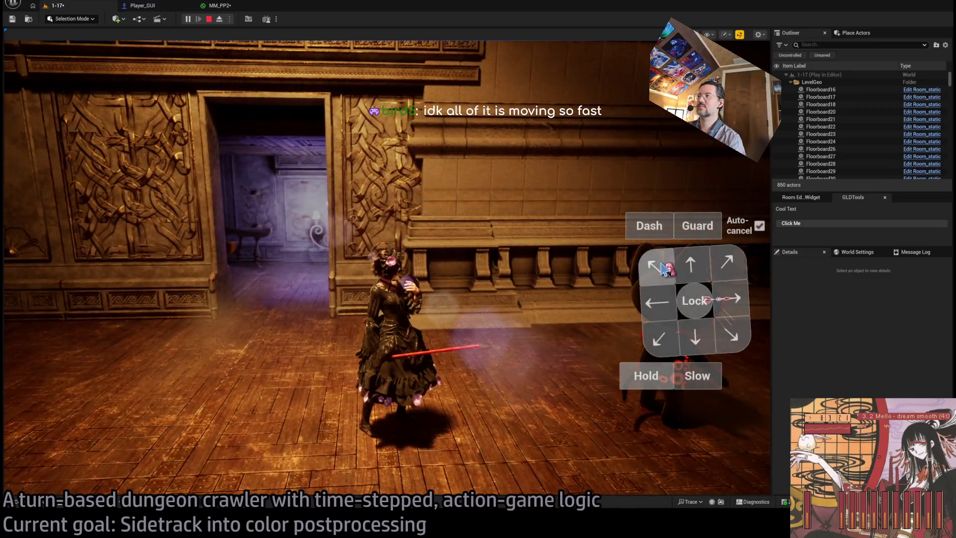
pyautogui.click(665, 269)
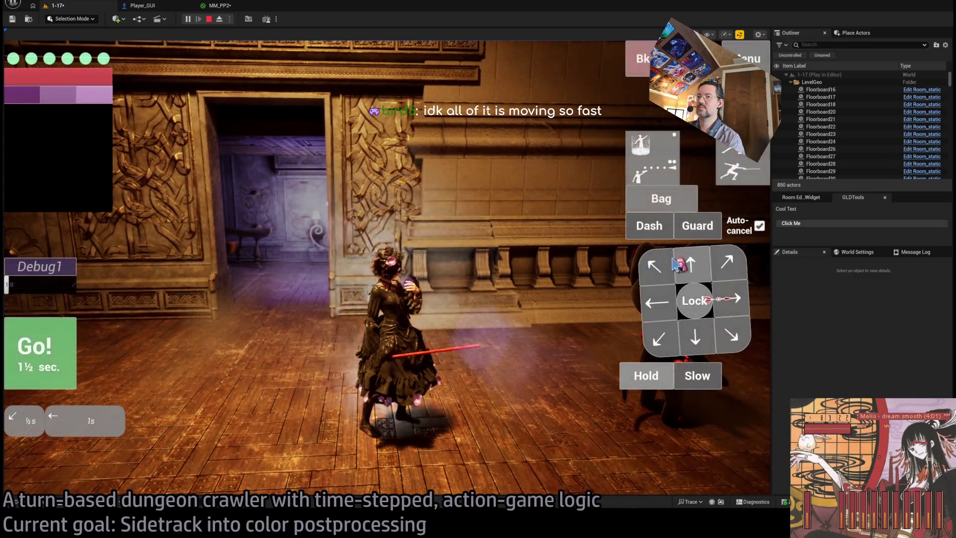
pyautogui.click(70, 336)
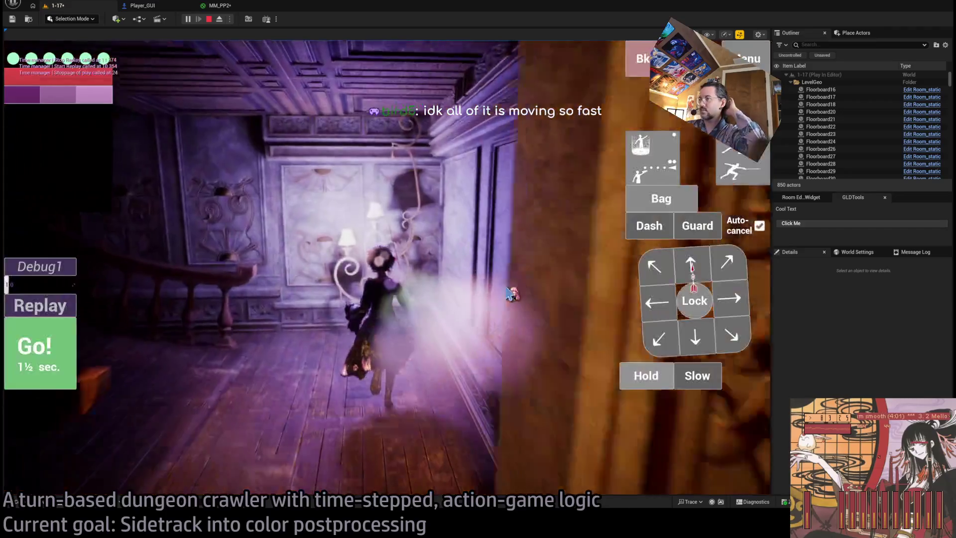
# - Move the character again to inspect the dimmed, desaturated background, then return to the MM_PP2 graph
pyautogui.click(378, 300)
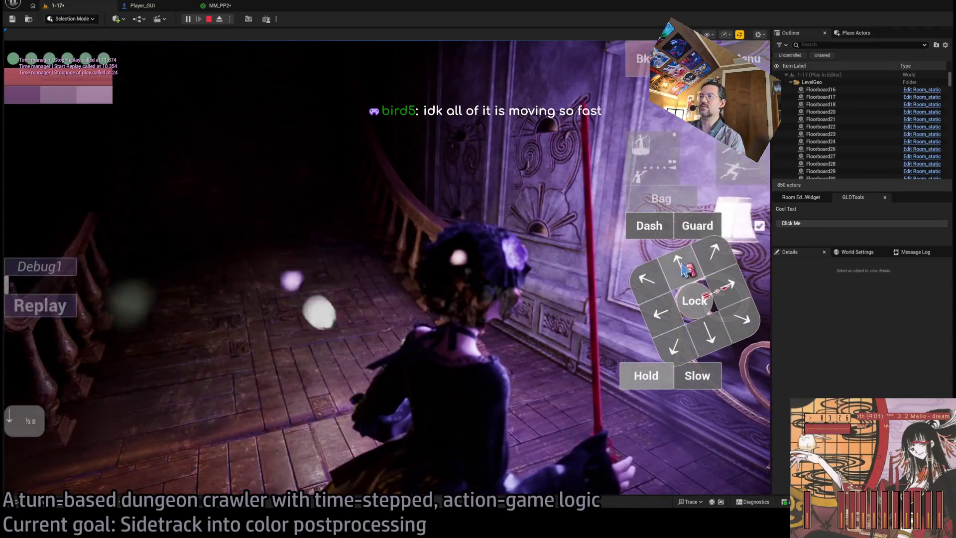
pyautogui.click(684, 269)
pyautogui.click(56, 369)
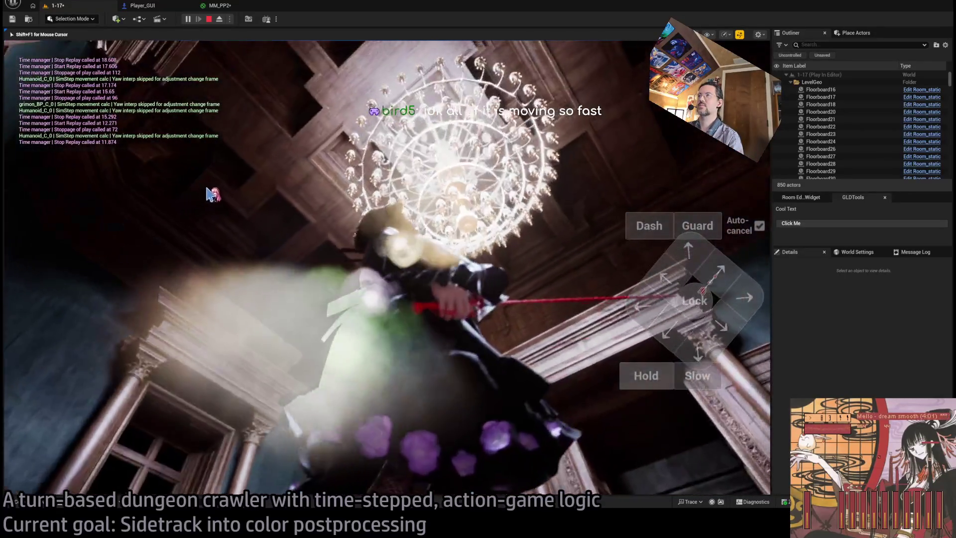
pyautogui.click(234, 126)
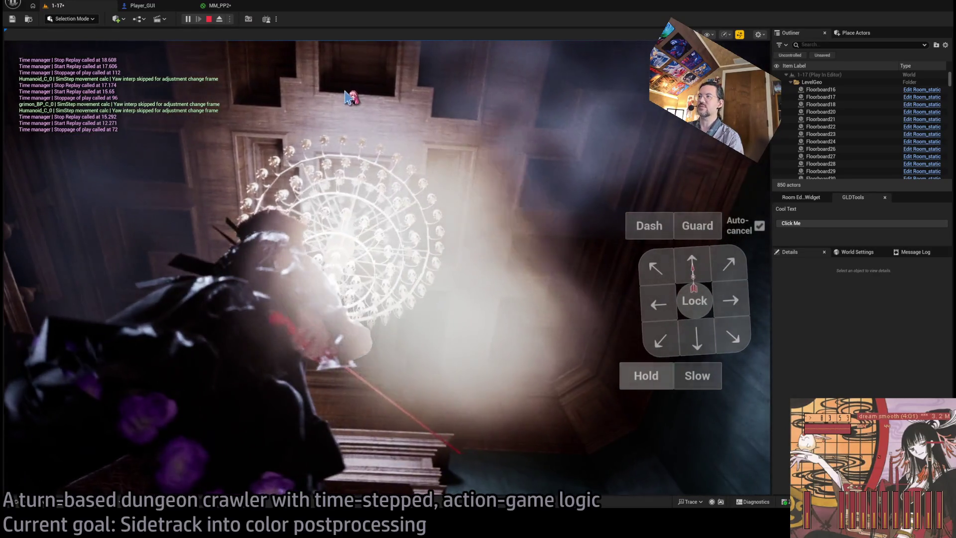
pyautogui.hotkey('shift', 'F1')
pyautogui.click(219, 7)
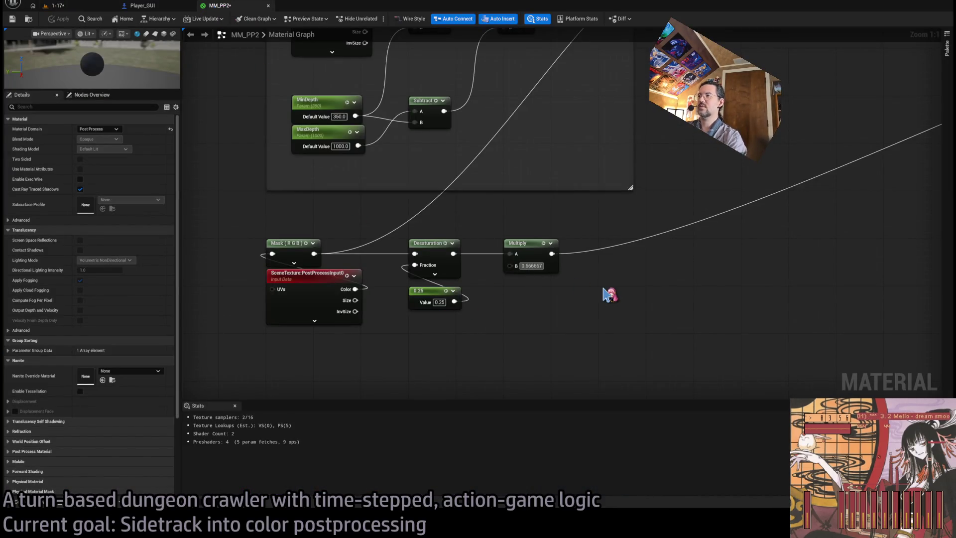
# - Lower the Multiply node's brightness multiplier to 0.1
pyautogui.hotkey('ctrl', 'a')
pyautogui.write('0.1')
pyautogui.press('Return')
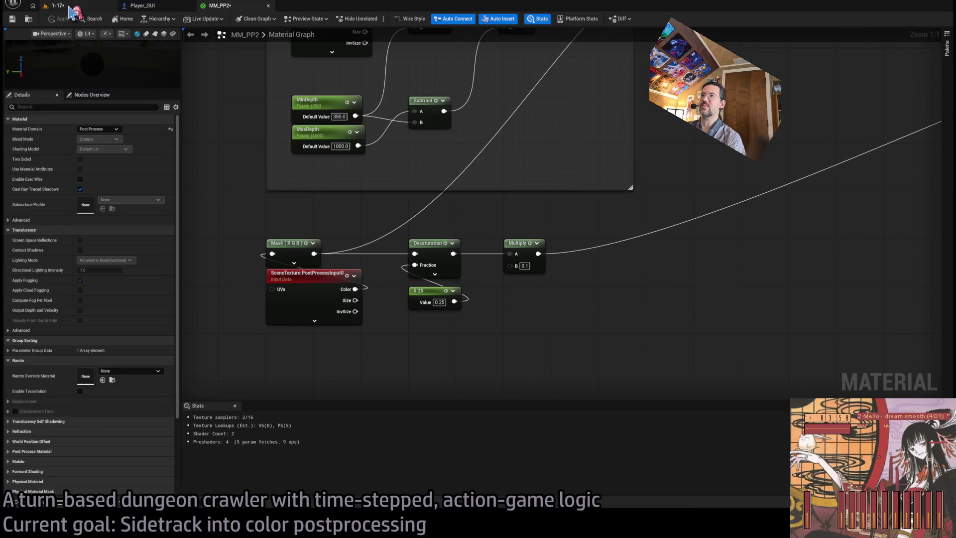
# - Compare the much darker background in the running 1-17 level against the MM_PP2 graph
pyautogui.click(70, 8)
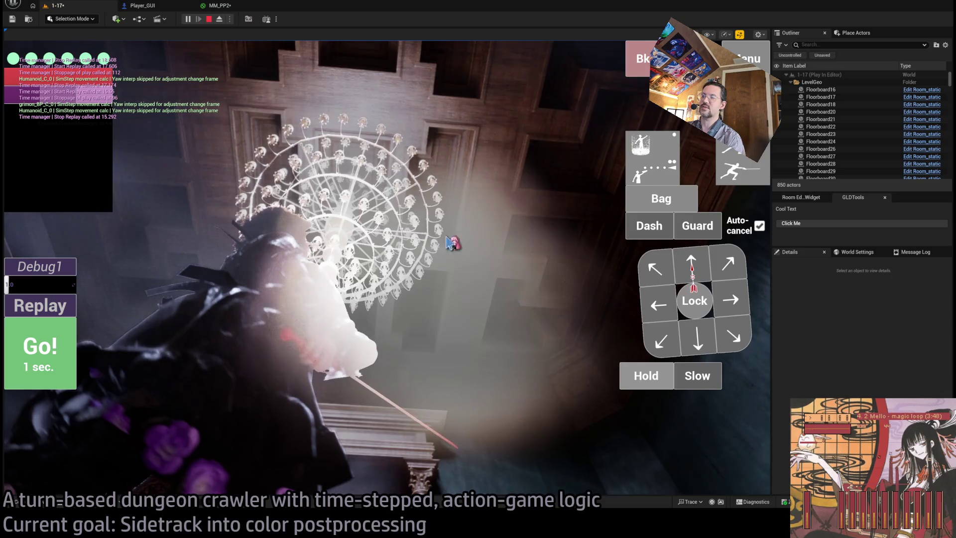
pyautogui.click(232, 7)
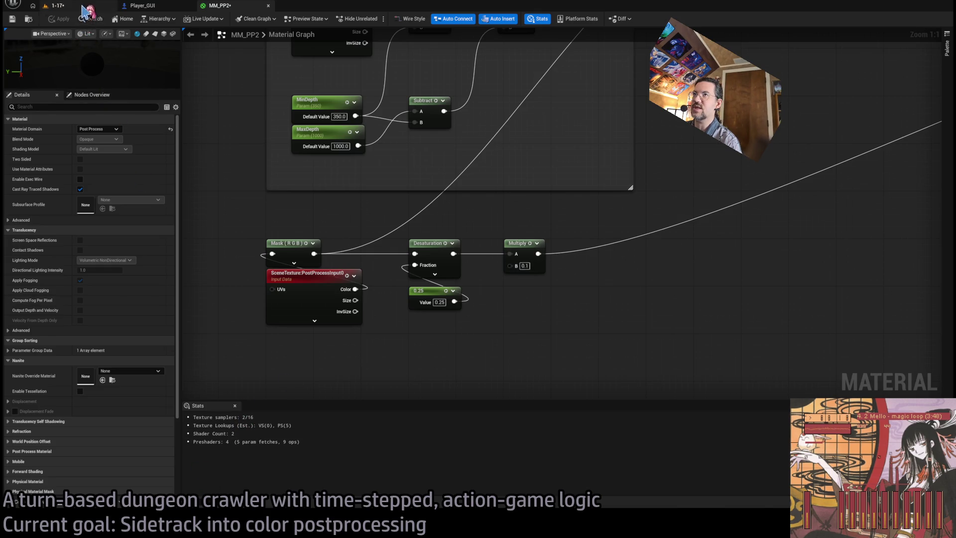
pyautogui.click(56, 6)
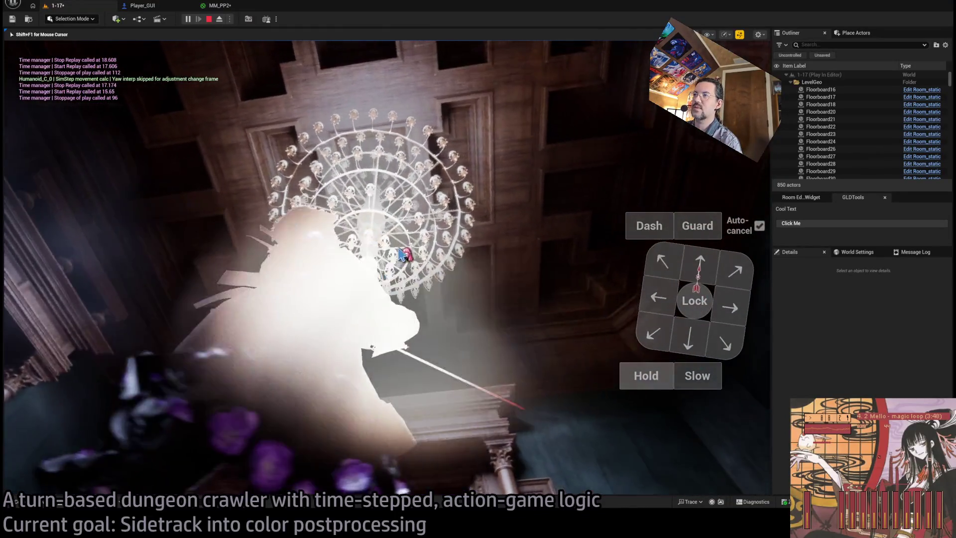
pyautogui.click(233, 7)
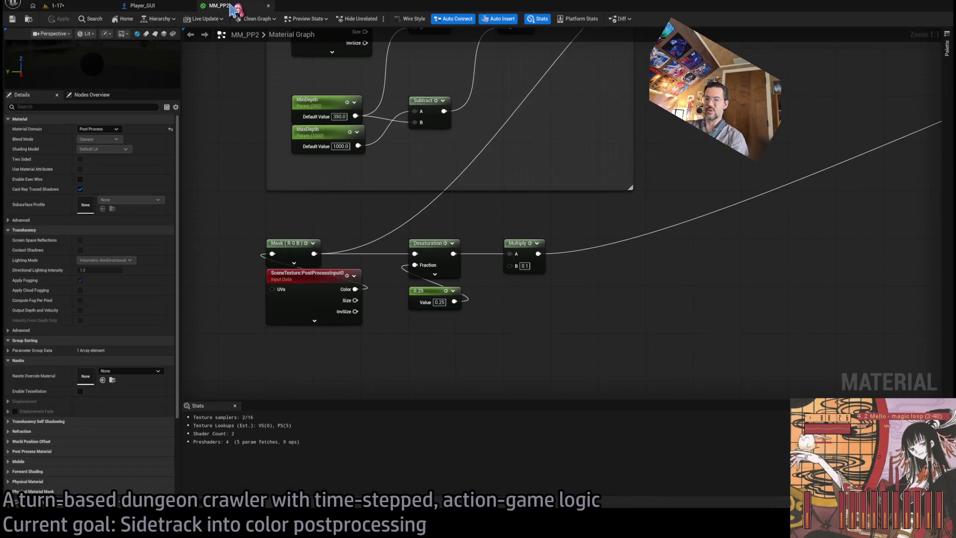
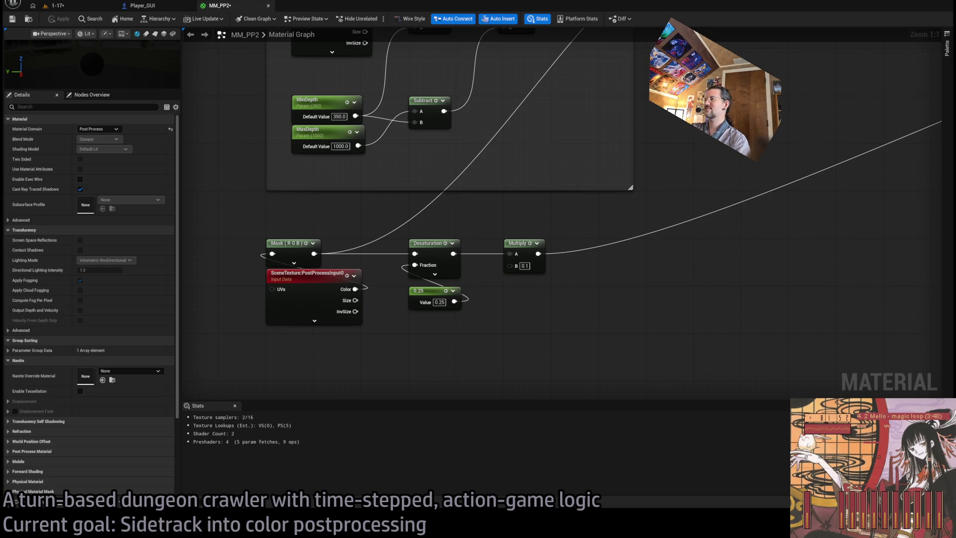
# - Inspect the MM_PP2 graph's Mask-to-Multiply Desaturation chain, then bring up the ChatGPT stencil-buffer conversation
pyautogui.scroll(-3, 486, 234)
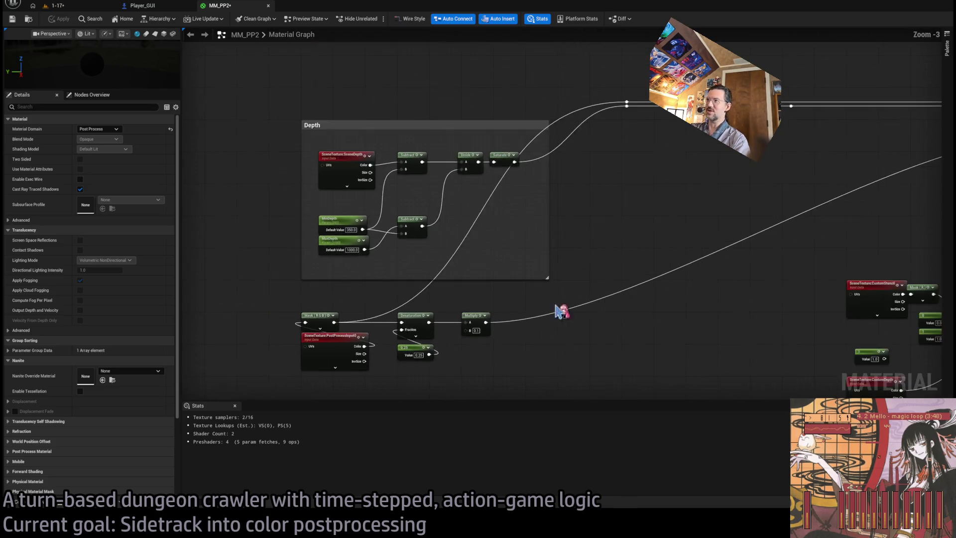
pyautogui.moveTo(560, 310)
pyautogui.mouseDown()
pyautogui.moveTo(264, 299)
pyautogui.moveTo(453, 291)
pyautogui.mouseUp()
pyautogui.scroll(3, 473, 307)
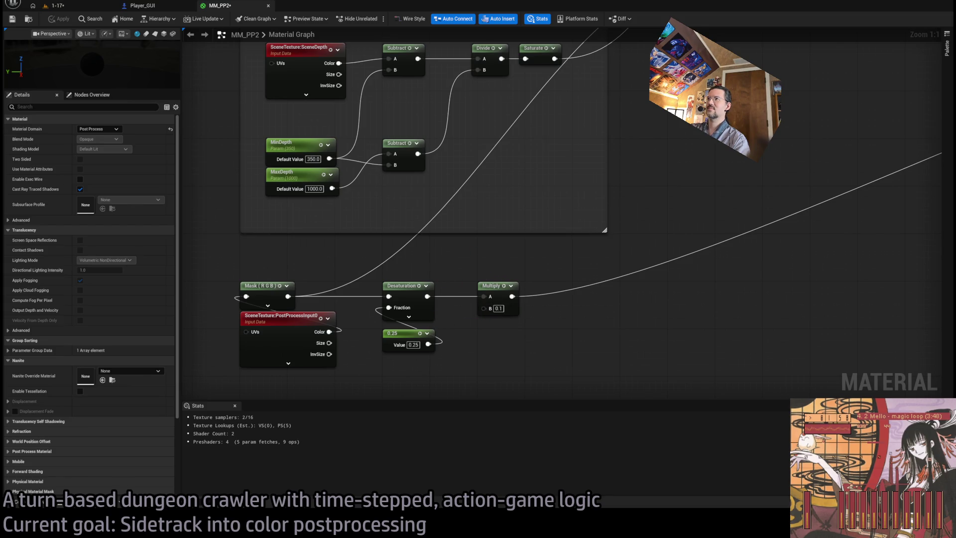
pyautogui.scroll(-2, 493, 264)
pyautogui.scroll(2, 493, 264)
pyautogui.moveTo(405, 278); pyautogui.dragTo(412, 207)
pyautogui.moveTo(229, 182)
pyautogui.mouseDown()
pyautogui.moveTo(367, 207)
pyautogui.moveTo(362, 299)
pyautogui.moveTo(543, 309)
pyautogui.mouseUp()
pyautogui.click(422, 318)
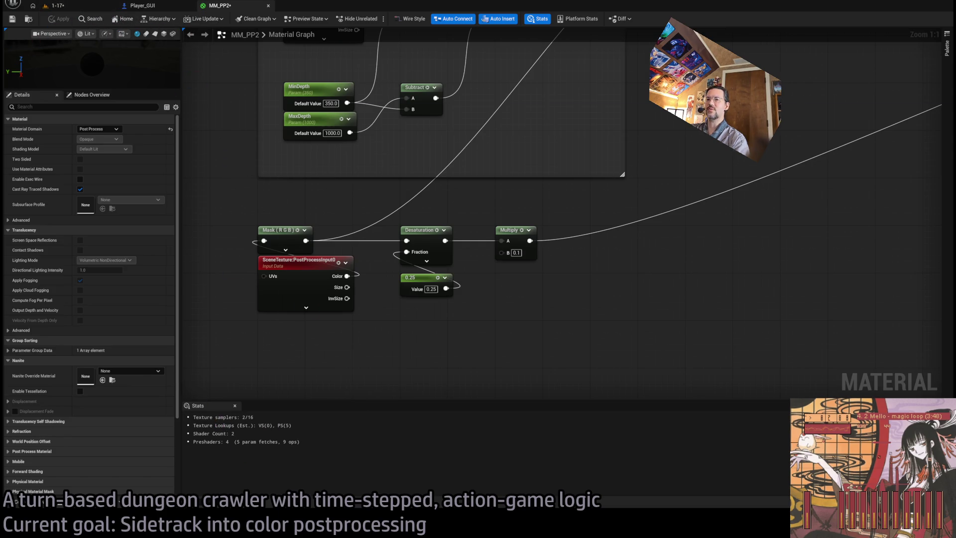
pyautogui.hotkey('alt', 'Tab')
pyautogui.scroll(15, 752, 284)
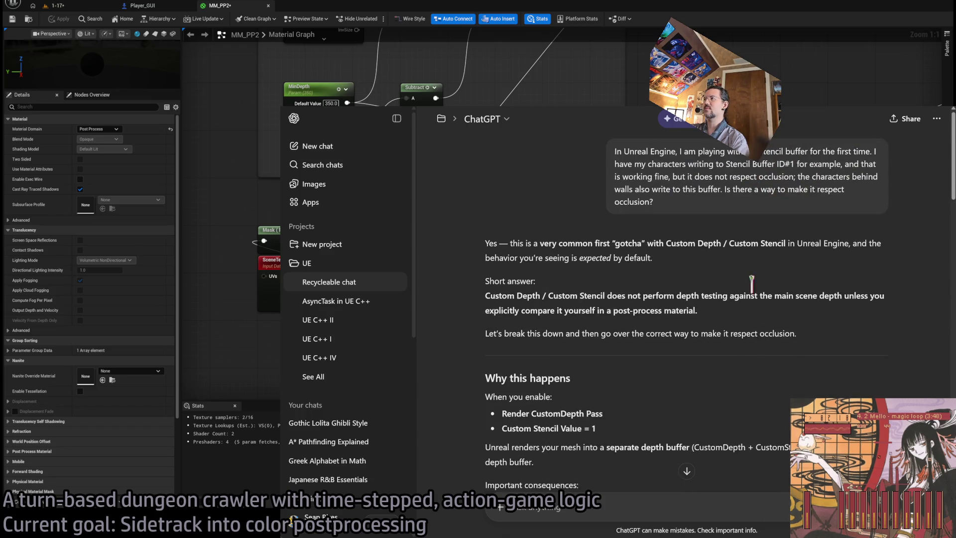
# - Rewrite the first ChatGPT question to ask if the post-process material can run before lens flare, and send it
pyautogui.click(854, 225)
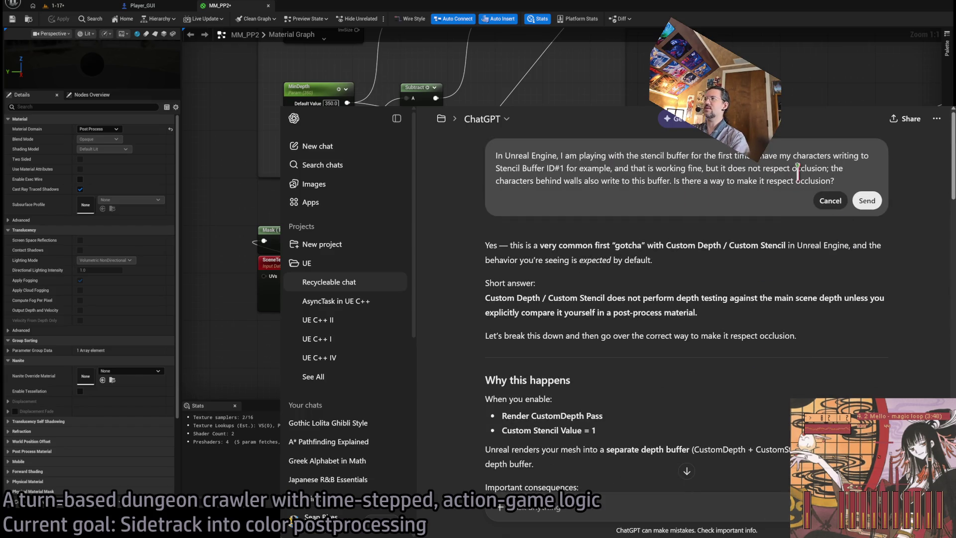
pyautogui.moveTo(560, 154); pyautogui.dragTo(922, 200)
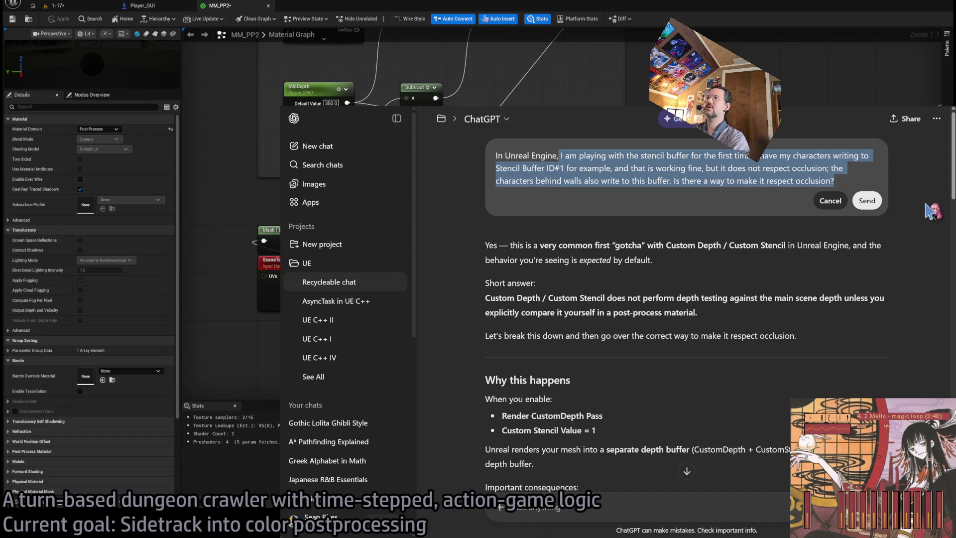
pyautogui.write('I')
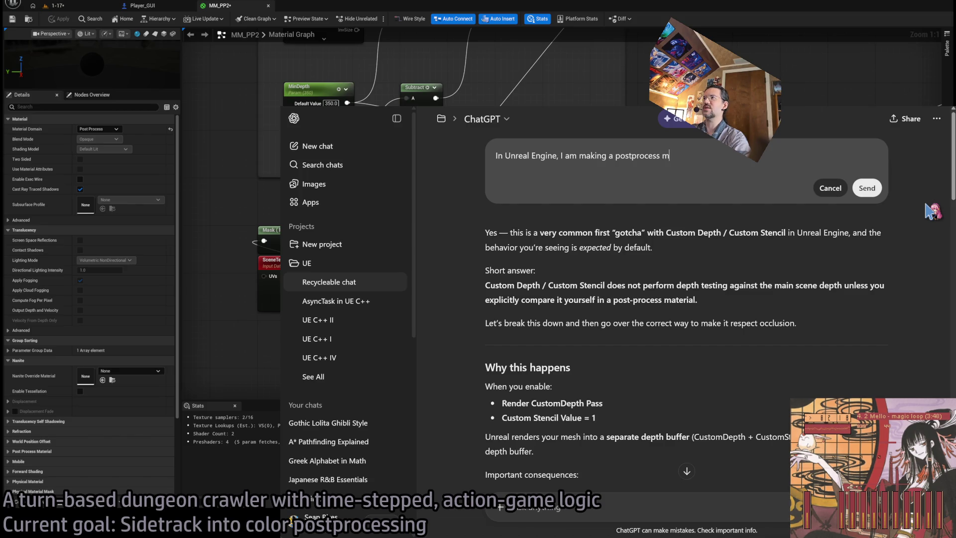
pyautogui.write('al')
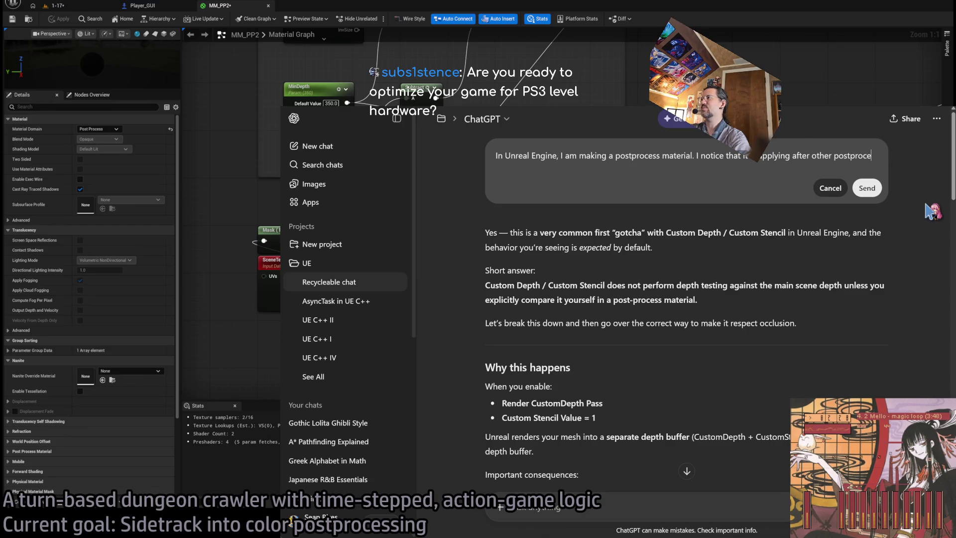
pyautogui.write('ss proce')
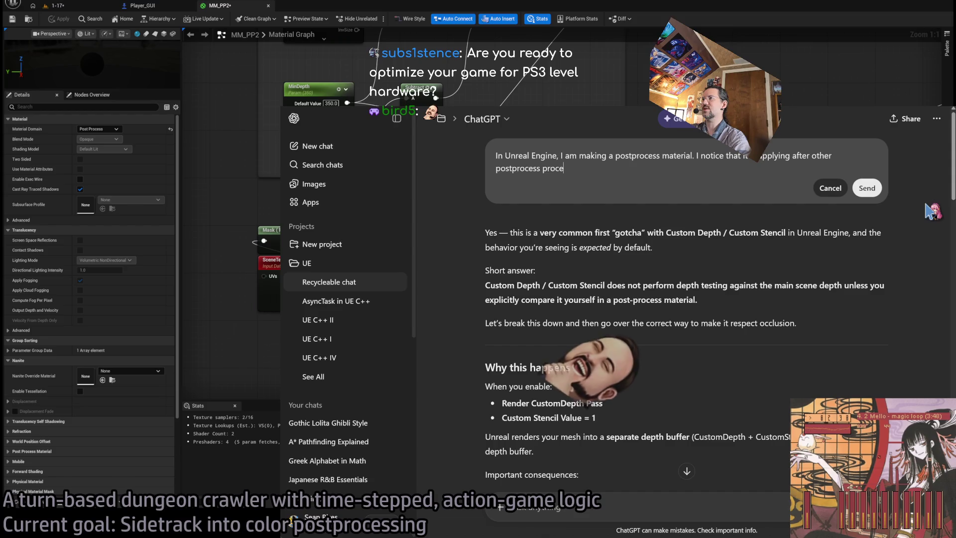
pyautogui.write('sses, such as ')
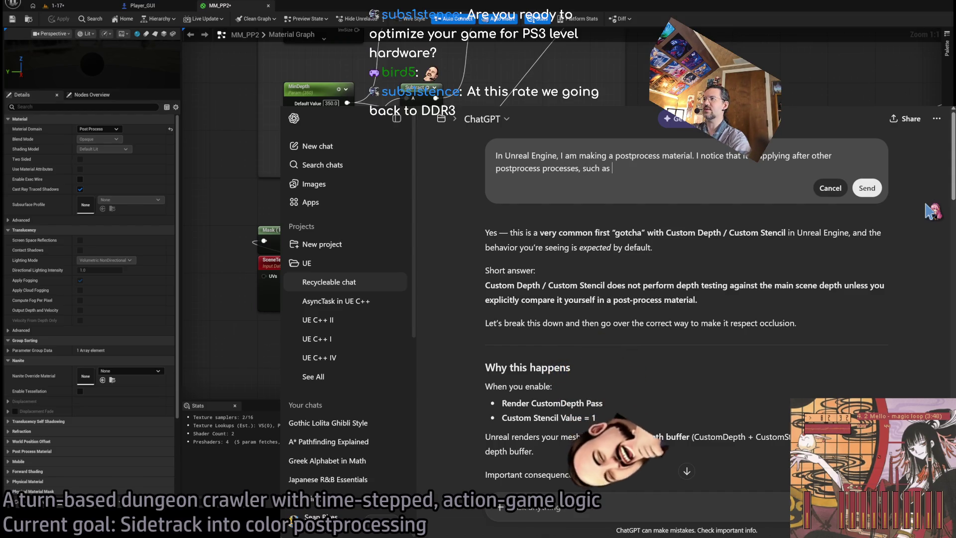
pyautogui.write('lens flare.')
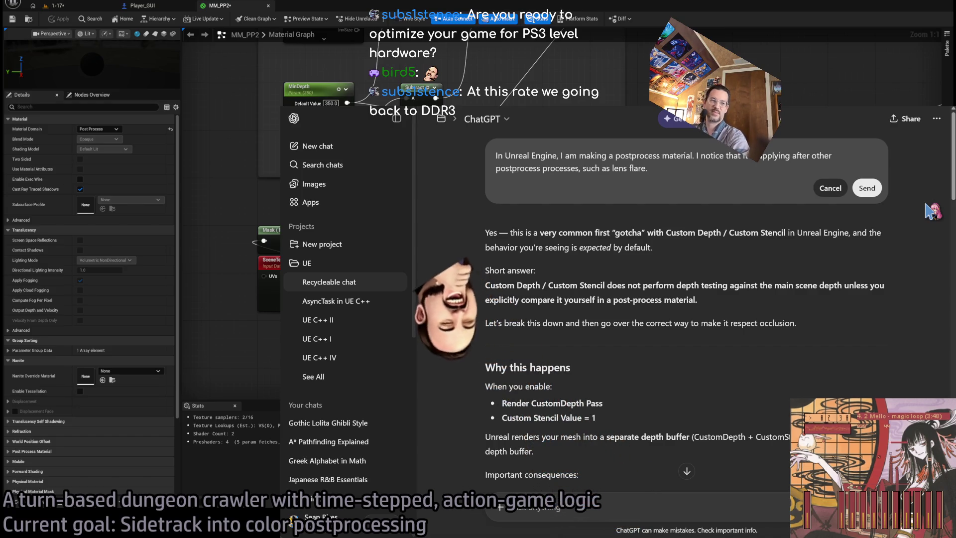
pyautogui.write('Is it possible t')
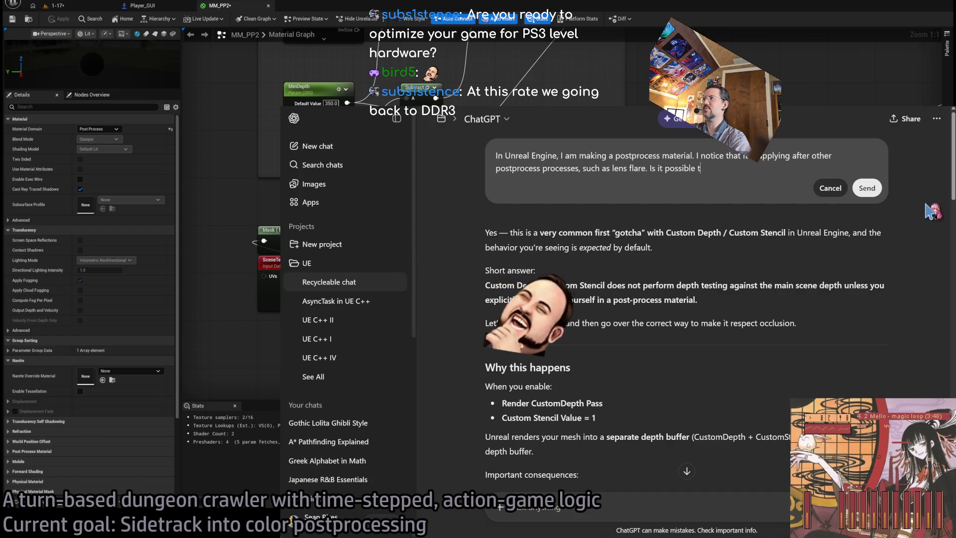
pyautogui.write('o make the postproc')
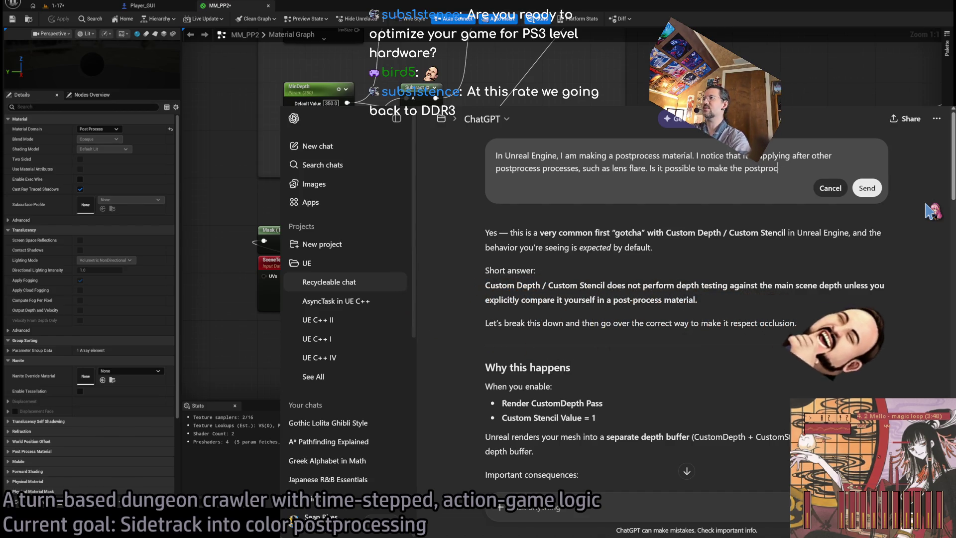
pyautogui.press('BackSpace')
pyautogui.press('BackSpace')
pyautogui.press('BackSpace')
pyautogui.write('change ')
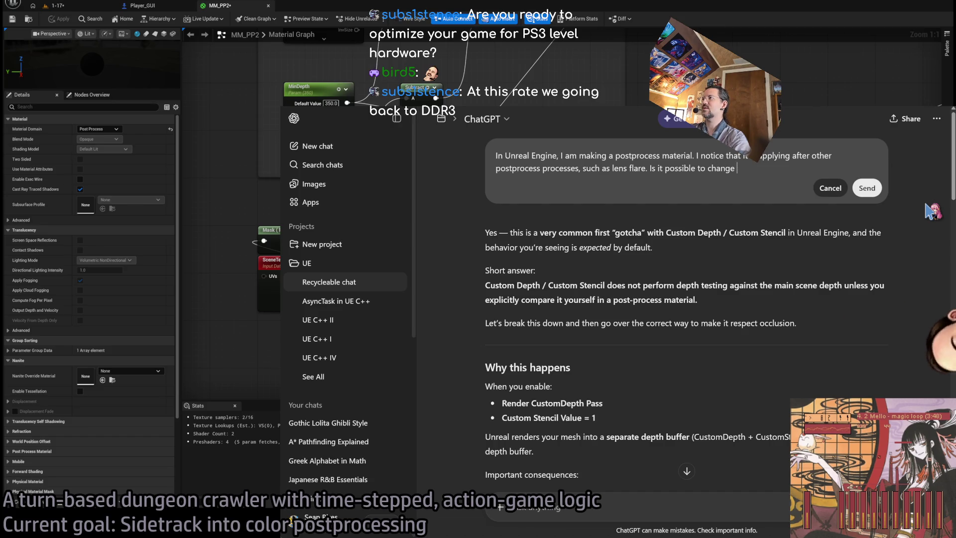
pyautogui.write('the rendering po')
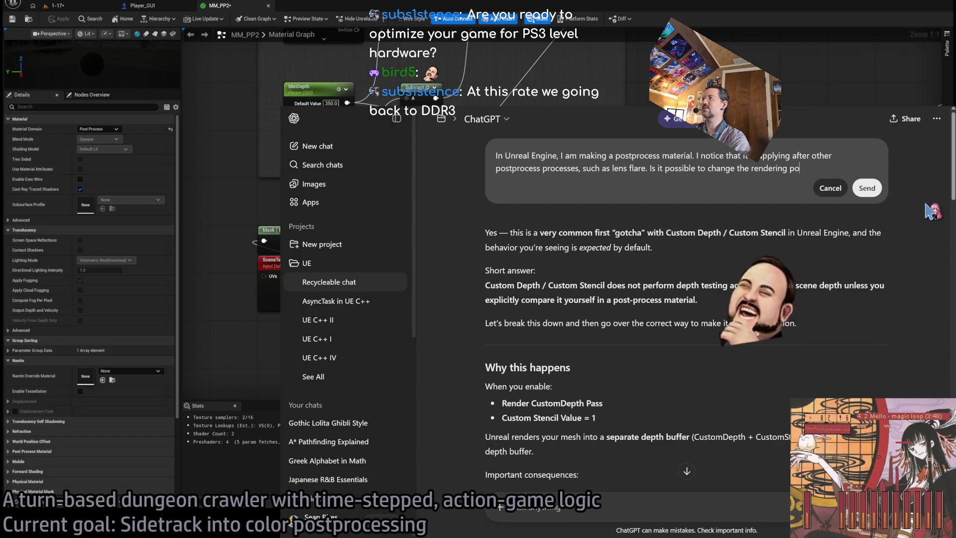
pyautogui.press('BackSpace')
pyautogui.write('ipeline so tha')
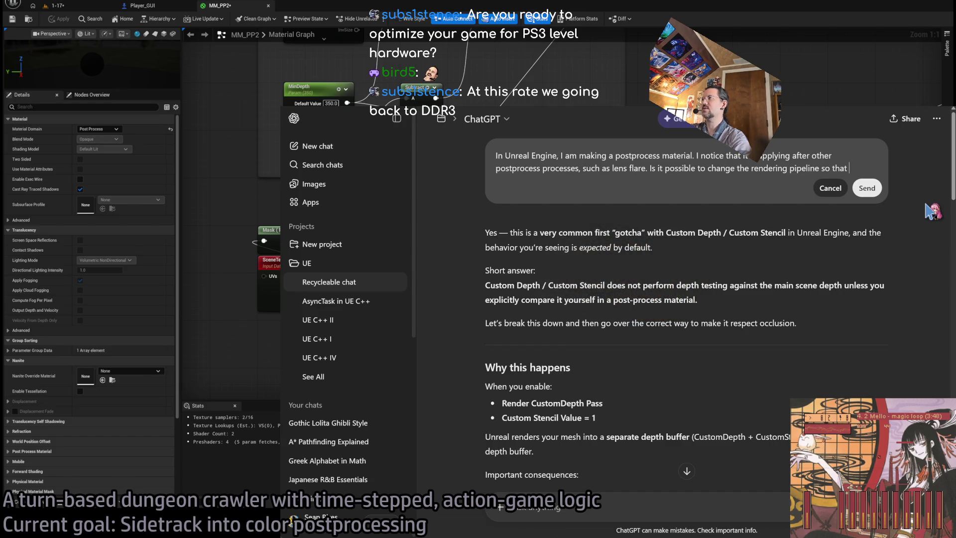
pyautogui.write('tp')
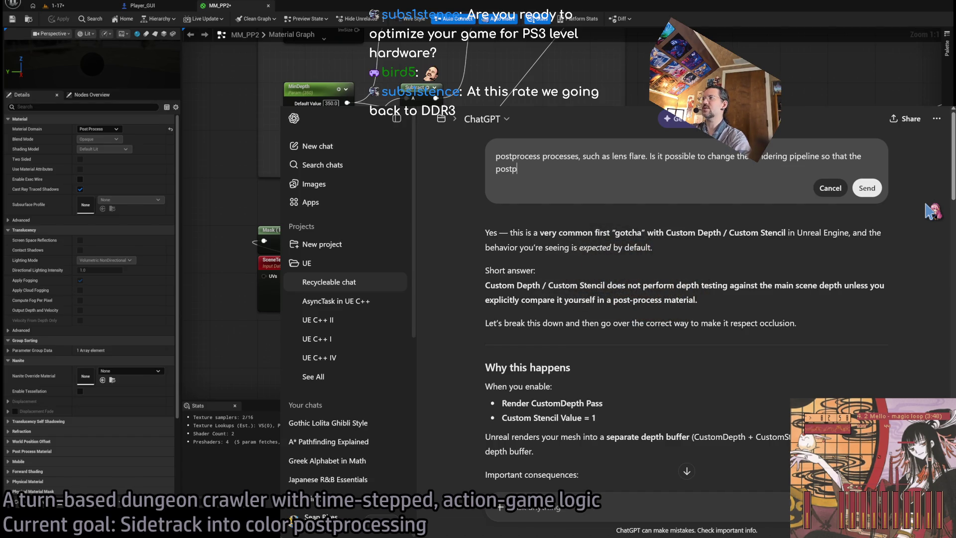
pyautogui.write('ss material is applied earlier in the chain?')
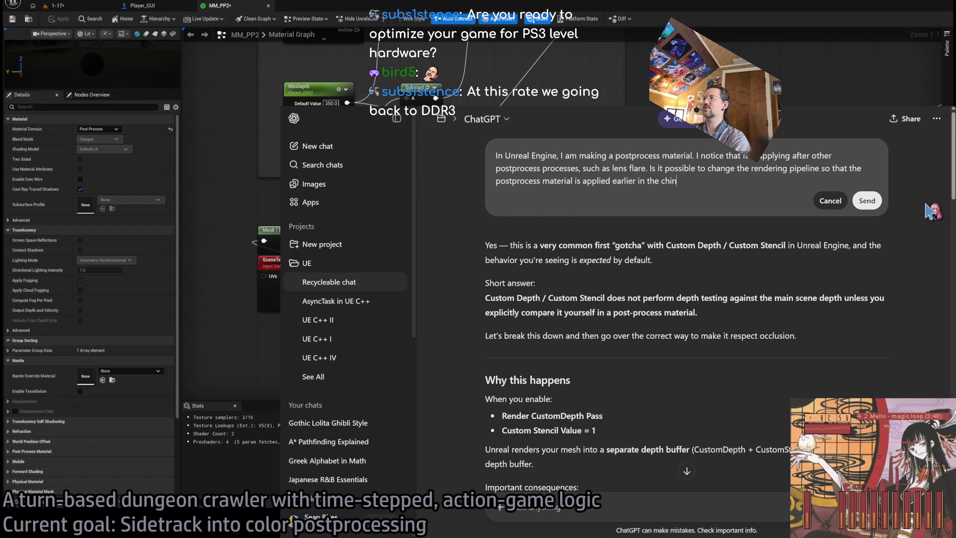
pyautogui.click(867, 201)
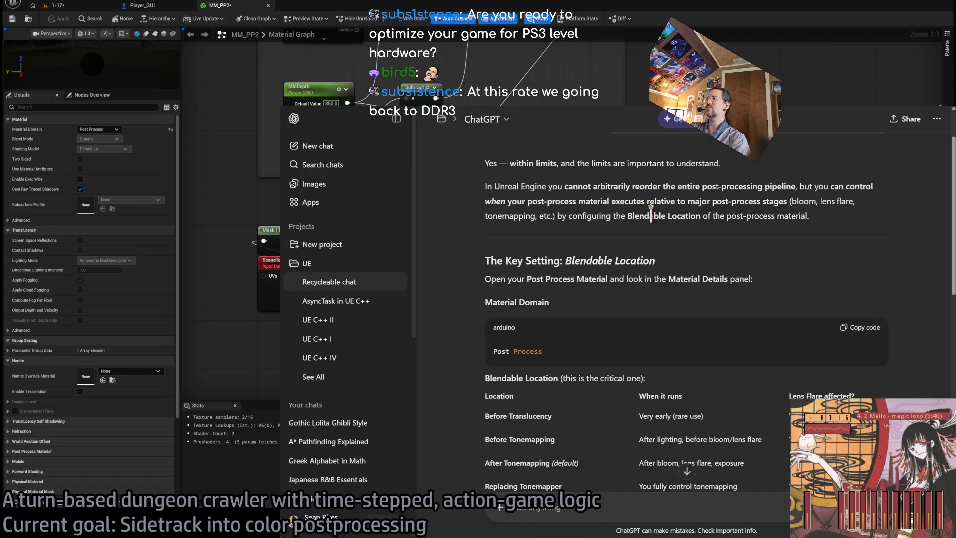
# - Scroll through the streamed reply and highlight the Material Domain and Post Process lines
pyautogui.scroll(-1, 531, 275)
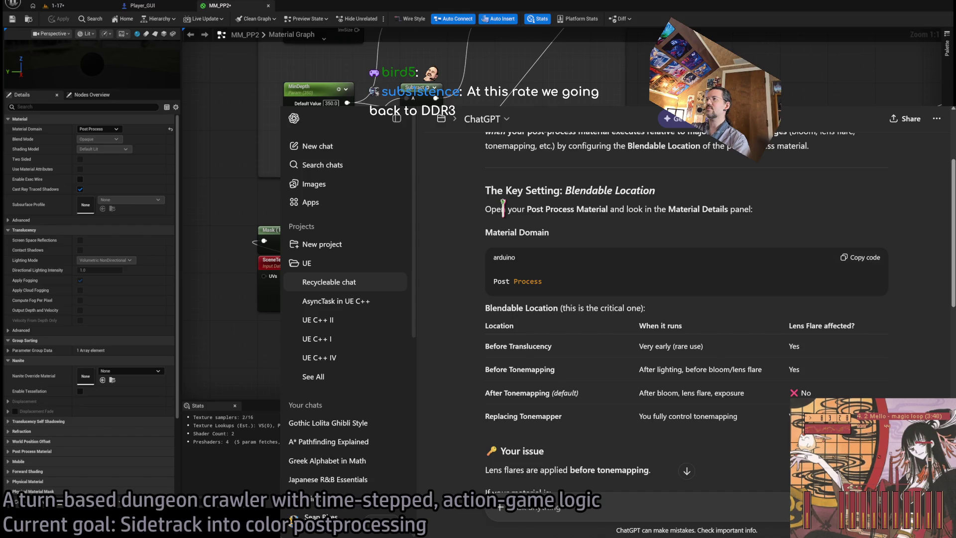
pyautogui.scroll(-1, 567, 323)
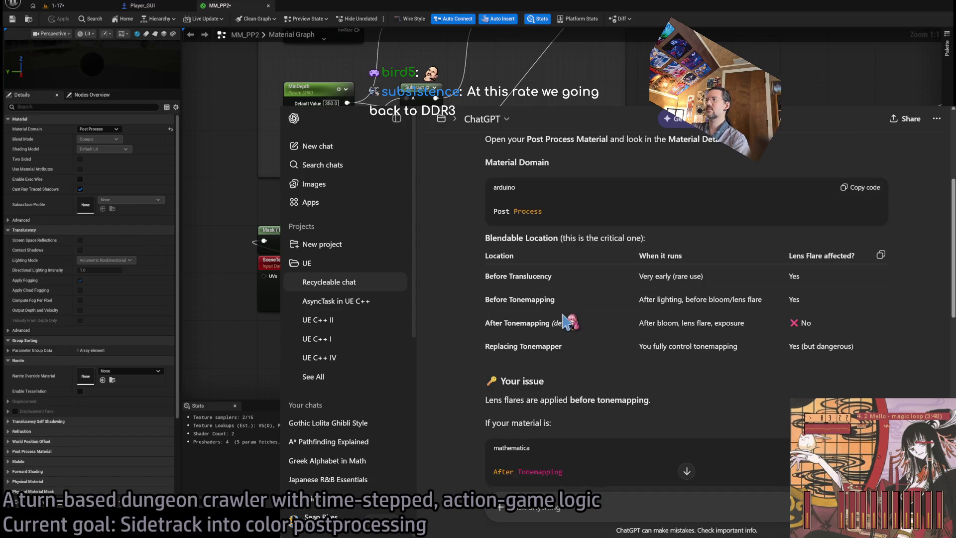
pyautogui.scroll(1, 566, 323)
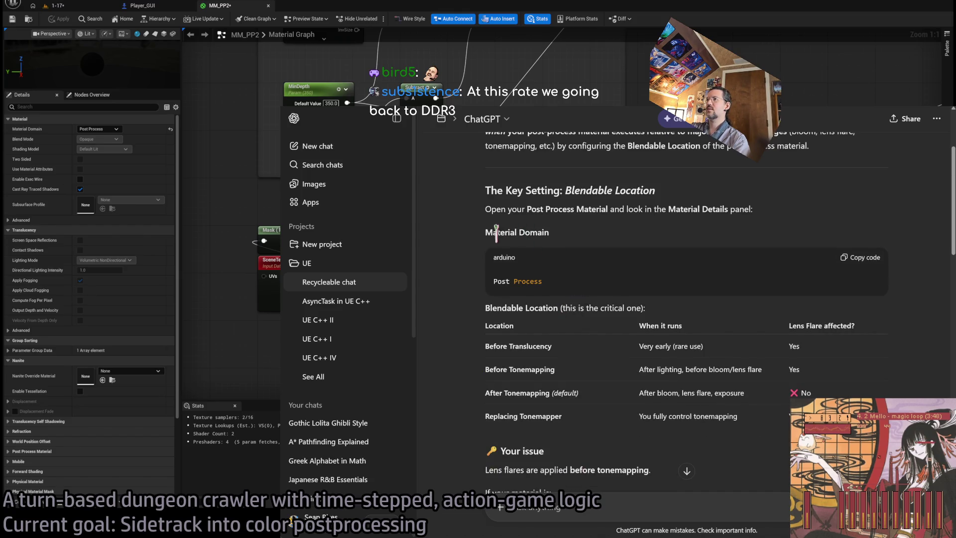
pyautogui.moveTo(496, 233); pyautogui.dragTo(632, 308)
pyautogui.click(513, 247)
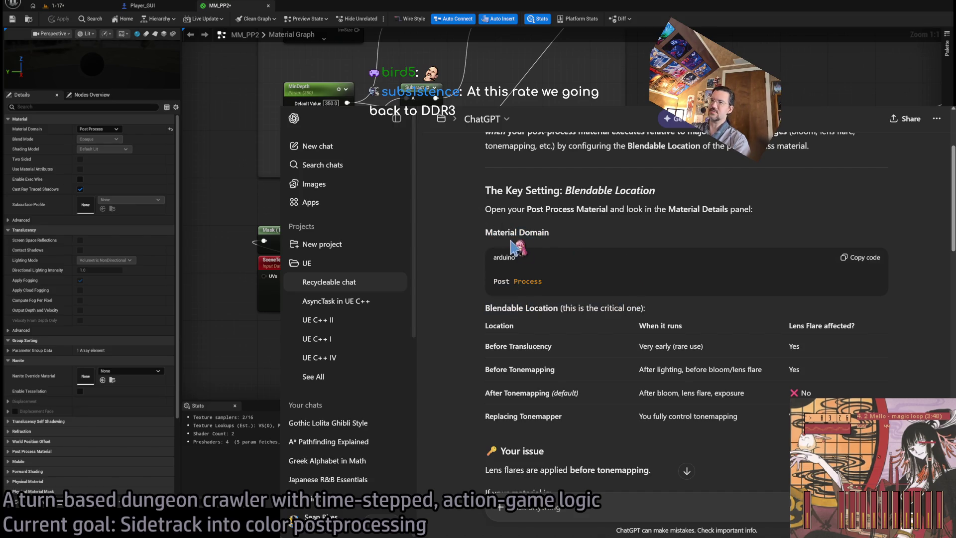
pyautogui.moveTo(493, 232); pyautogui.dragTo(601, 298)
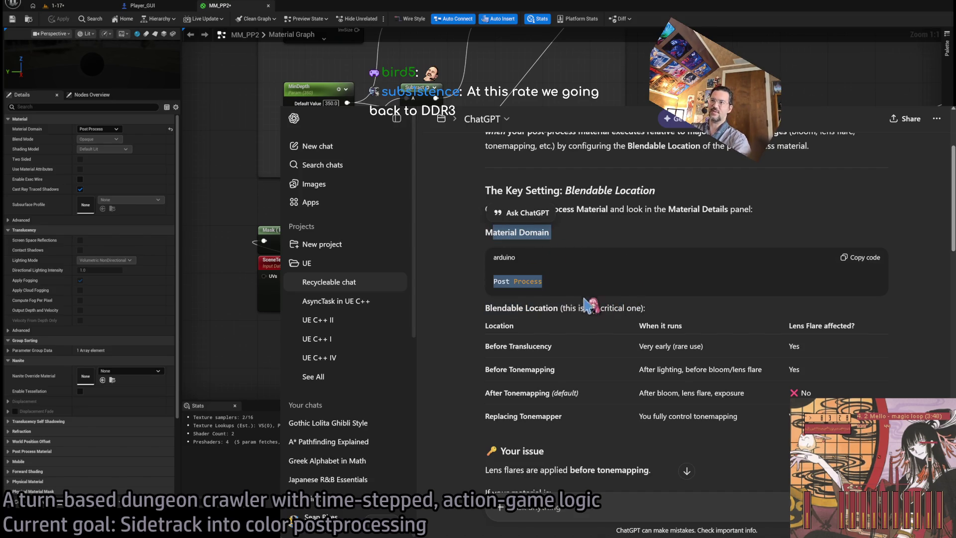
# - Scroll back over the Blendable Location section and highlight the Post Process code line
pyautogui.scroll(1, 559, 326)
pyautogui.keyDown('ctrl'); pyautogui.scroll(2, 559, 326); pyautogui.keyUp('ctrl')
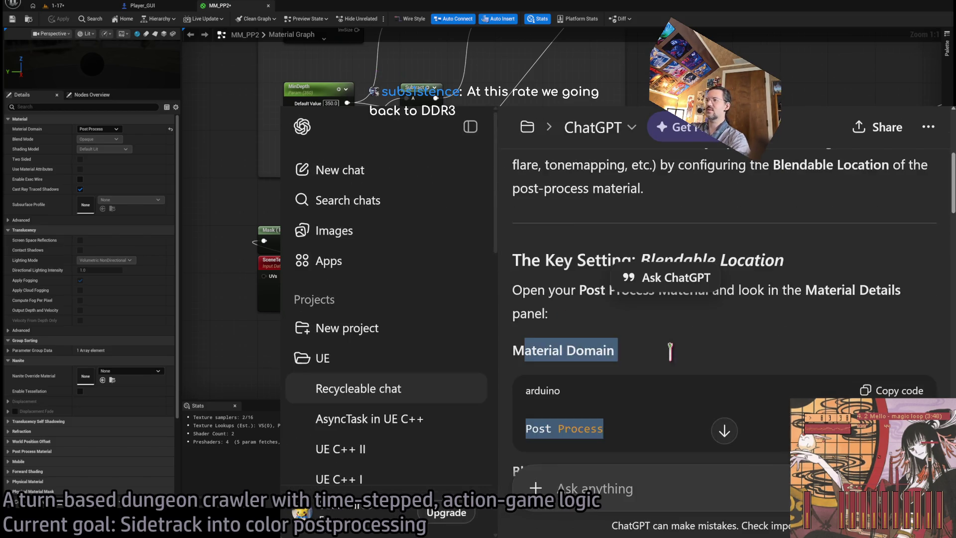
pyautogui.click(787, 274)
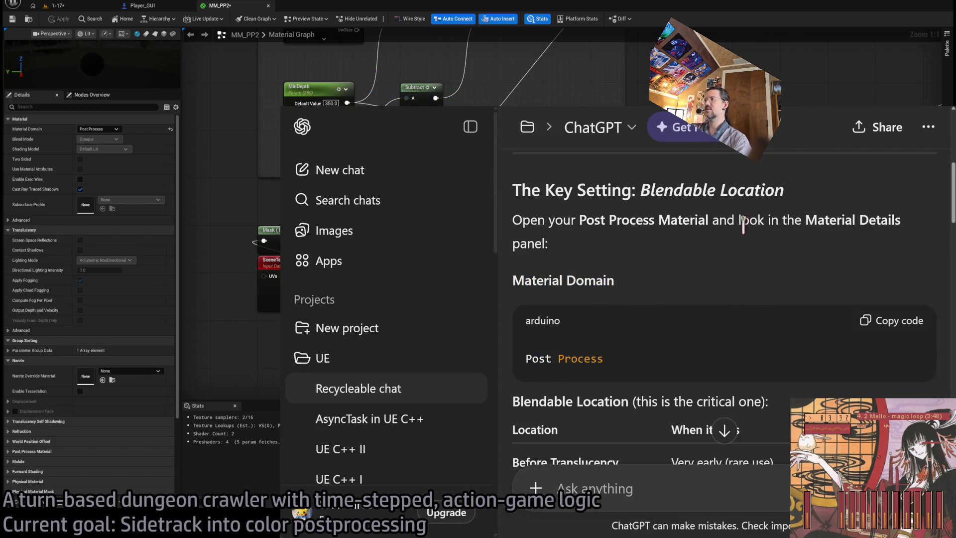
pyautogui.moveTo(525, 280); pyautogui.dragTo(620, 282)
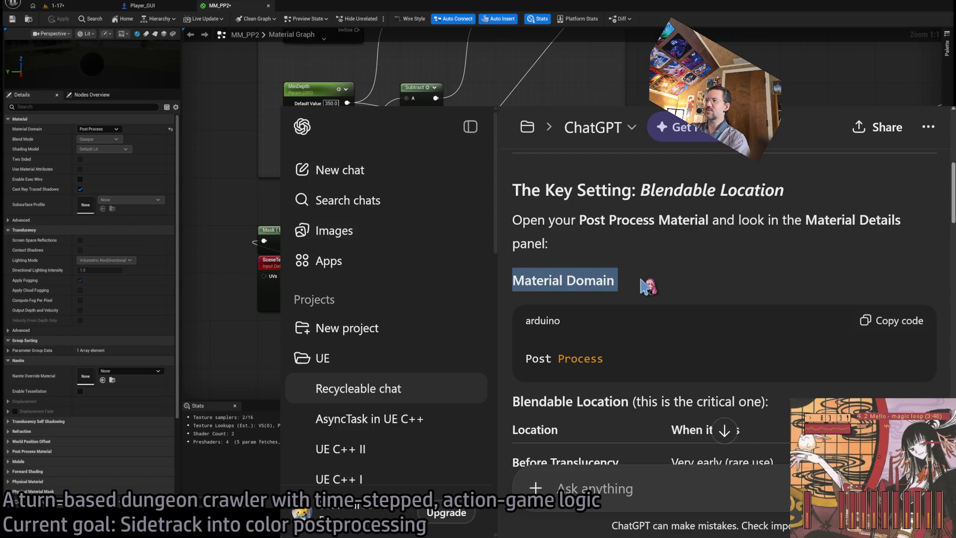
pyautogui.scroll(-2, 572, 284)
pyautogui.tripleClick(537, 287)
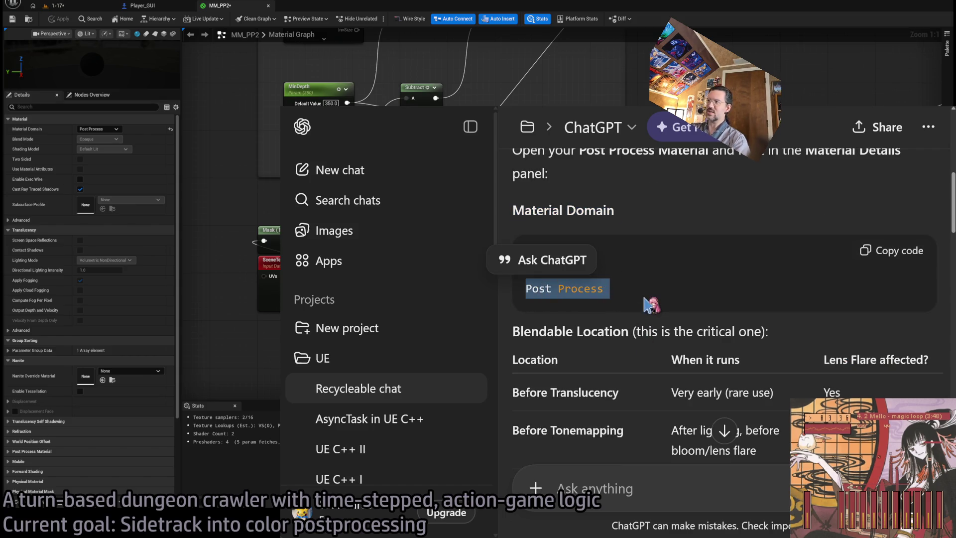
pyautogui.click(622, 221)
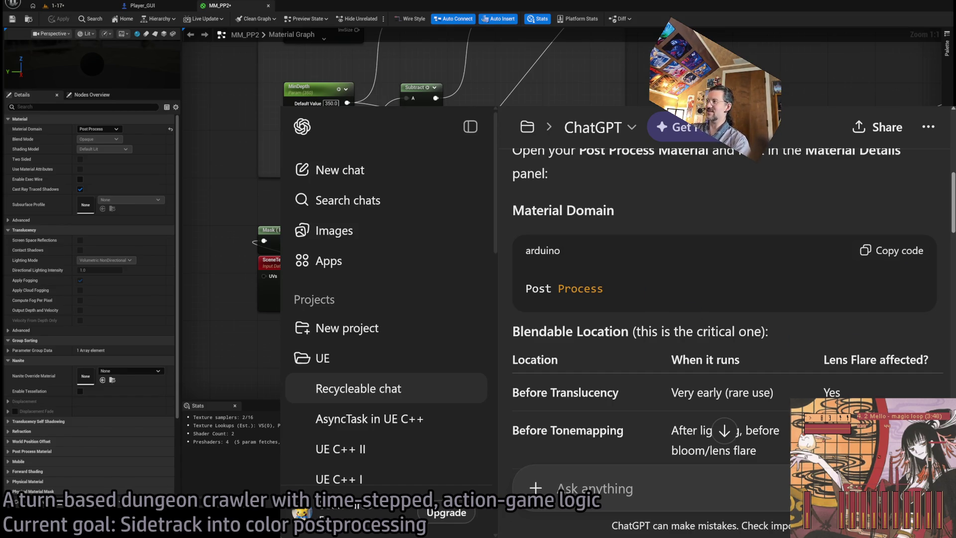
pyautogui.scroll(-1, 727, 254)
pyautogui.scroll(1, 727, 254)
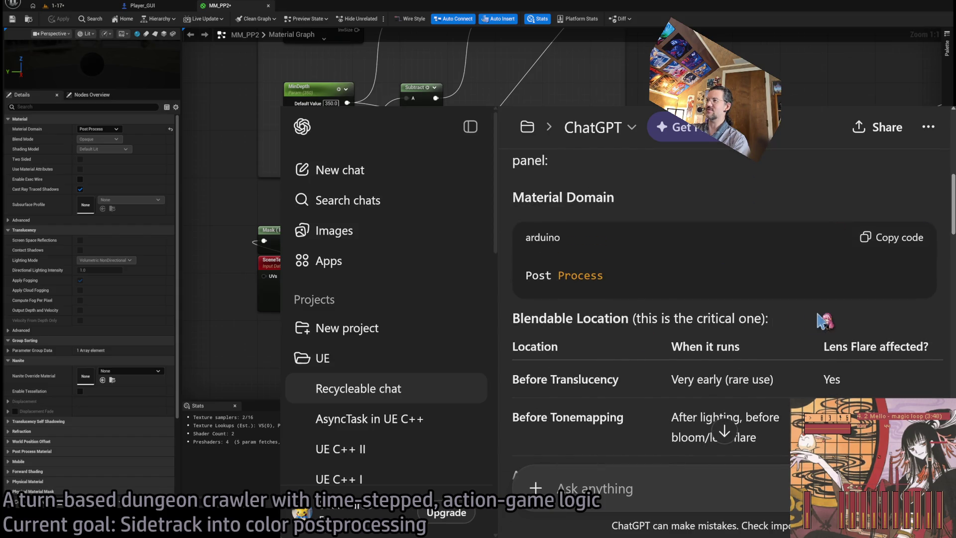
pyautogui.scroll(-1, 337, 232)
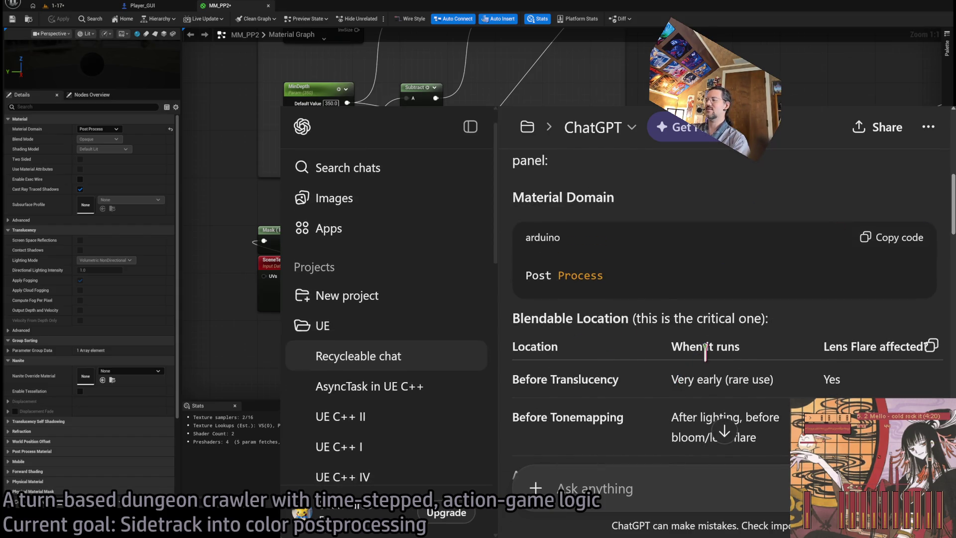
pyautogui.scroll(-1, 706, 351)
pyautogui.scroll(-6, 630, 271)
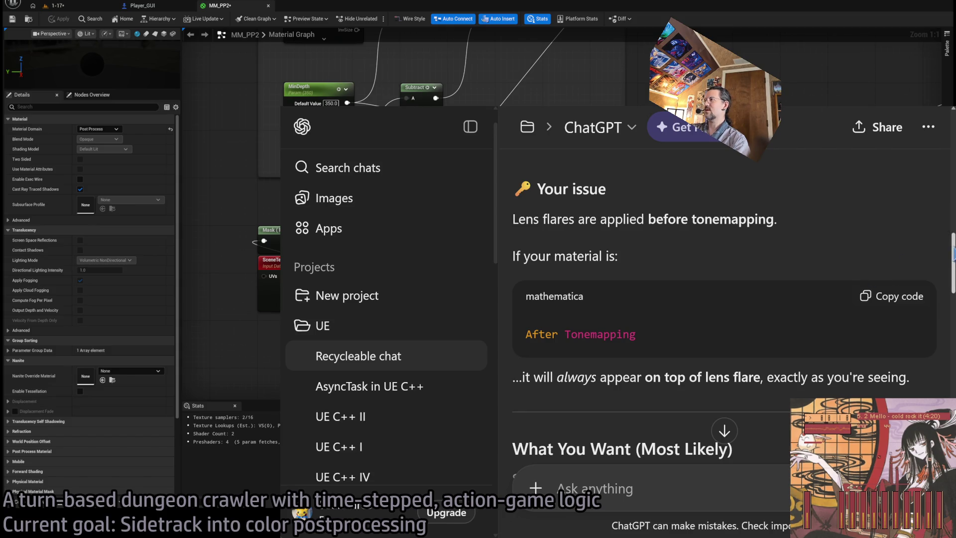
pyautogui.scroll(-2, 936, 253)
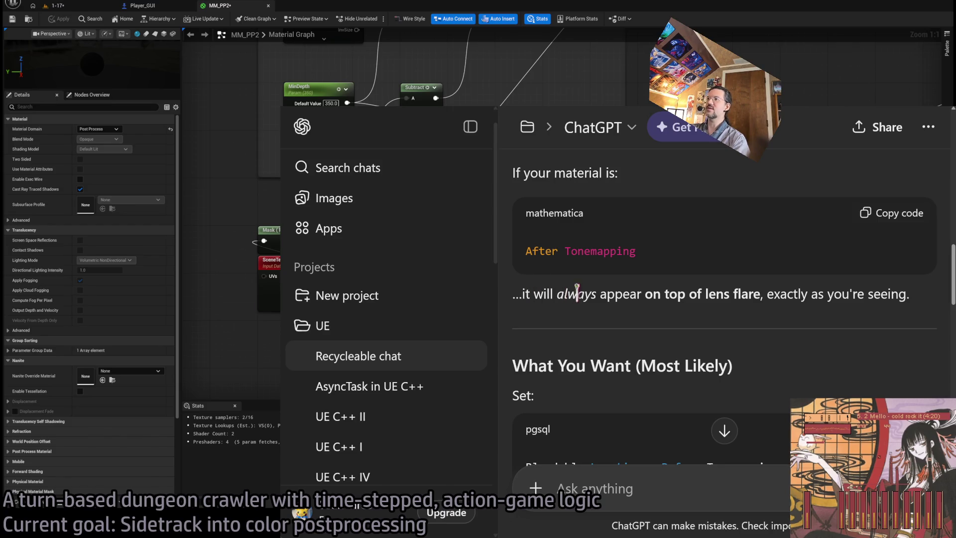
pyautogui.scroll(-3, 948, 279)
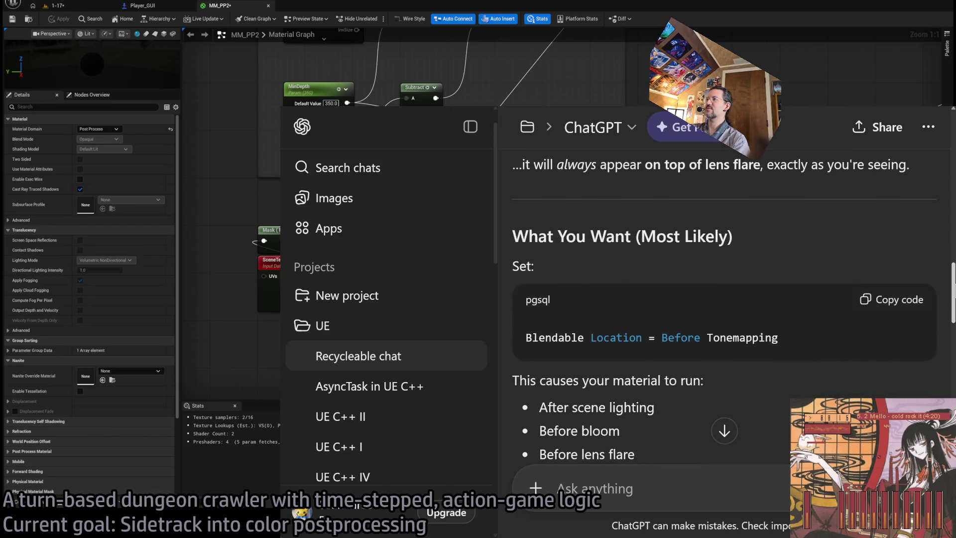
pyautogui.scroll(-1, 615, 215)
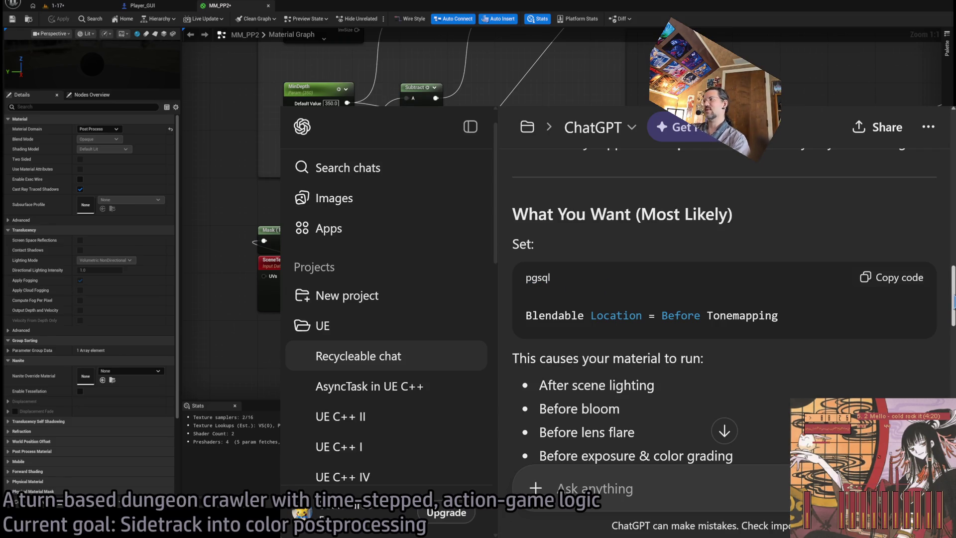
pyautogui.scroll(-2, 563, 254)
pyautogui.scroll(1, 562, 254)
pyautogui.scroll(-2, 562, 254)
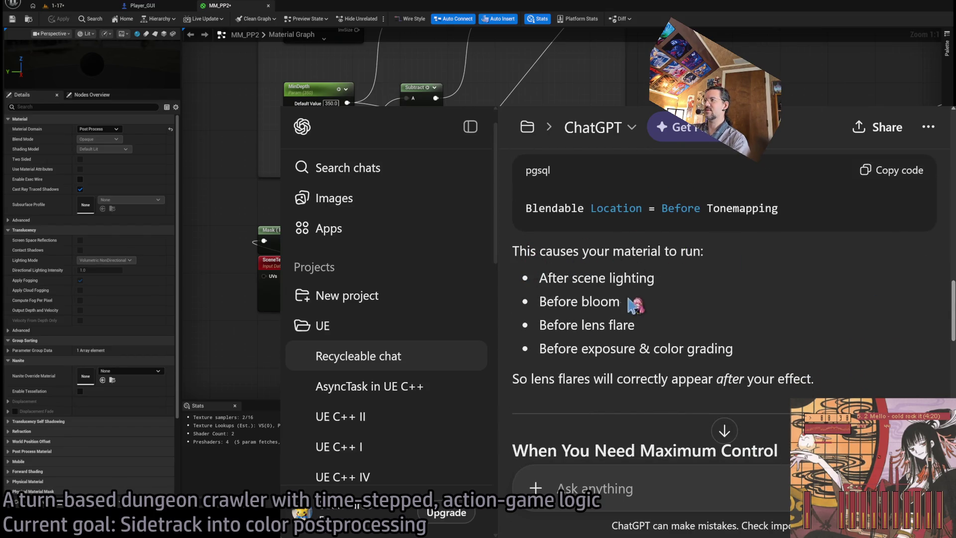
pyautogui.scroll(-5, 631, 303)
pyautogui.scroll(-1, 779, 267)
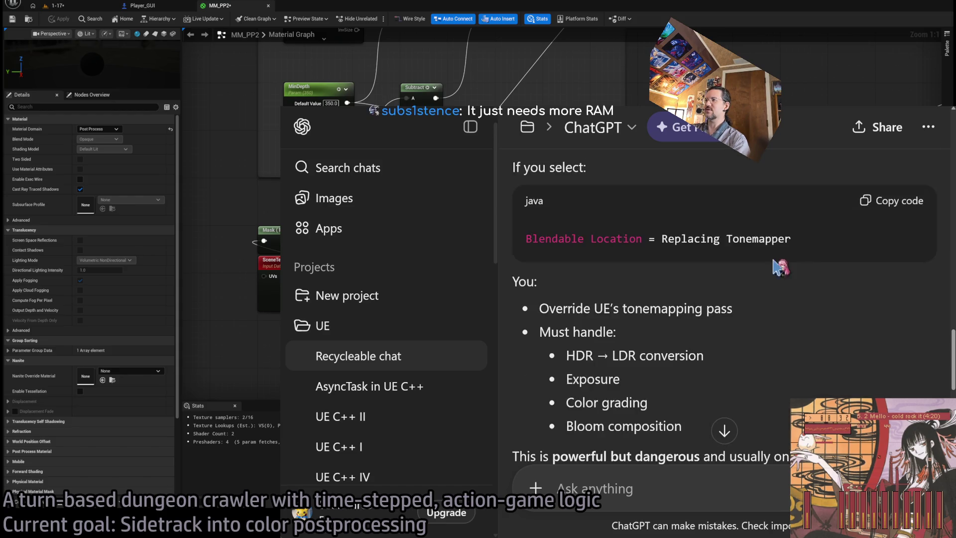
pyautogui.scroll(2, 598, 214)
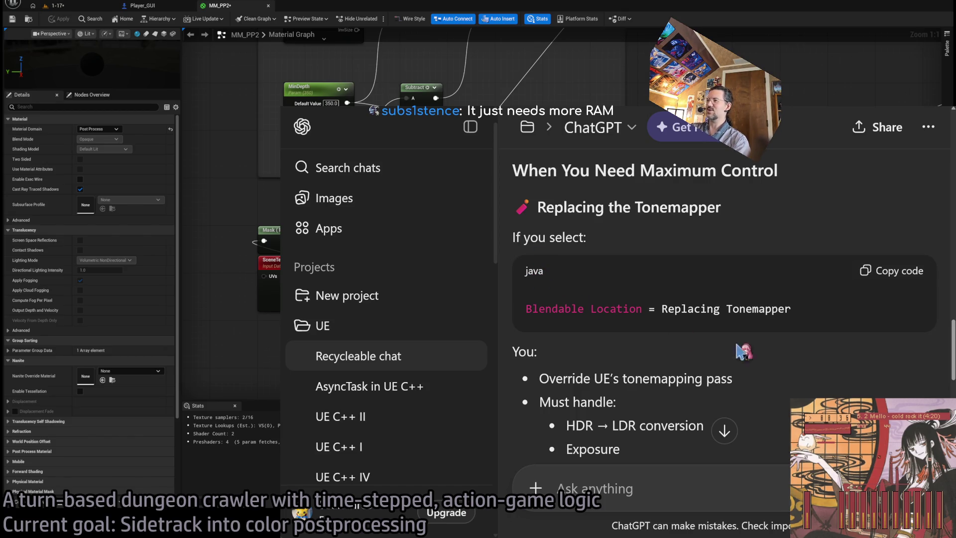
pyautogui.scroll(-2, 741, 348)
pyautogui.scroll(4, 725, 304)
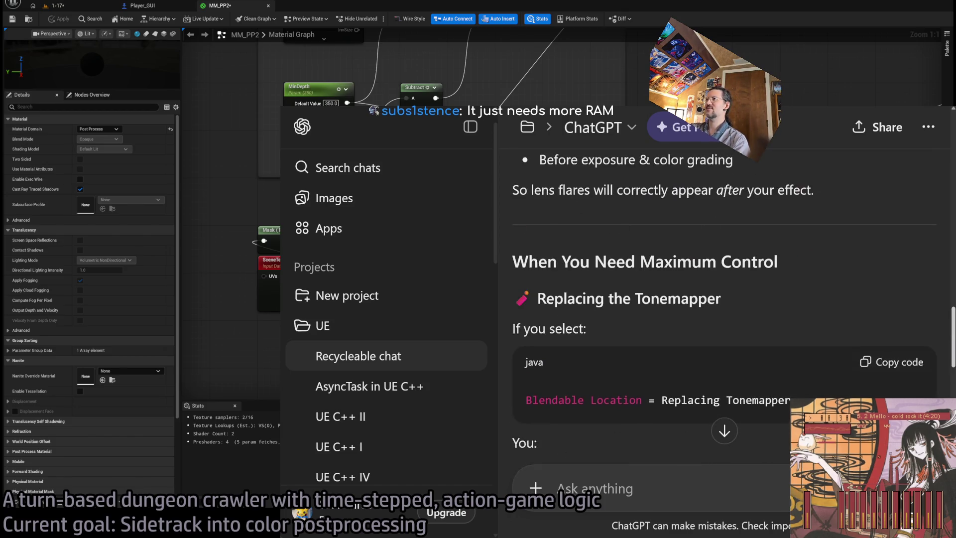
pyautogui.scroll(-3, 725, 304)
pyautogui.scroll(2, 725, 304)
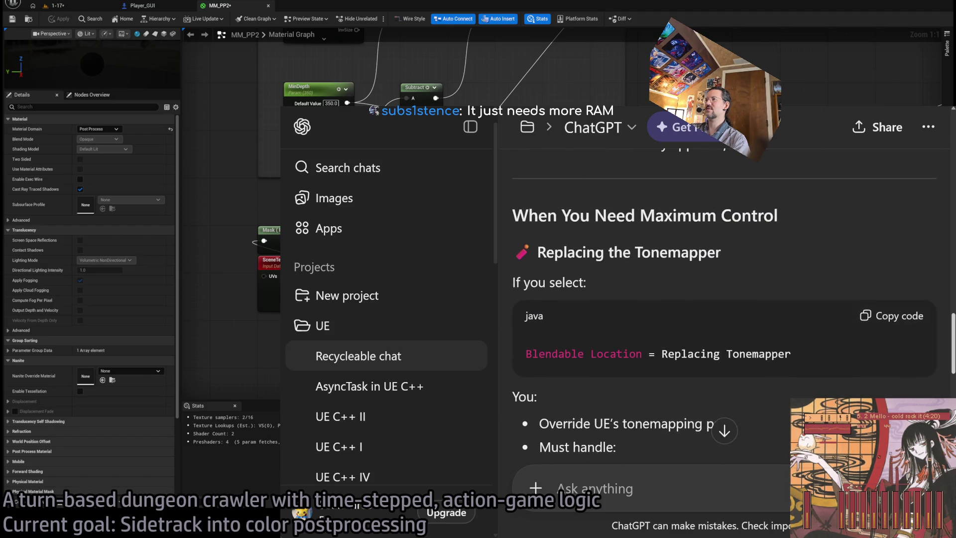
pyautogui.scroll(-7, 725, 306)
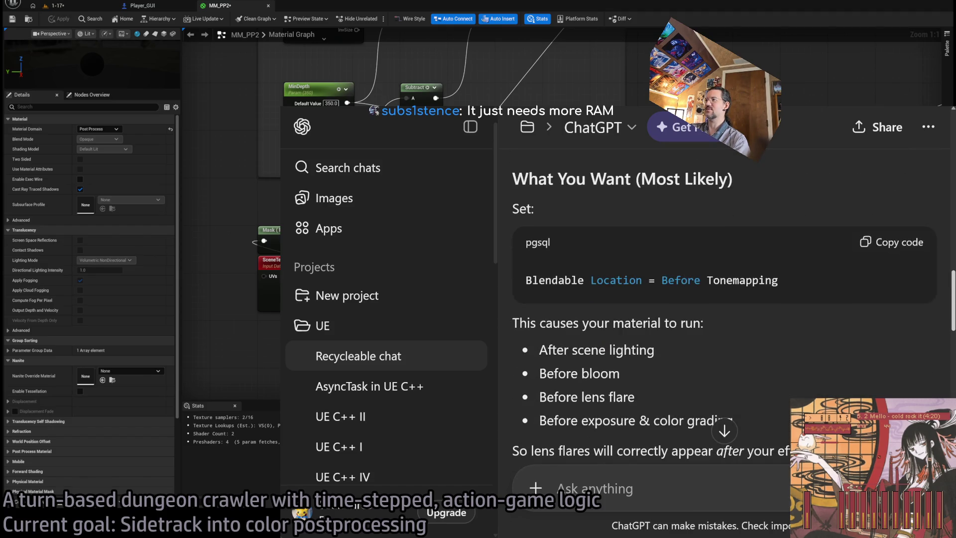
pyautogui.scroll(-10, 725, 304)
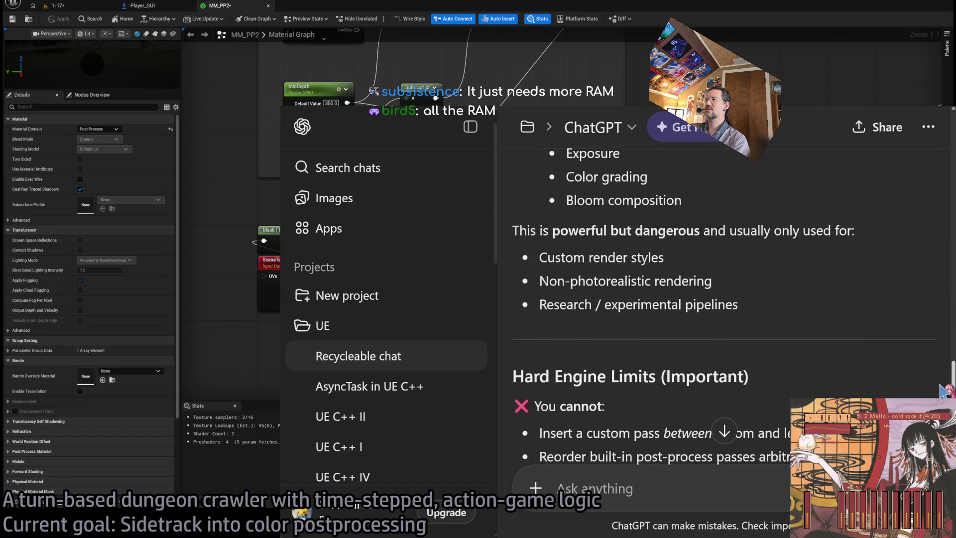
pyautogui.scroll(-7, 725, 304)
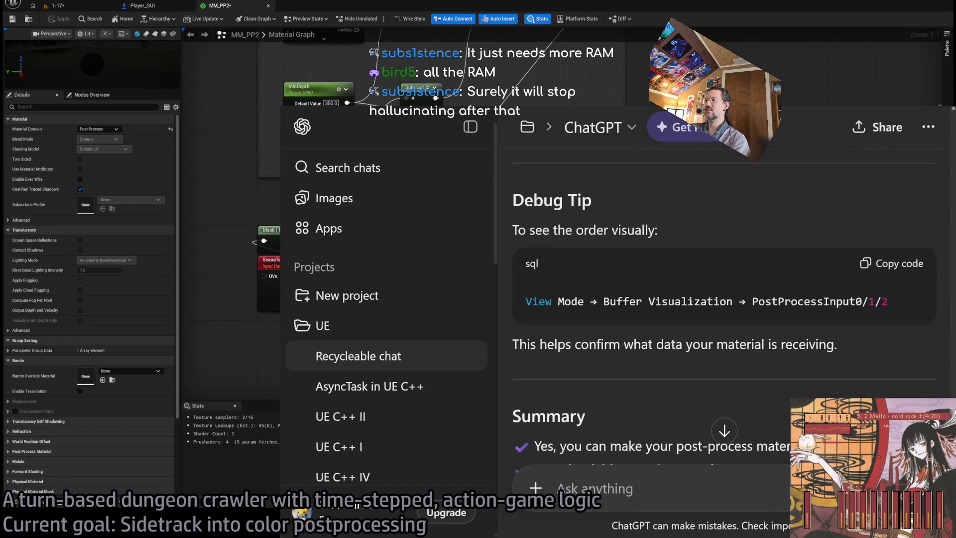
pyautogui.scroll(20, 700, 281)
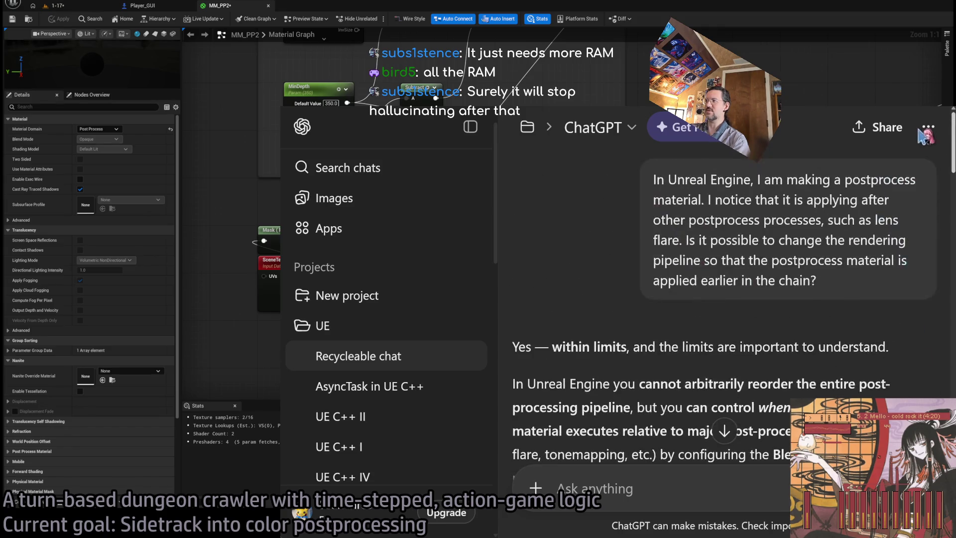
pyautogui.hotkey('ctrl', '0')
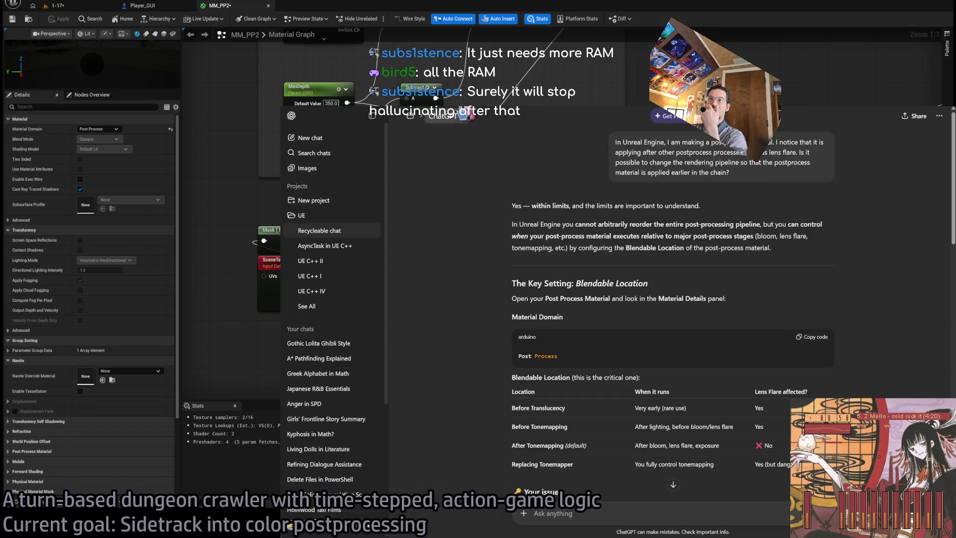
# - Google 'affect positively order unreal engine' in a new browser tab
pyautogui.hotkey('ctrl', 't')
pyautogui.click(540, 231)
pyautogui.write('affect po')
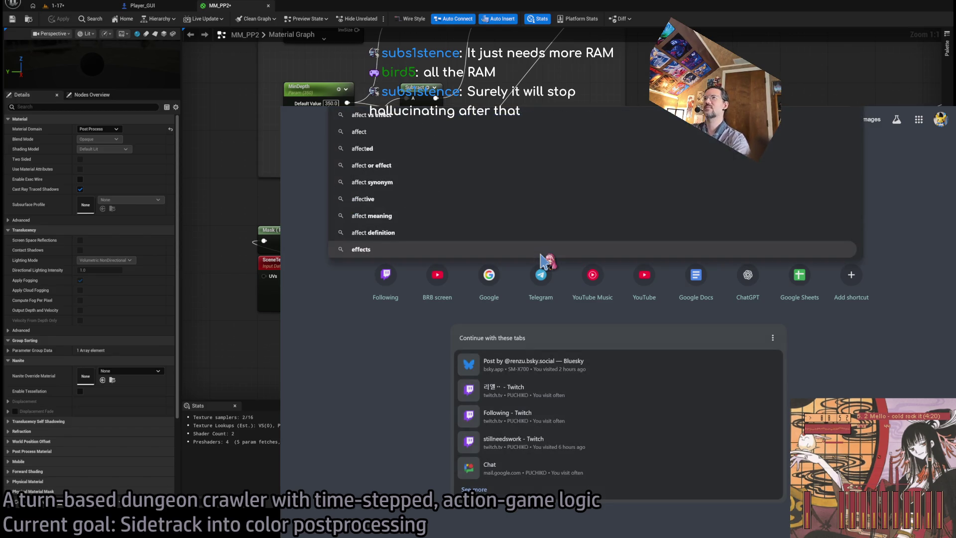
pyautogui.write('sitively or')
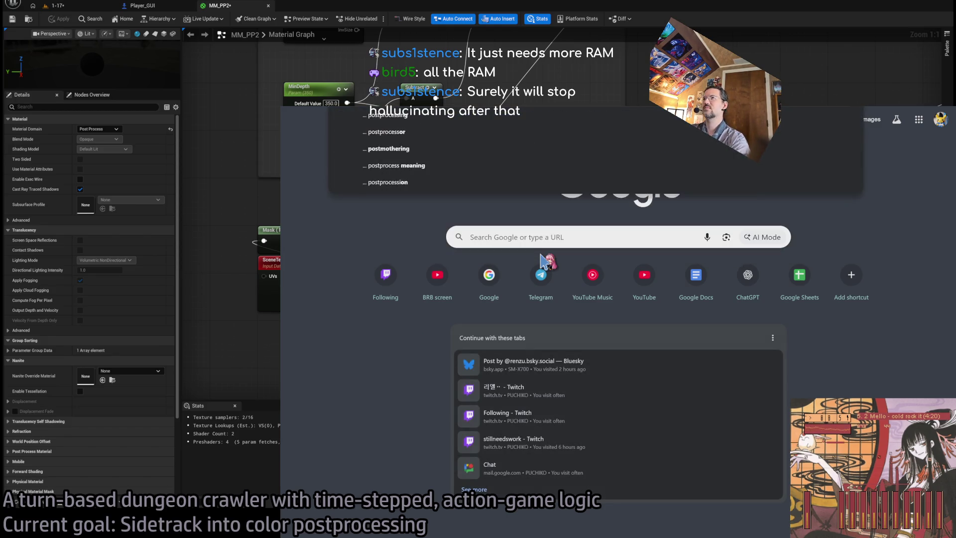
pyautogui.write('der unreal engine')
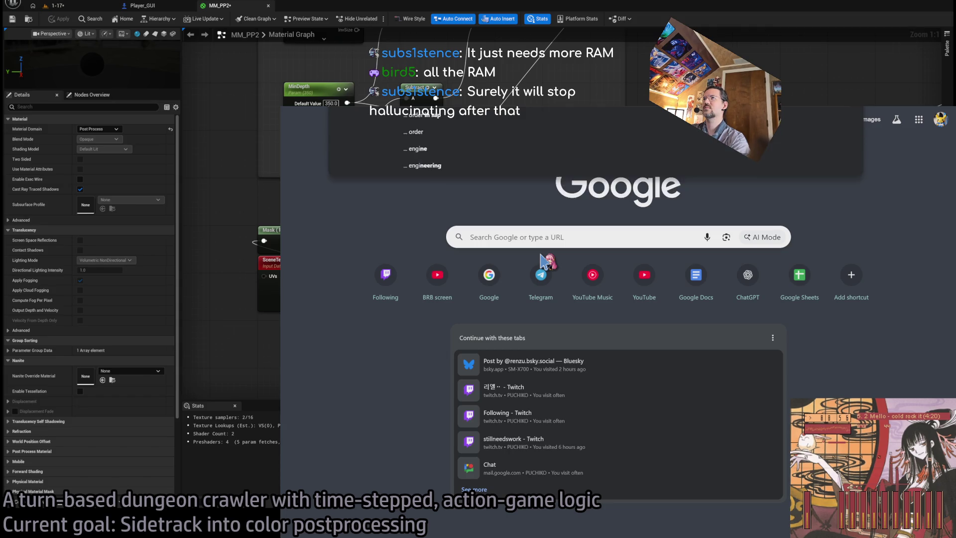
pyautogui.press('Return')
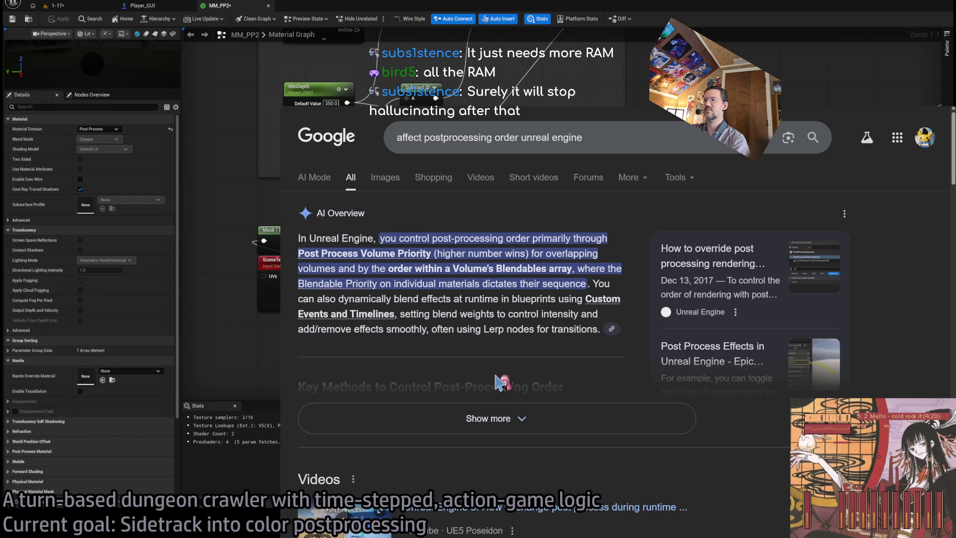
# - Expand the AI Overview, then refine the query by adding 'material' and search again
pyautogui.click(500, 417)
pyautogui.scroll(-5, 514, 319)
pyautogui.scroll(5, 461, 259)
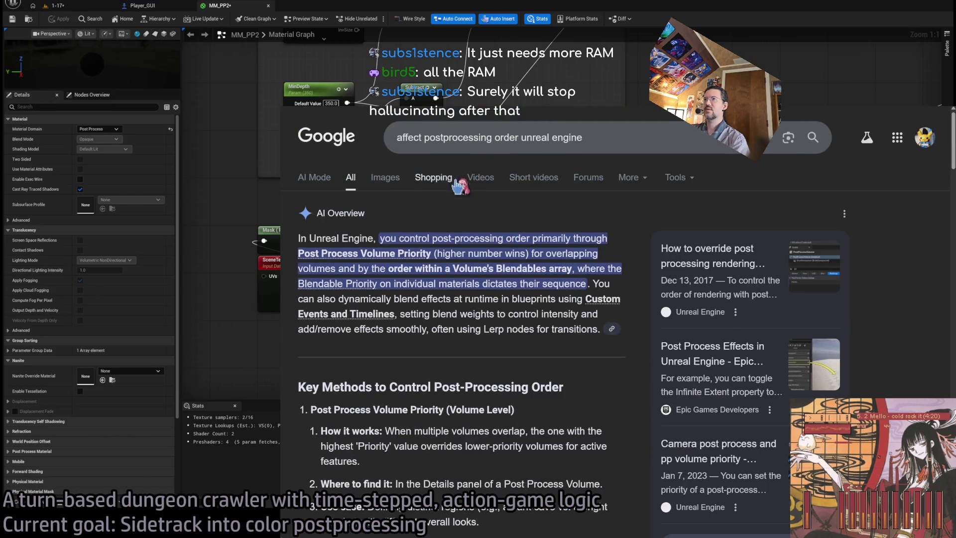
pyautogui.click(493, 138)
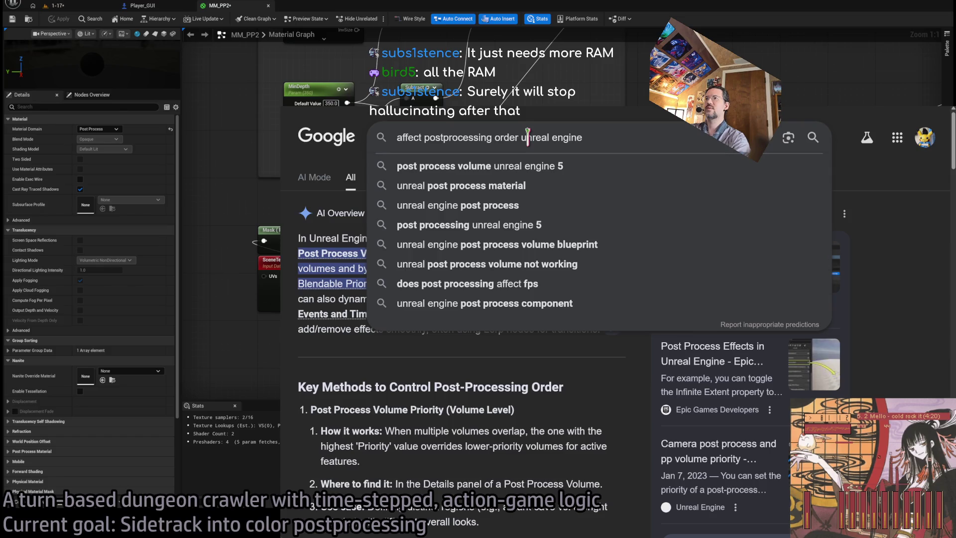
pyautogui.write('material')
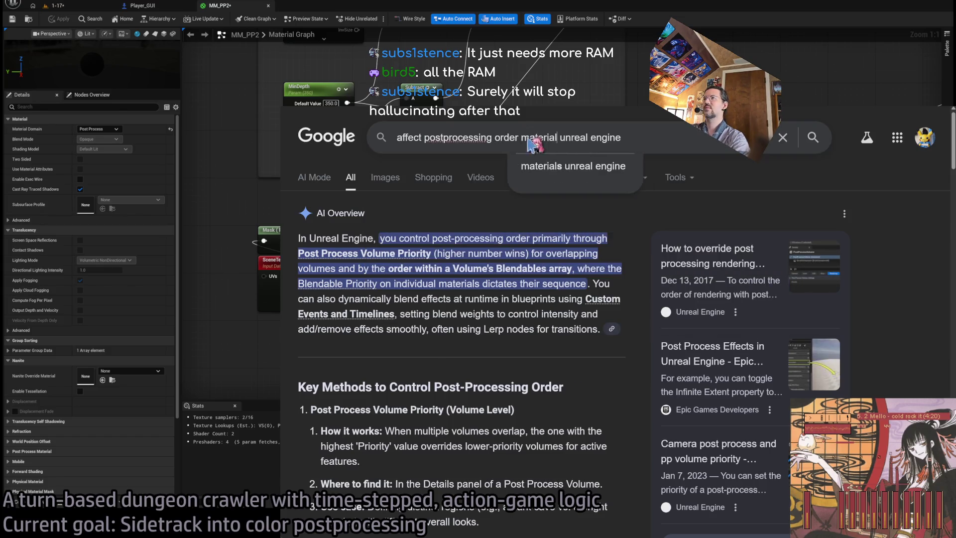
pyautogui.press('Return')
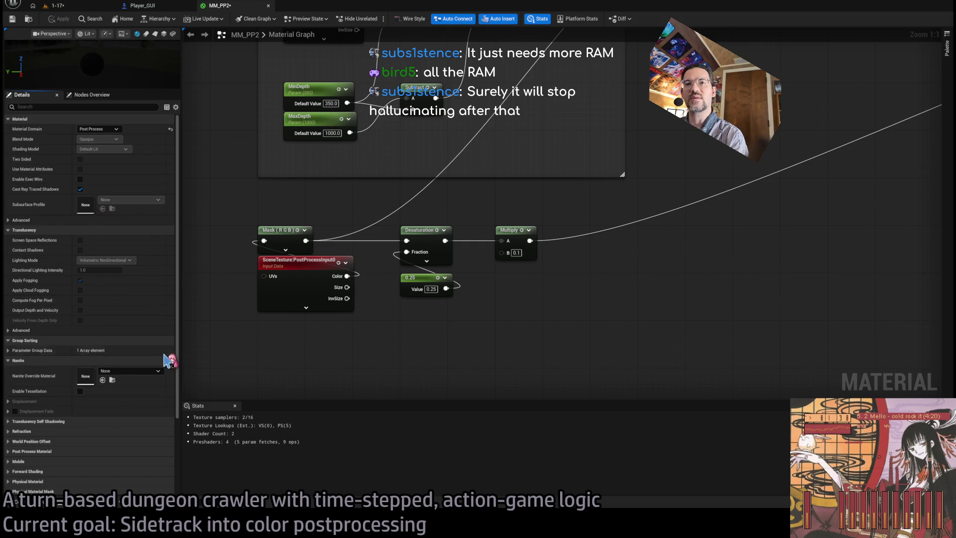
# - Set MM_PP2's Pixel Depth Offset Mode to Along Camera Vector
pyautogui.moveTo(178, 354); pyautogui.dragTo(171, 427)
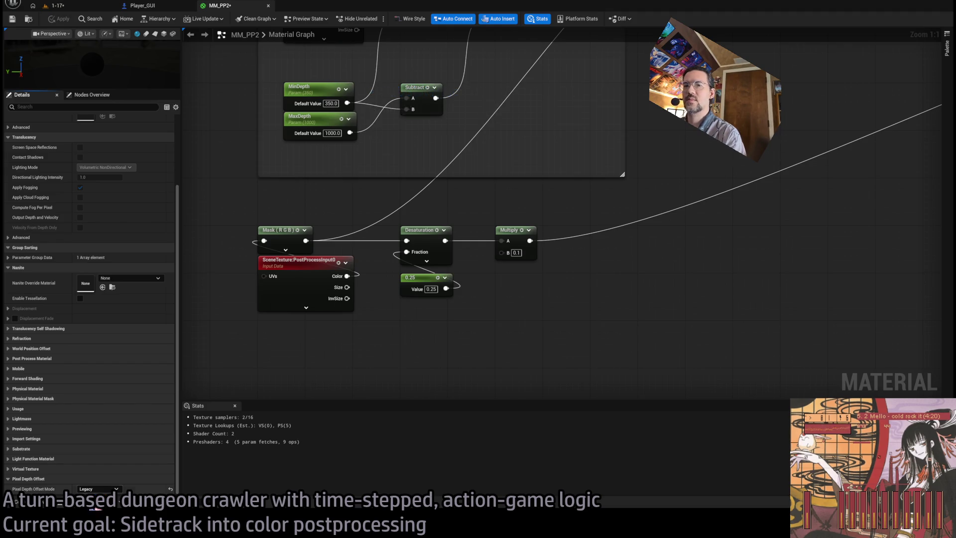
pyautogui.click(95, 508)
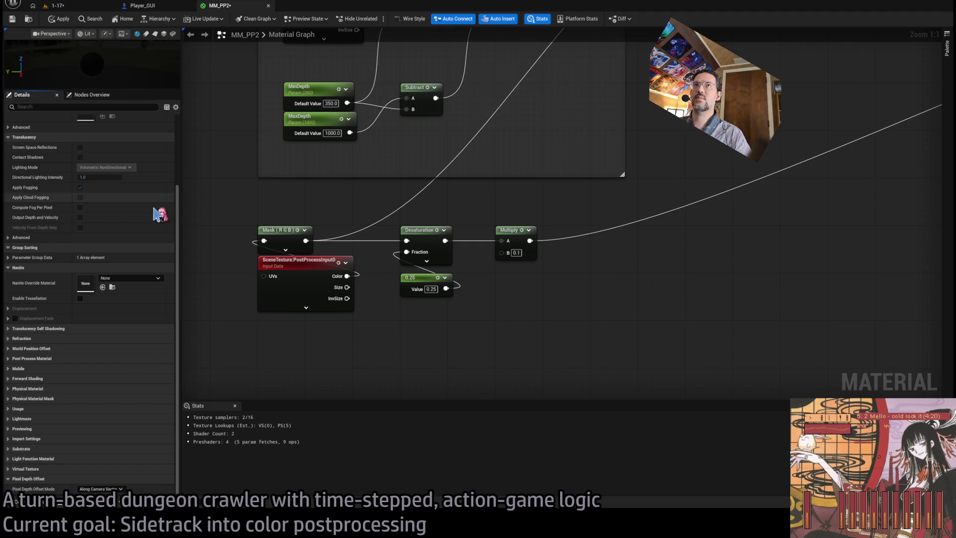
pyautogui.scroll(5, 152, 219)
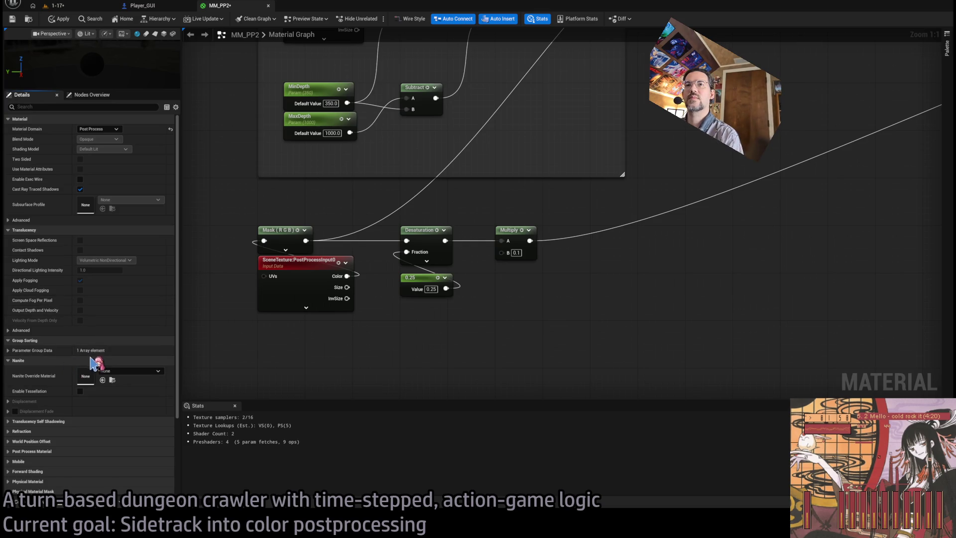
# - Filter the Details panel for 'blend', clear the filter, and expand the Post Process Material settings
pyautogui.click(85, 108)
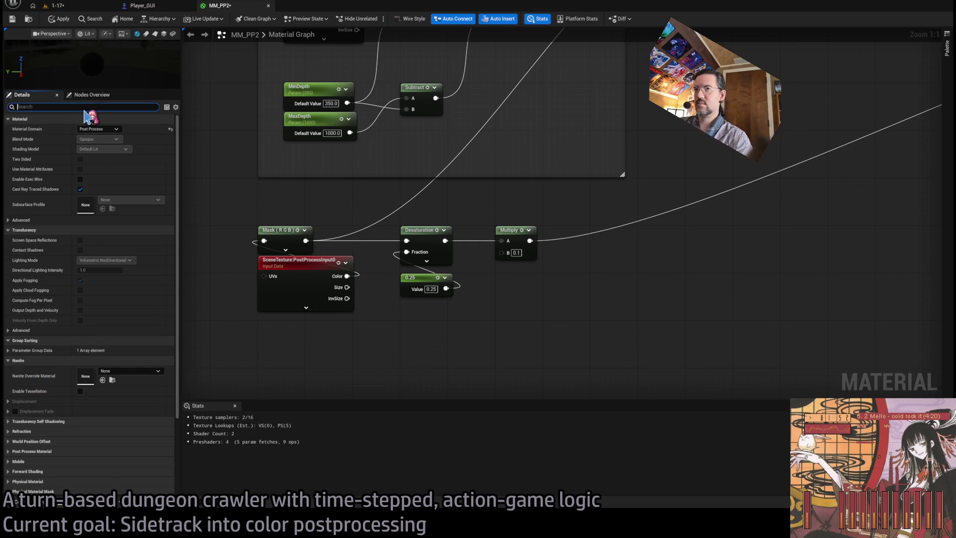
pyautogui.write('blend')
pyautogui.press('Return')
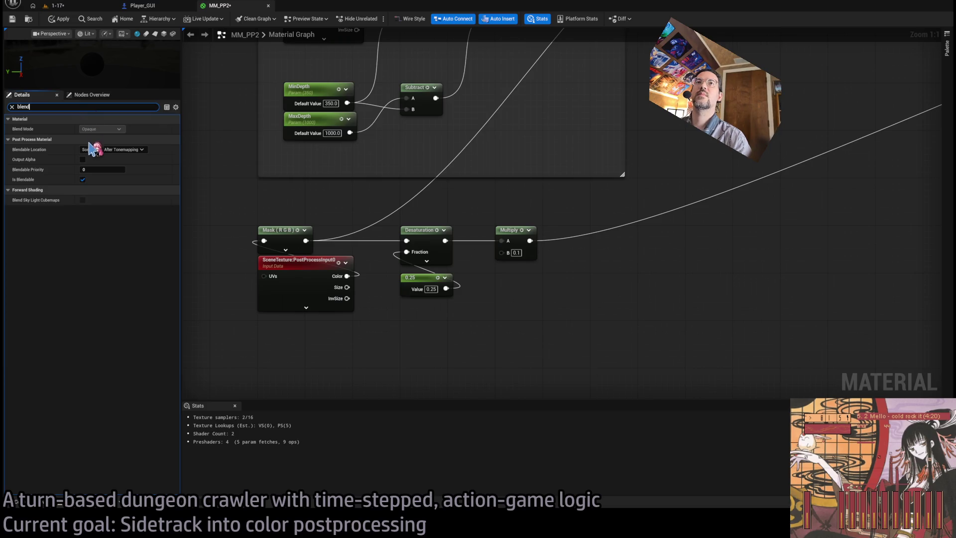
pyautogui.press('BackSpace')
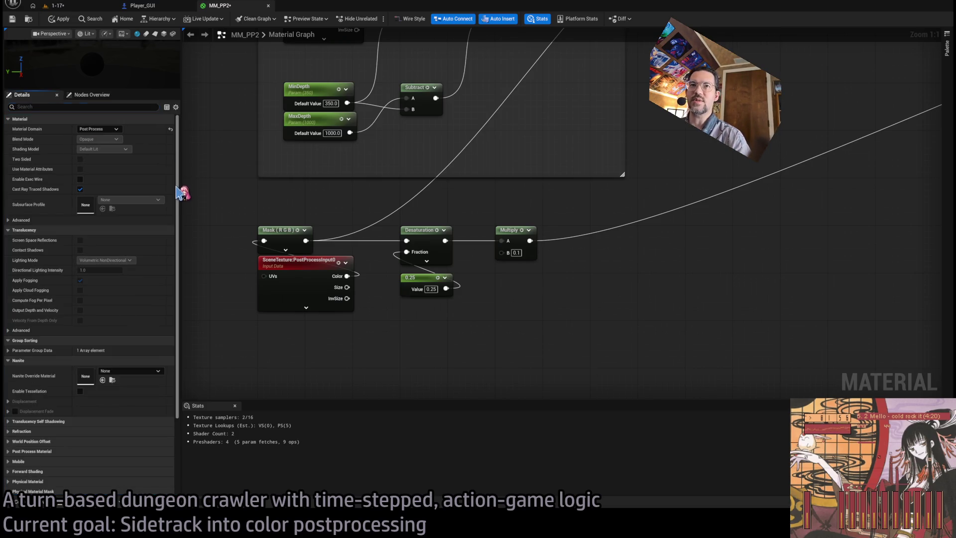
pyautogui.scroll(-3, 28, 356)
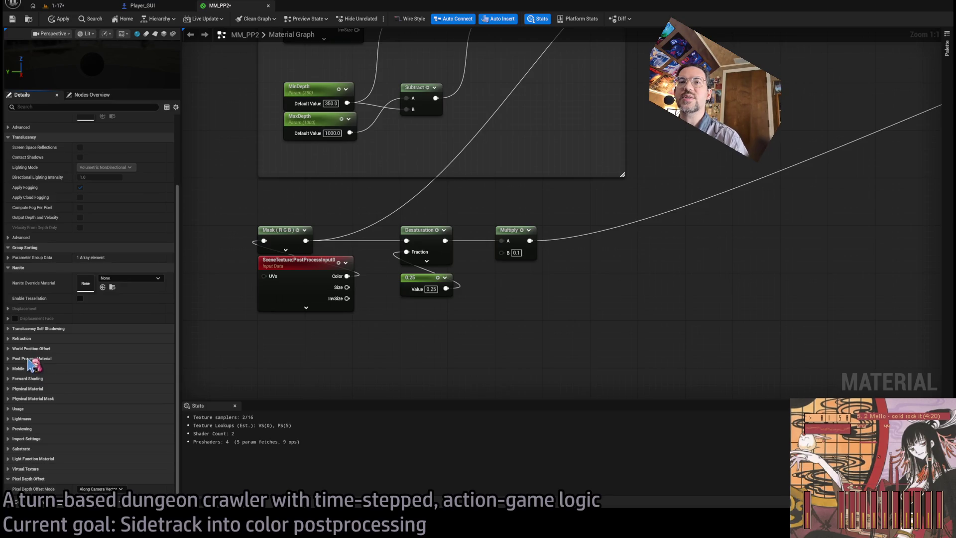
pyautogui.click(30, 359)
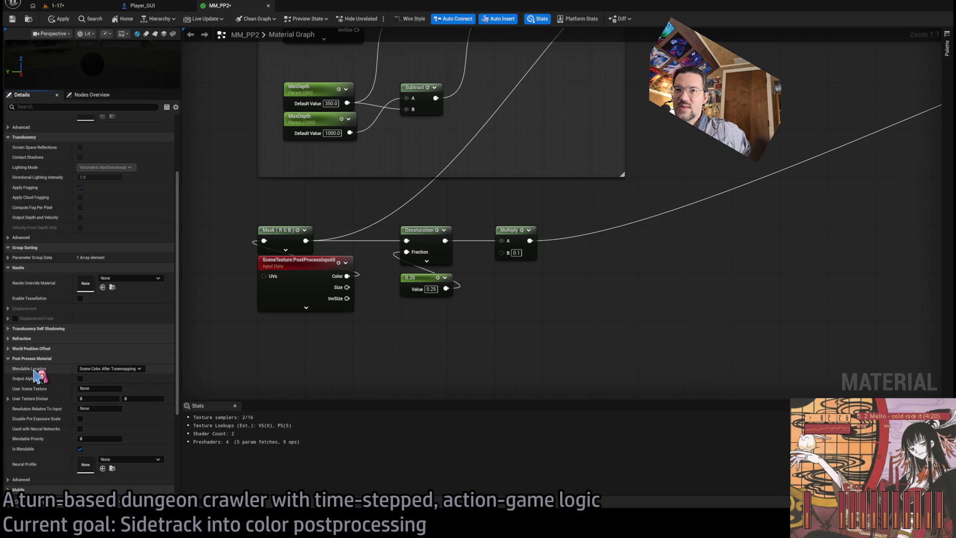
# - Set Blendable Location to Scene Color Before DOF, apply, and check the level
pyautogui.click(81, 369)
pyautogui.click(122, 381)
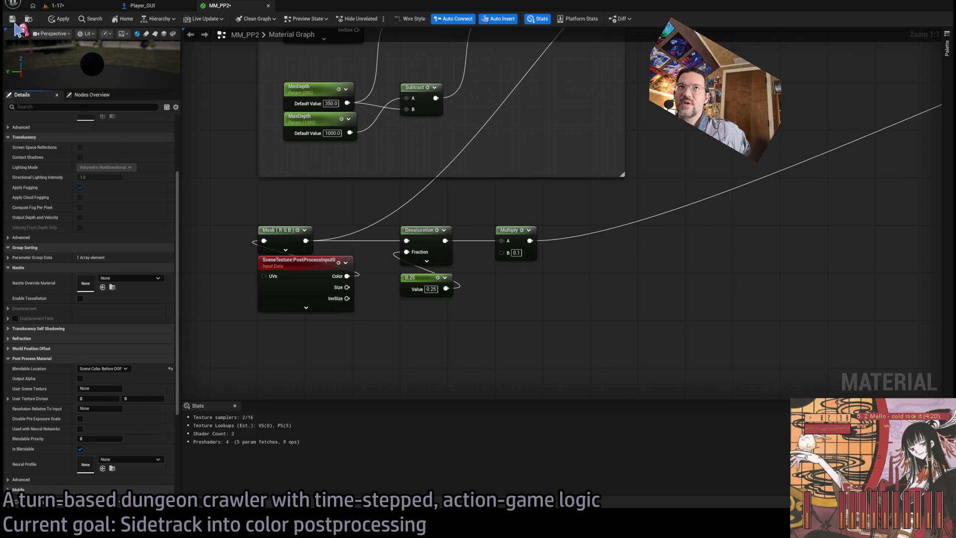
pyautogui.click(59, 19)
pyautogui.click(70, 10)
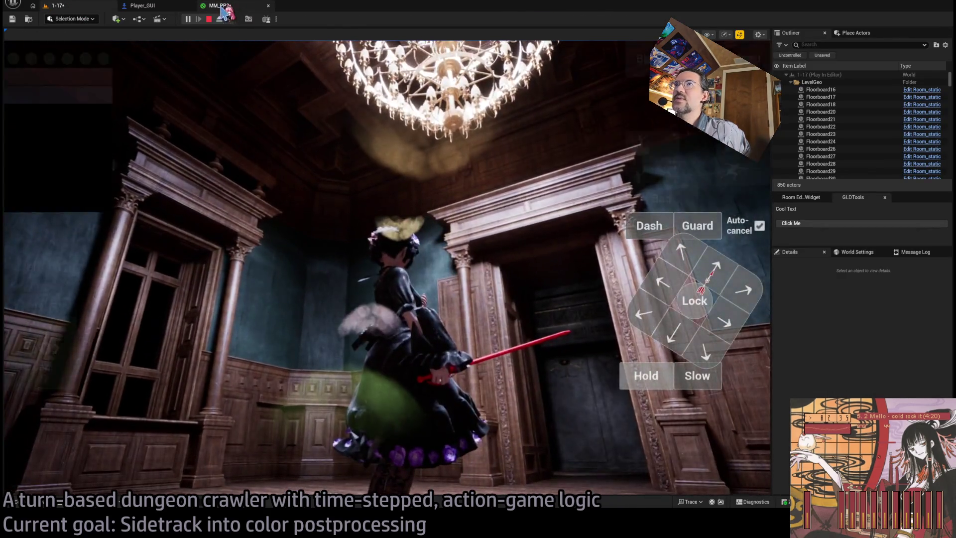
# - Set the Multiply node's B value to 0.01, then return to the running game
pyautogui.click(219, 6)
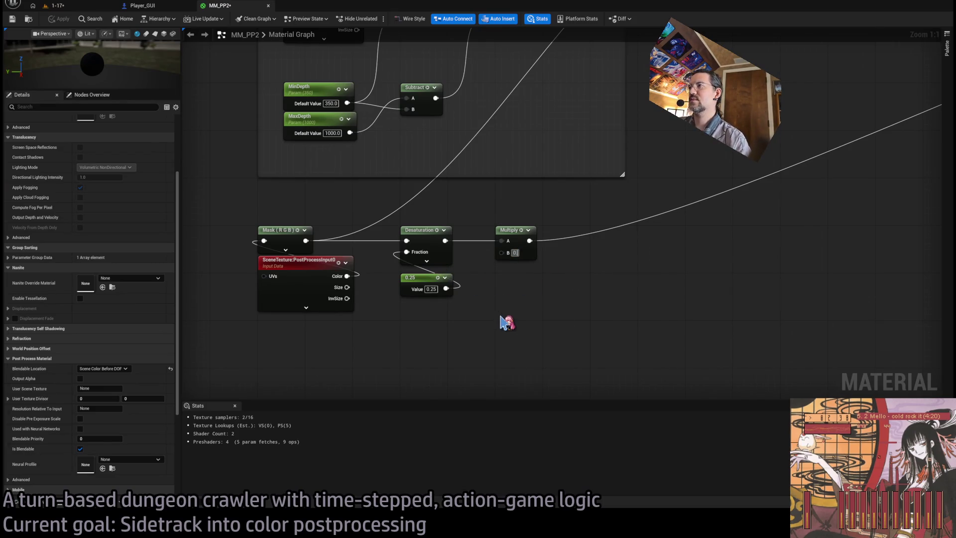
pyautogui.write('.01')
pyautogui.press('Return')
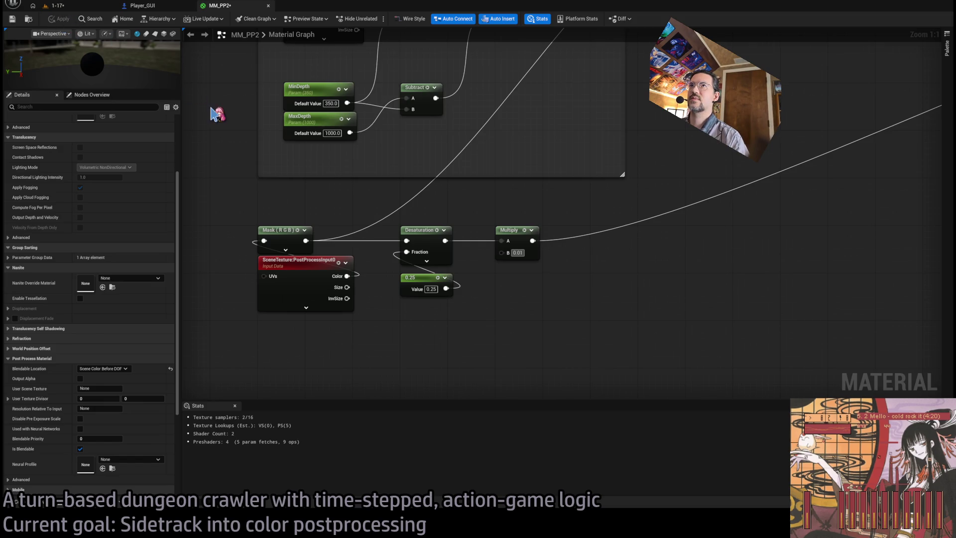
pyautogui.click(58, 6)
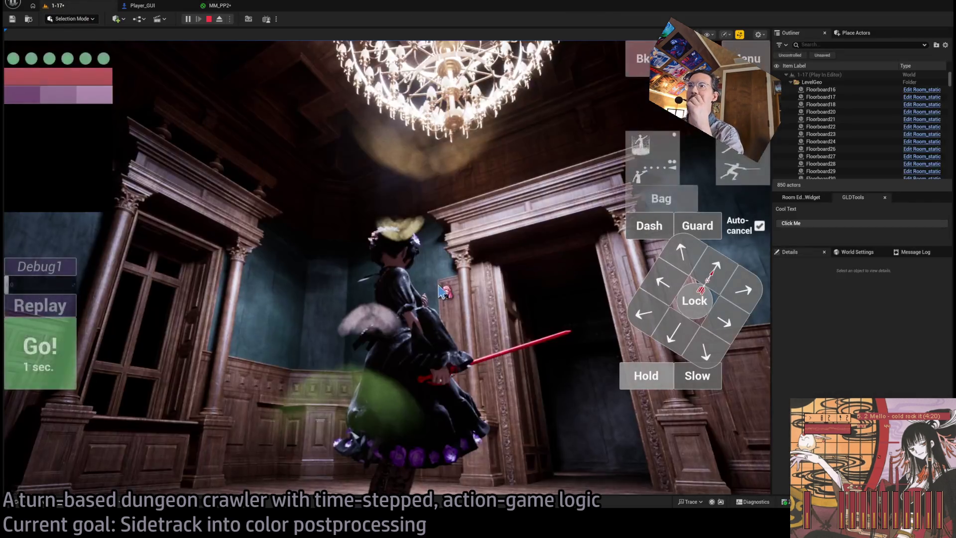
# - Swing the game camera around the hall, chandelier and character to judge the darker look
pyautogui.click(440, 290)
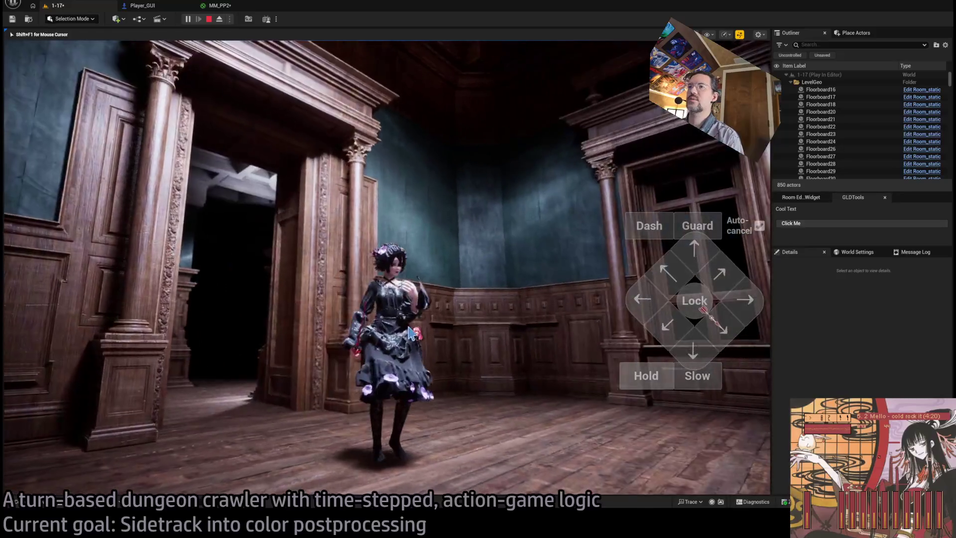
pyautogui.moveTo(409, 333)
pyautogui.mouseDown()
pyautogui.moveTo(532, 240)
pyautogui.moveTo(405, 214)
pyautogui.moveTo(479, 247)
pyautogui.mouseUp()
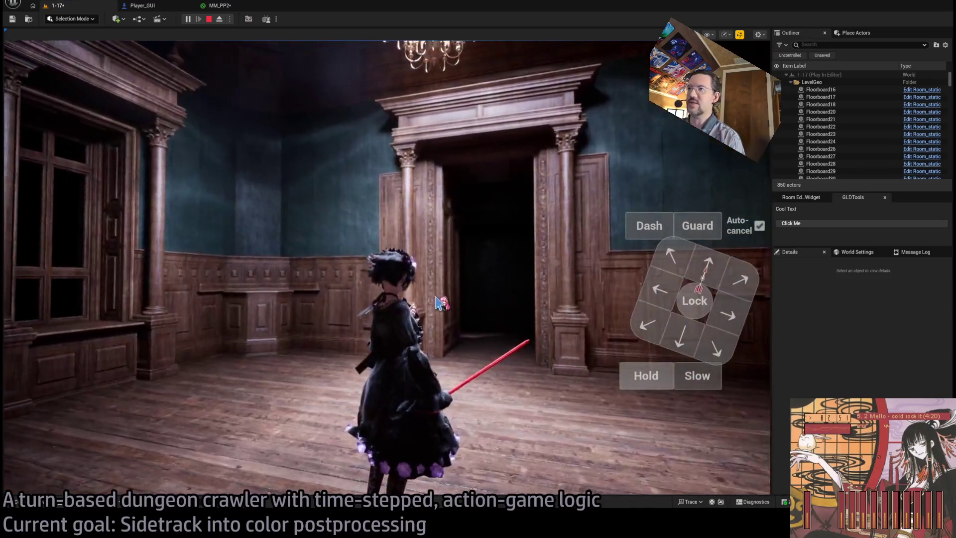
pyautogui.moveTo(437, 302)
pyautogui.mouseDown()
pyautogui.moveTo(537, 271)
pyautogui.moveTo(347, 267)
pyautogui.moveTo(438, 257)
pyautogui.moveTo(294, 259)
pyautogui.mouseUp()
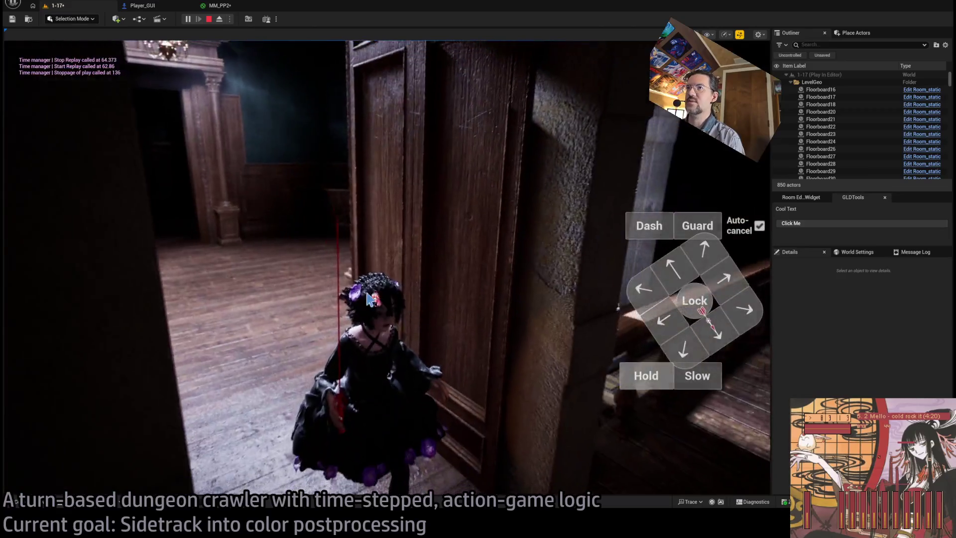
pyautogui.click(368, 299)
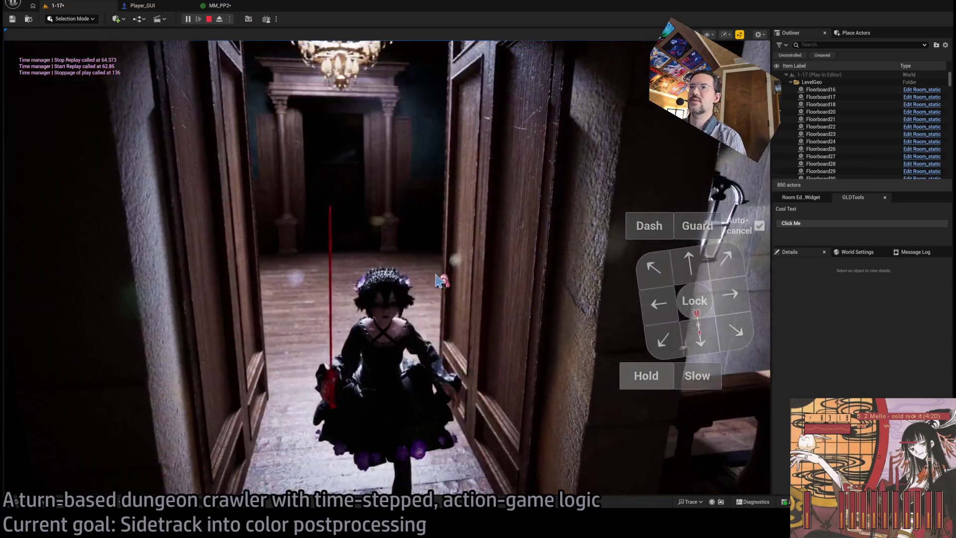
pyautogui.moveTo(481, 294); pyautogui.dragTo(364, 345)
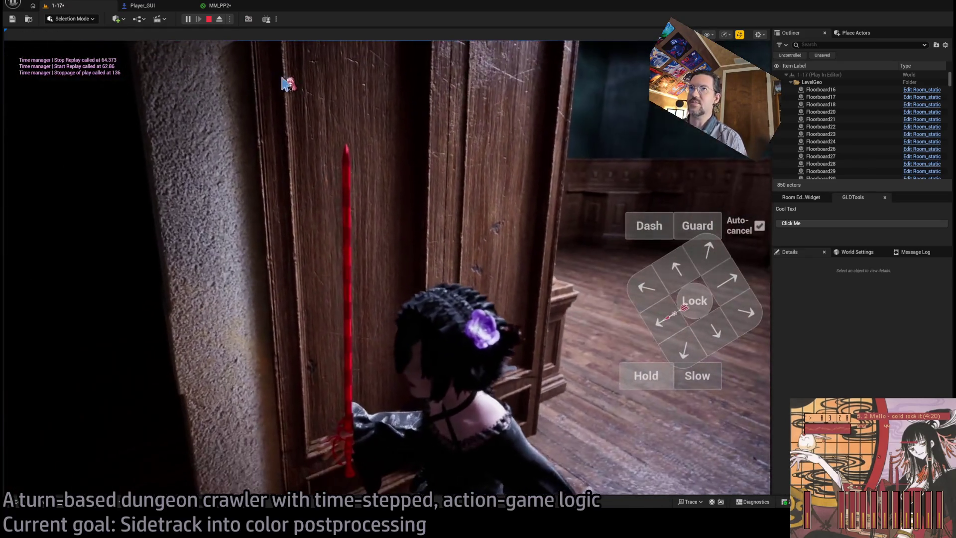
# - Restart Play In Editor, run several turns down the corridor, then end the session
pyautogui.click(208, 19)
pyautogui.hotkey('alt', 'p')
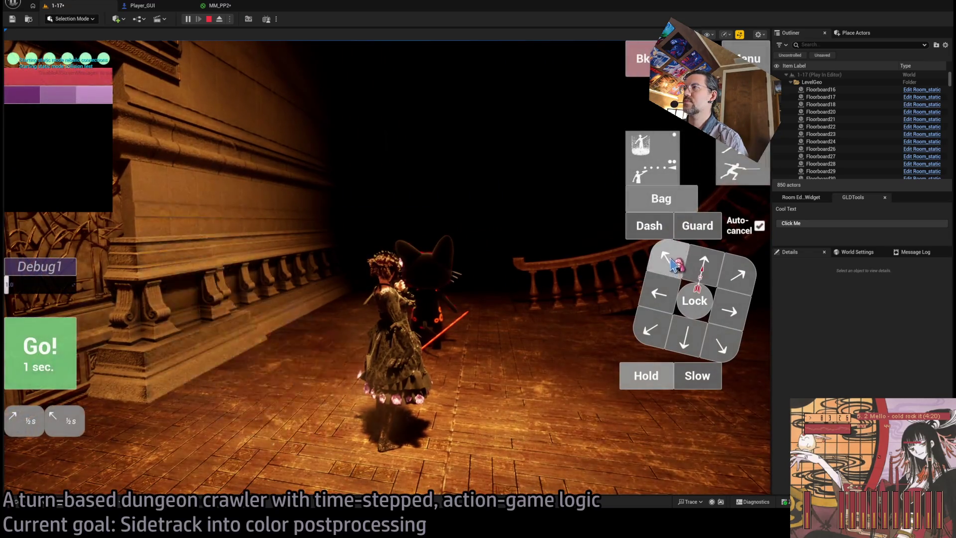
pyautogui.click(70, 358)
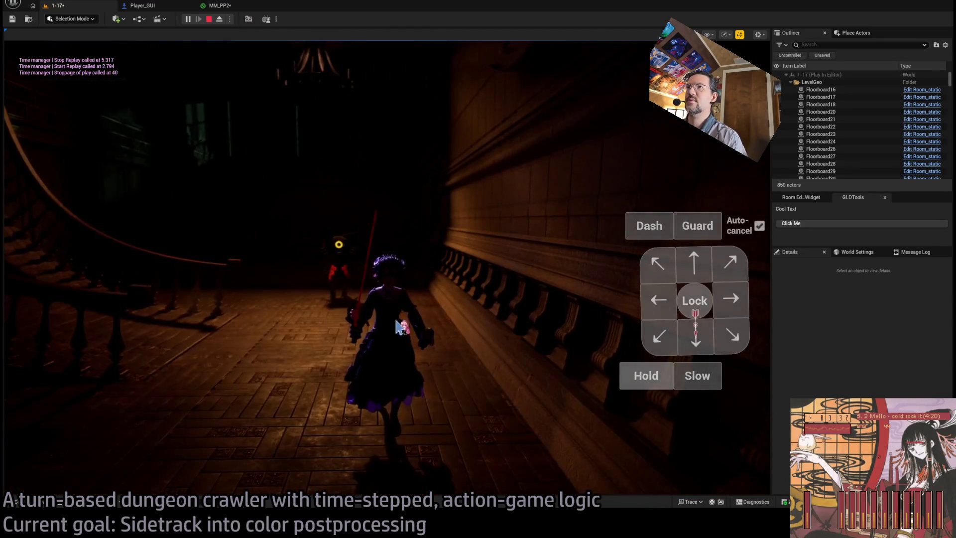
pyautogui.click(404, 341)
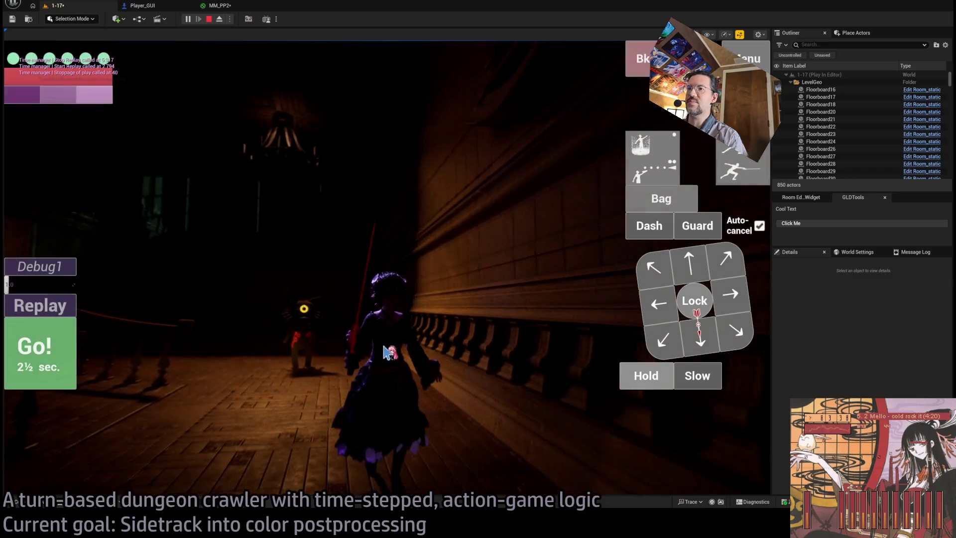
pyautogui.click(277, 291)
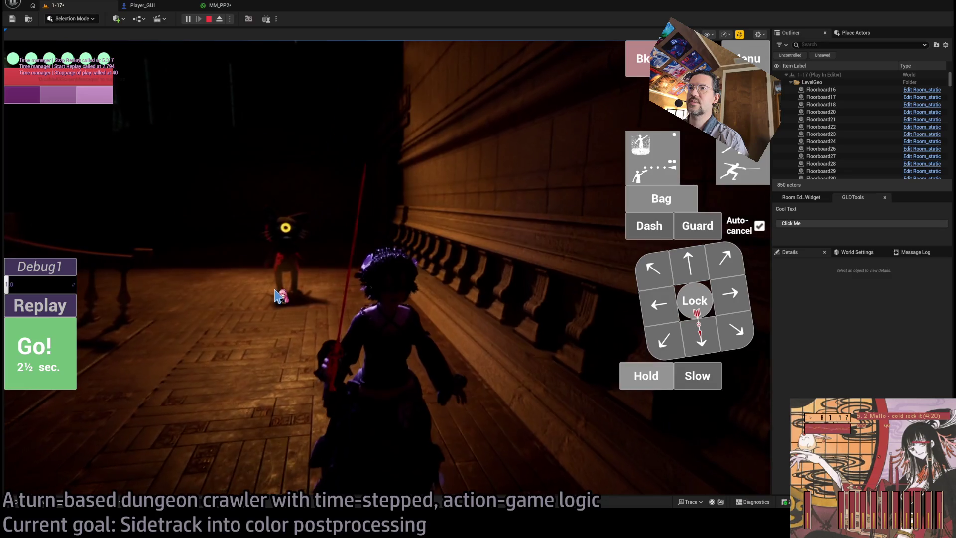
pyautogui.click(277, 290)
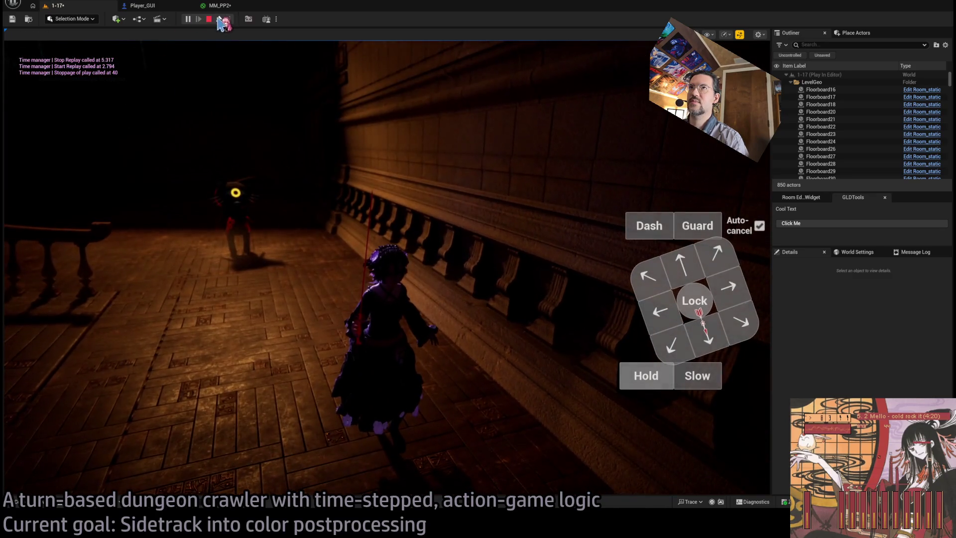
pyautogui.press('Escape')
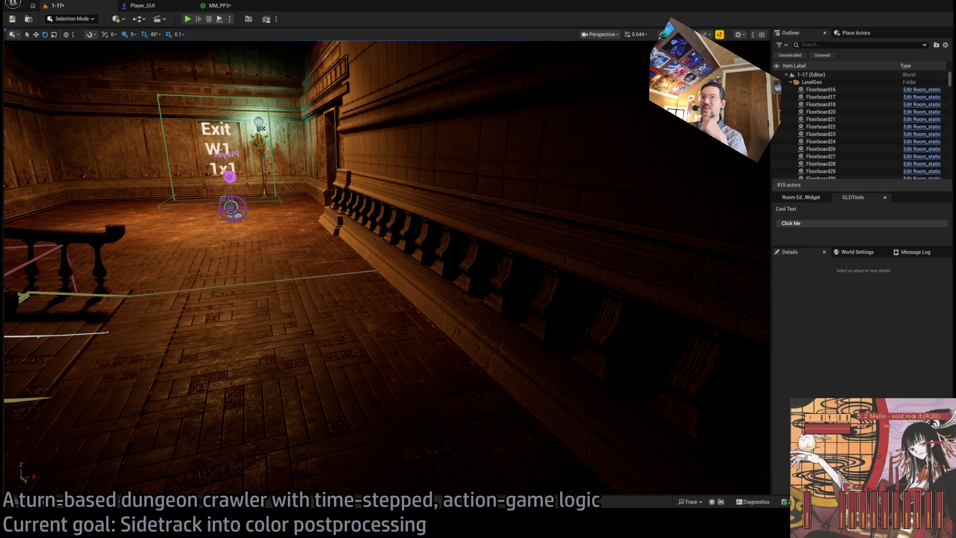
# - Review the Google and ChatGPT notes on Blendable Location, then fly the viewport into the staircase room
pyautogui.hotkey('alt', 'Tab')
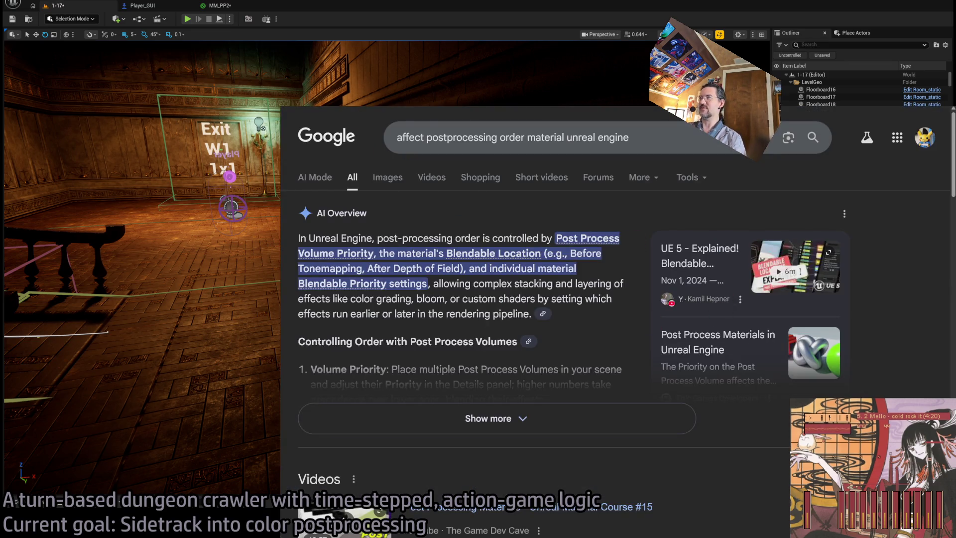
pyautogui.hotkey('alt', 'Tab')
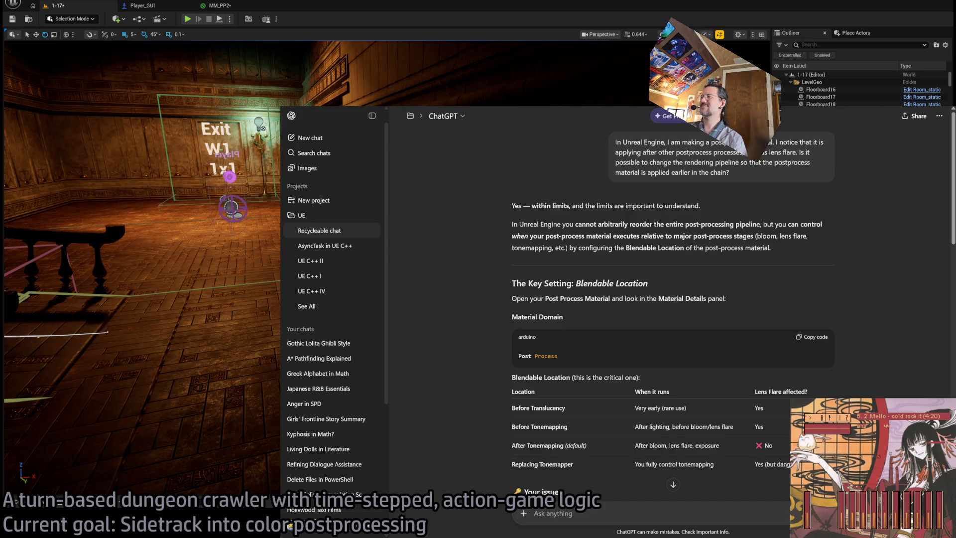
pyautogui.hotkey('alt', 'Tab')
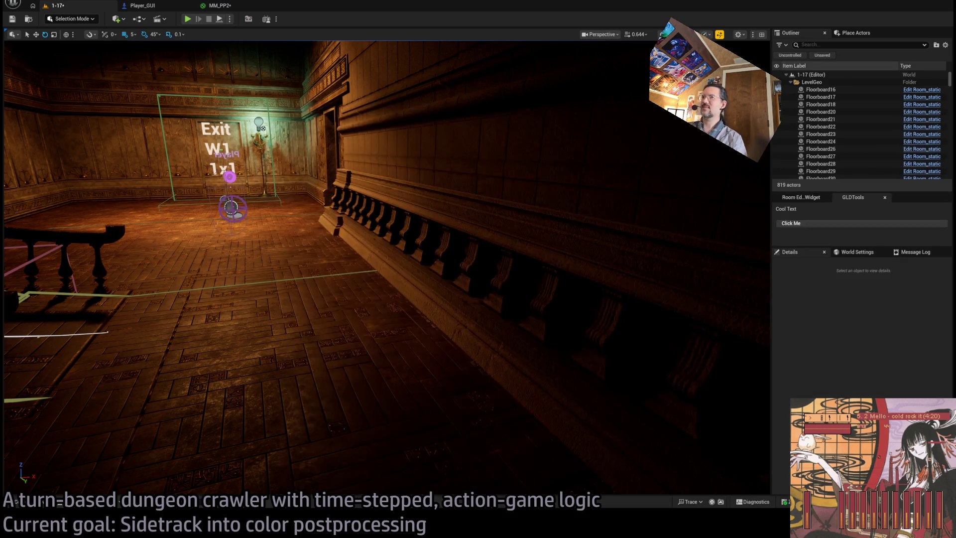
pyautogui.press('1')
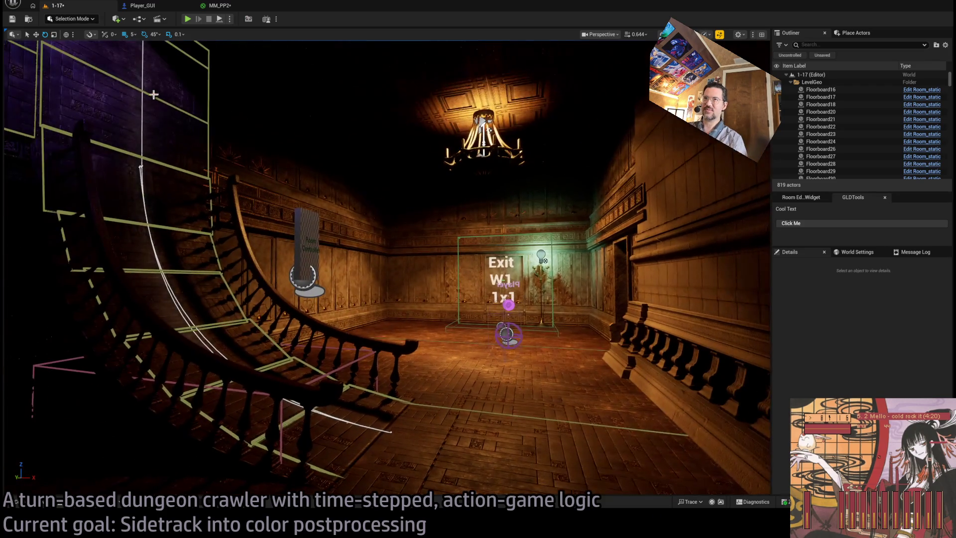
pyautogui.moveTo(451, 188)
pyautogui.mouseDown()
pyautogui.moveTo(463, 130)
pyautogui.moveTo(463, 200)
pyautogui.mouseUp()
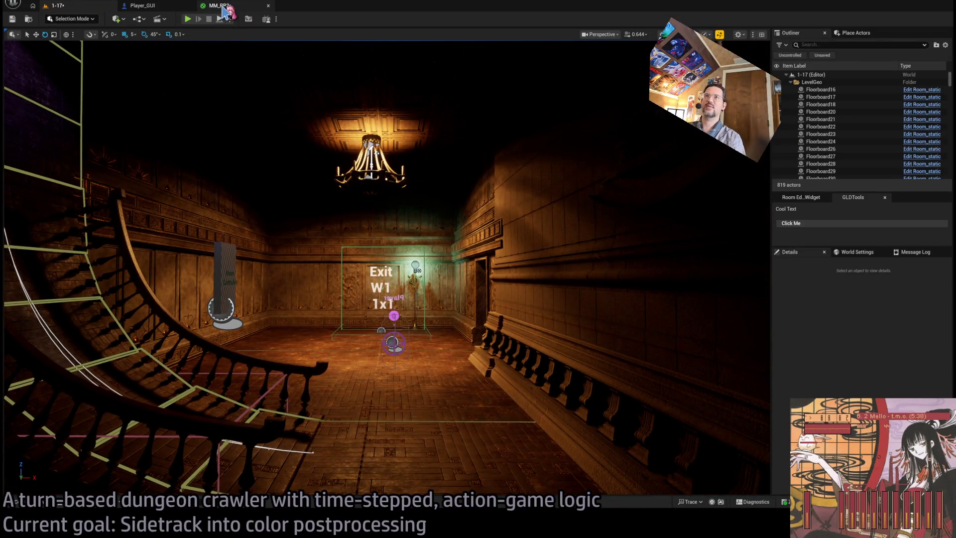
# - Bring up the MM_PP2 graph at its PostProcessInput, Desaturation and Multiply nodes
pyautogui.click(220, 6)
pyautogui.scroll(-5, 427, 277)
pyautogui.scroll(4, 508, 248)
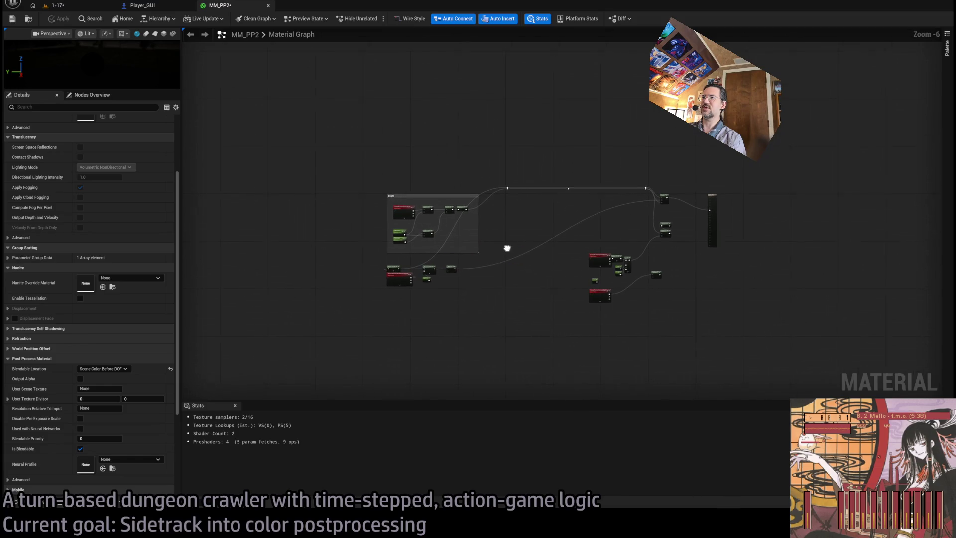
pyautogui.scroll(-2, 524, 228)
pyautogui.scroll(4, 629, 241)
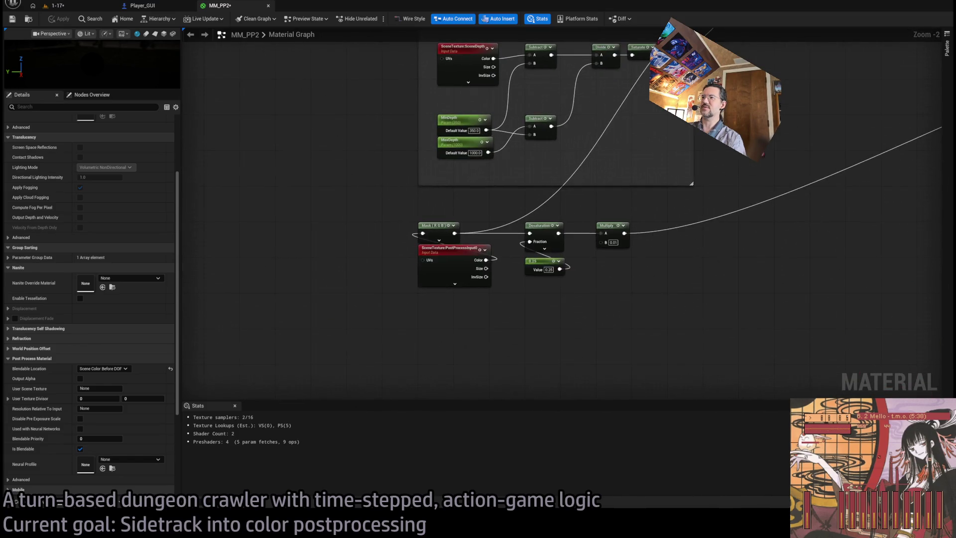
# - Play-test level 1-17 once to check the look, then stop
pyautogui.scroll(-3, 636, 218)
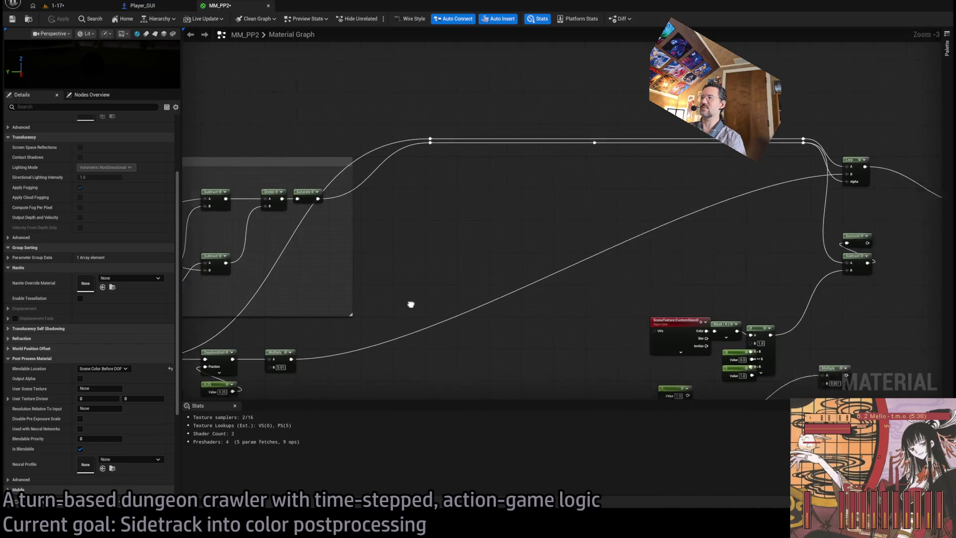
pyautogui.scroll(4, 437, 222)
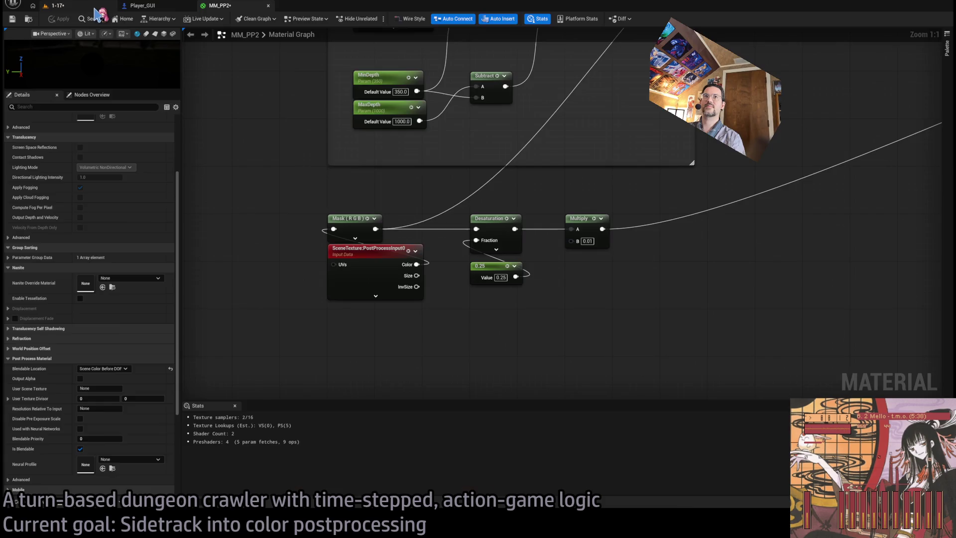
pyautogui.click(60, 6)
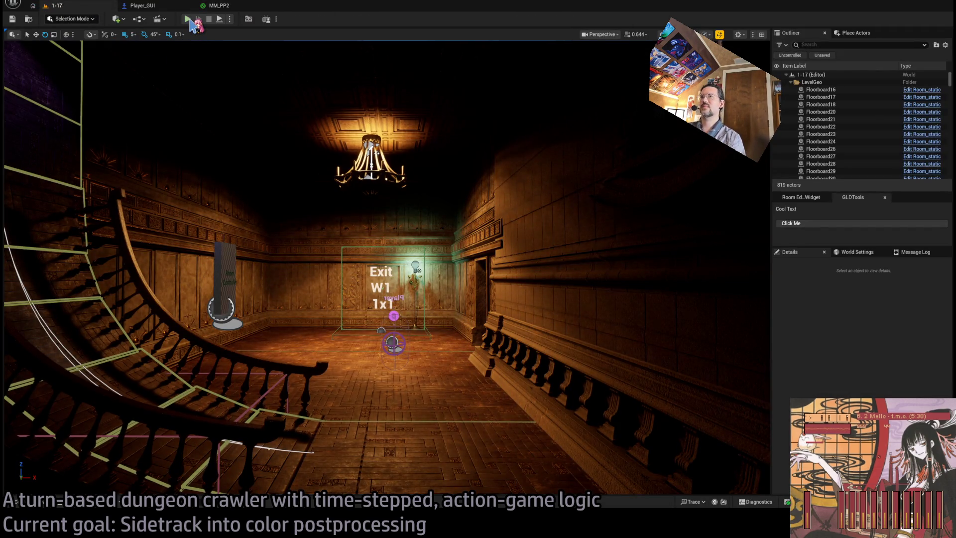
pyautogui.click(189, 19)
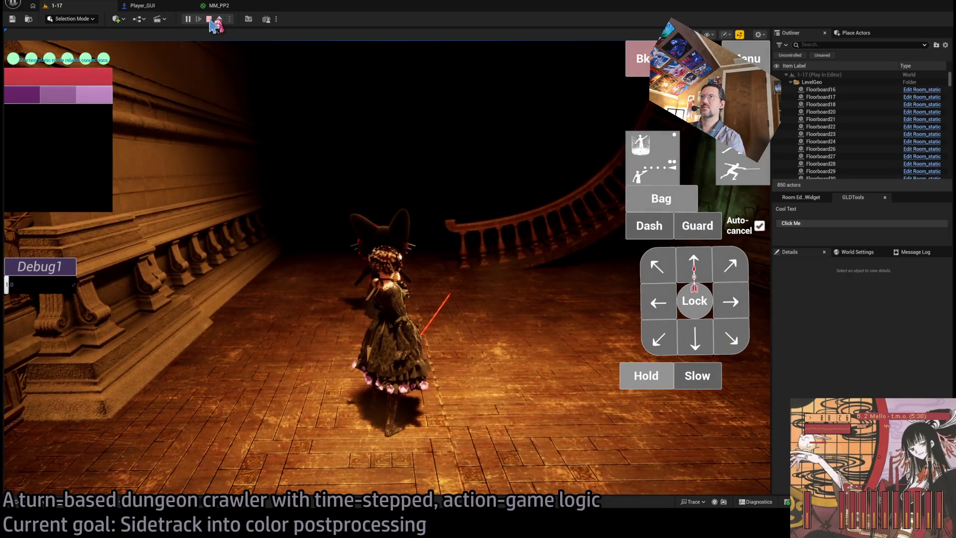
pyautogui.click(210, 20)
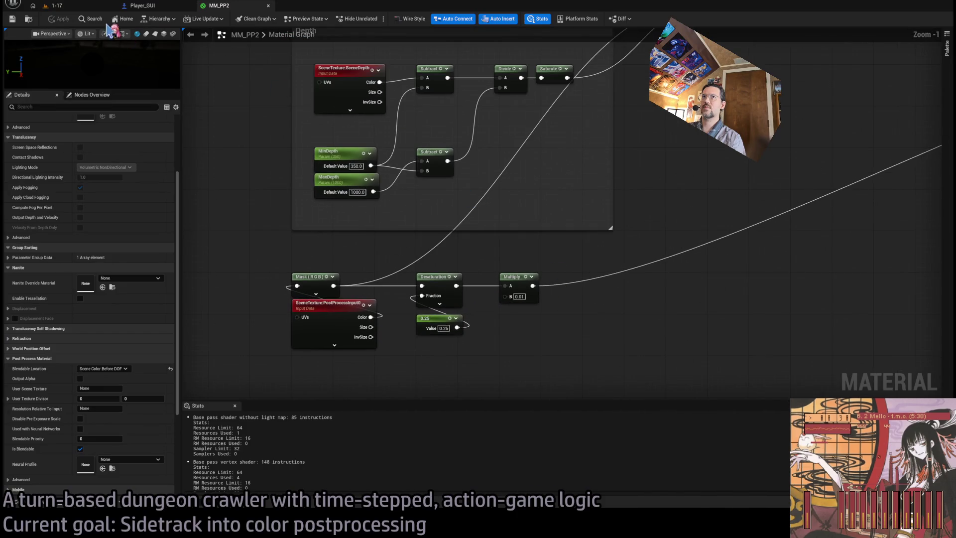
# - Start a second play session, then return to MM_PP2's Lerp and output nodes
pyautogui.click(55, 6)
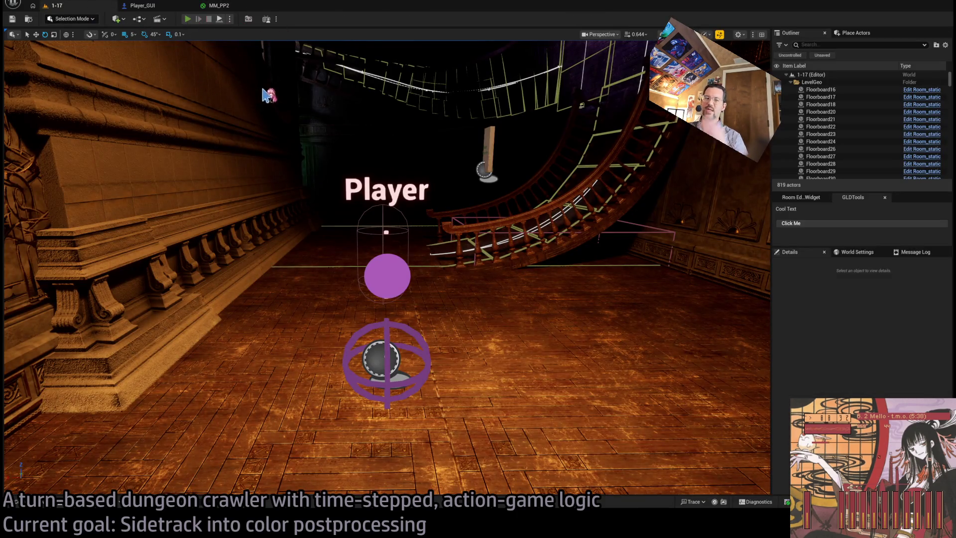
pyautogui.hotkey('alt', 'p')
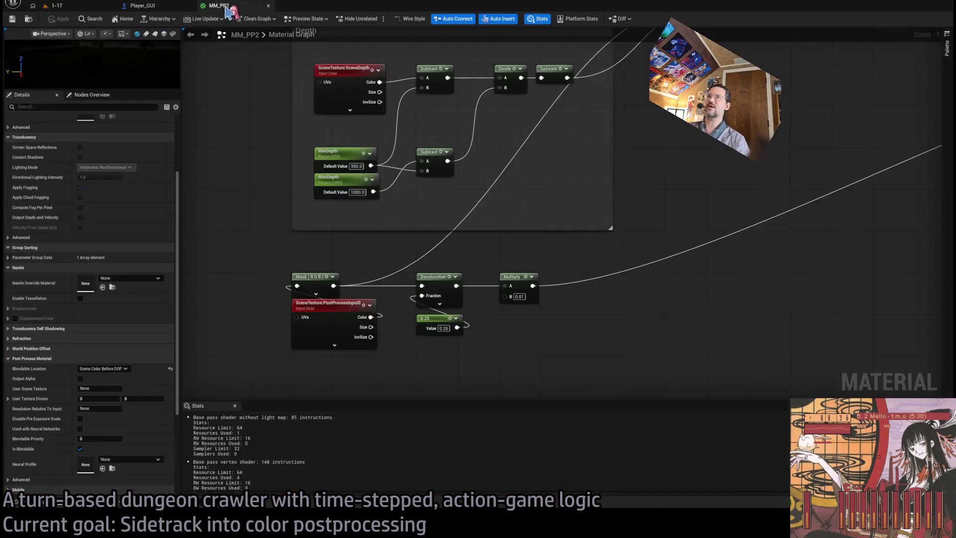
pyautogui.click(217, 5)
pyautogui.scroll(1, 513, 209)
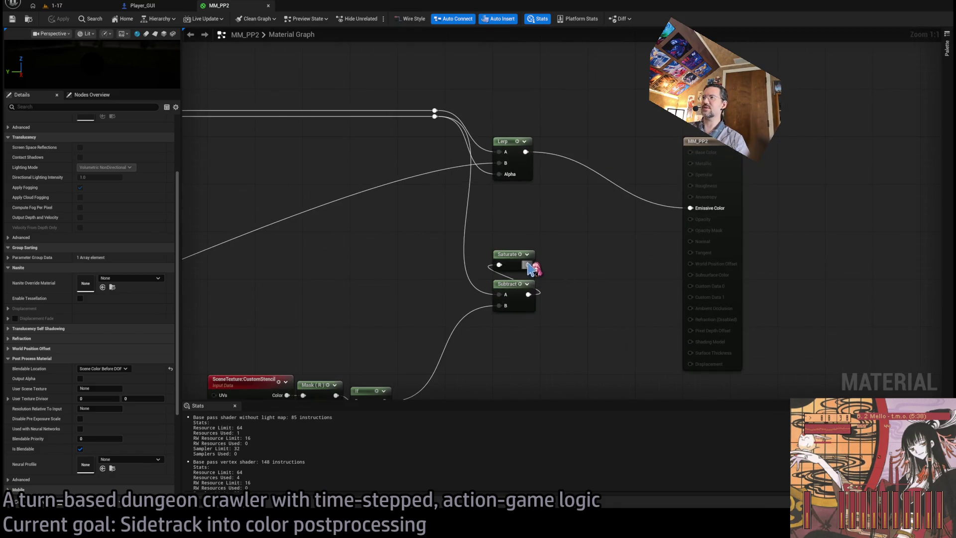
# - Connect the Saturate output to the Lerp Alpha and play a turn in the level
pyautogui.moveTo(529, 265); pyautogui.dragTo(500, 174)
pyautogui.moveTo(324, 322)
pyautogui.mouseDown()
pyautogui.moveTo(468, 308)
pyautogui.moveTo(391, 290)
pyautogui.mouseUp()
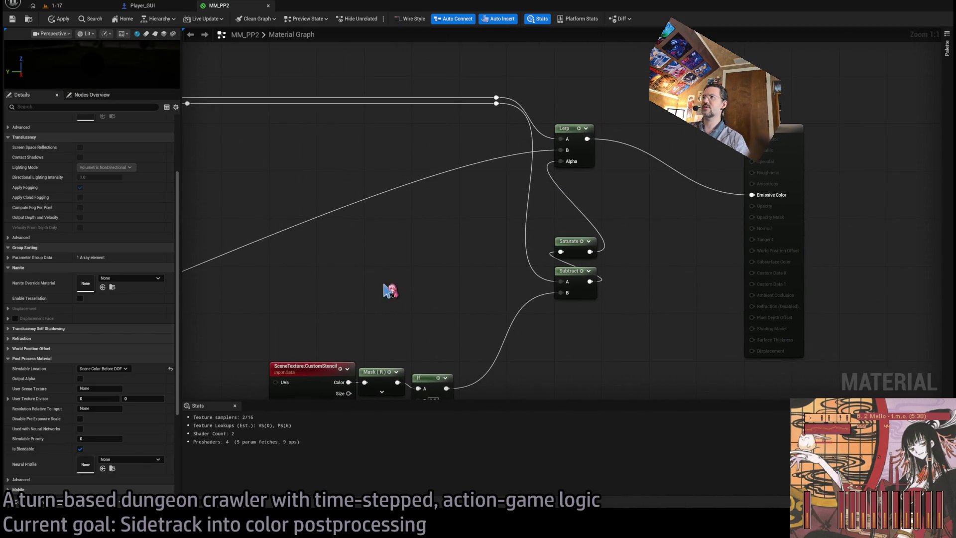
pyautogui.click(54, 6)
pyautogui.click(187, 19)
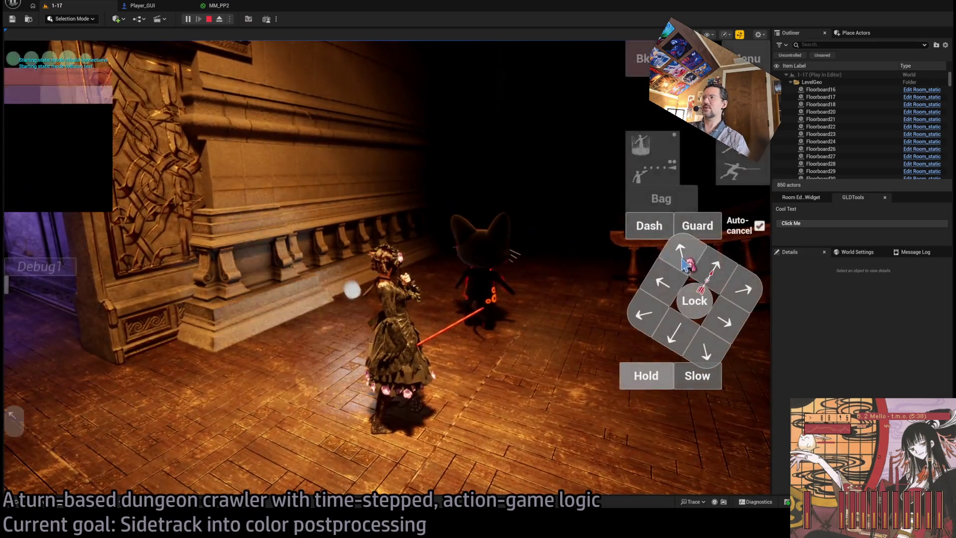
pyautogui.click(684, 264)
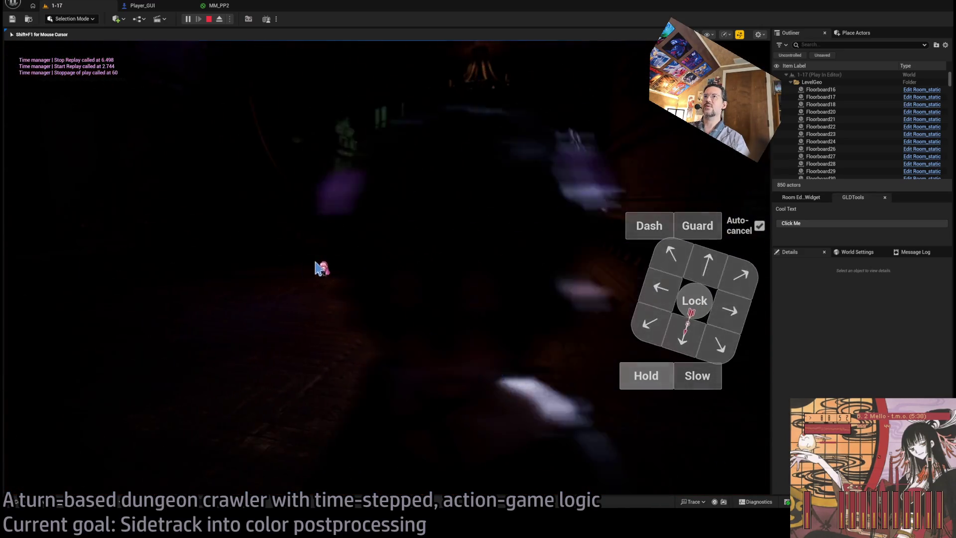
# - Wire the If stencil result into Emissive Color and view the black-and-white mask in-game
pyautogui.click(234, 12)
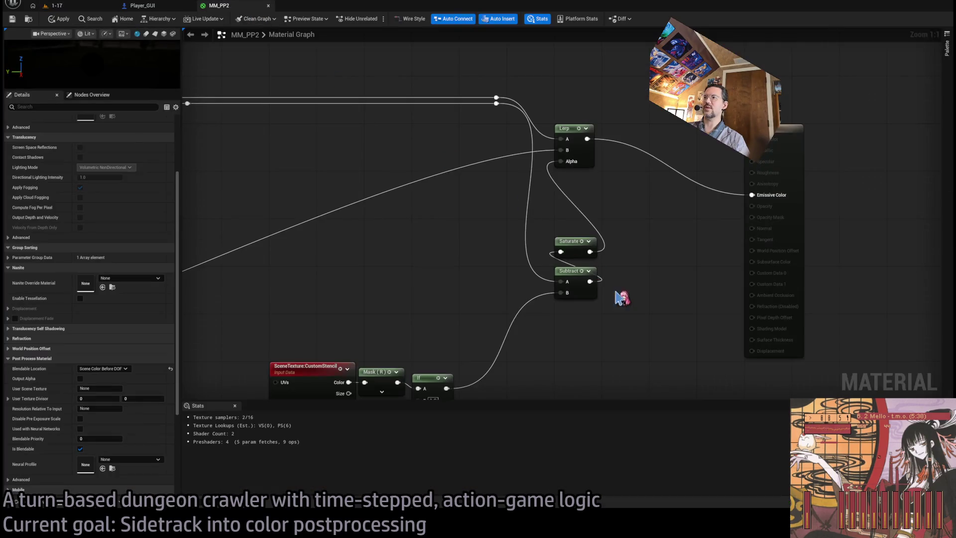
pyautogui.scroll(-3, 600, 250)
pyautogui.moveTo(535, 260); pyautogui.dragTo(485, 278)
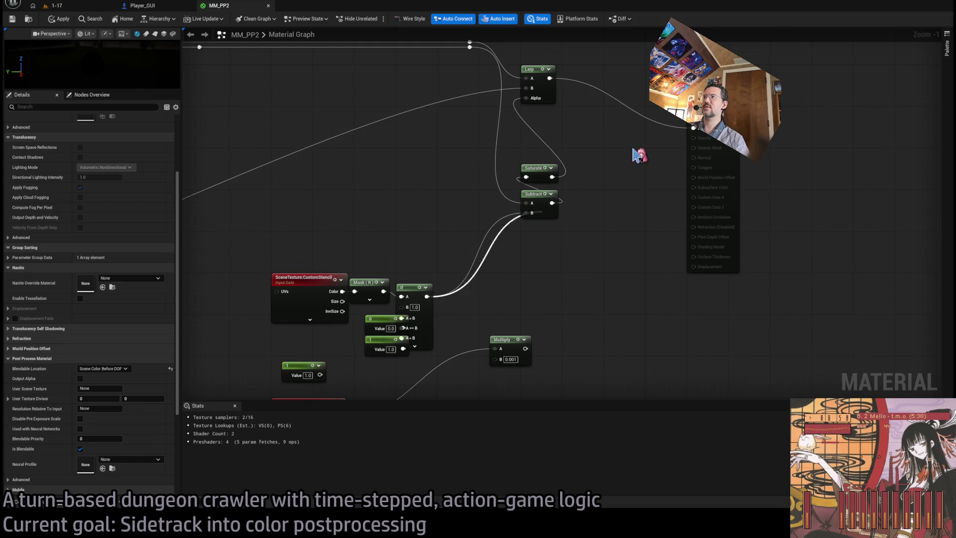
pyautogui.moveTo(695, 128); pyautogui.dragTo(693, 129)
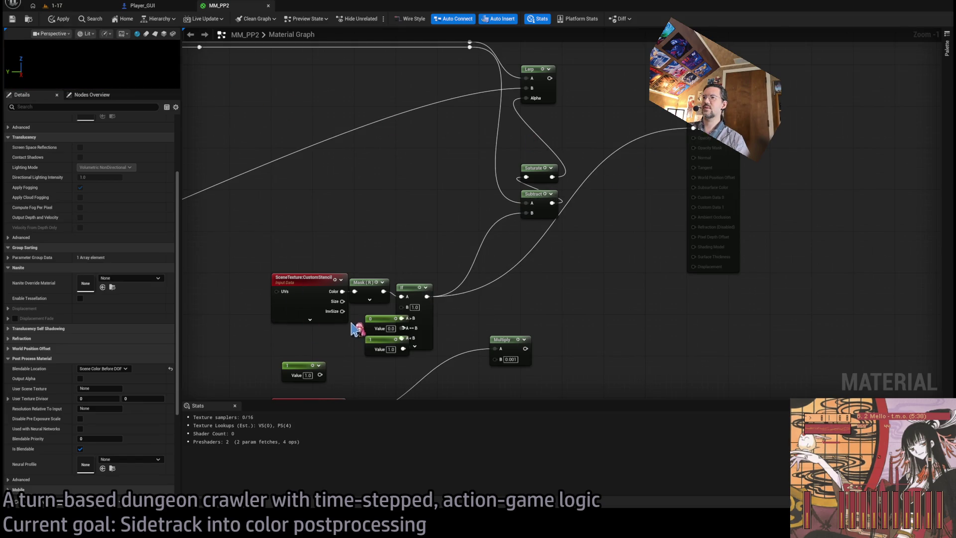
pyautogui.click(75, 6)
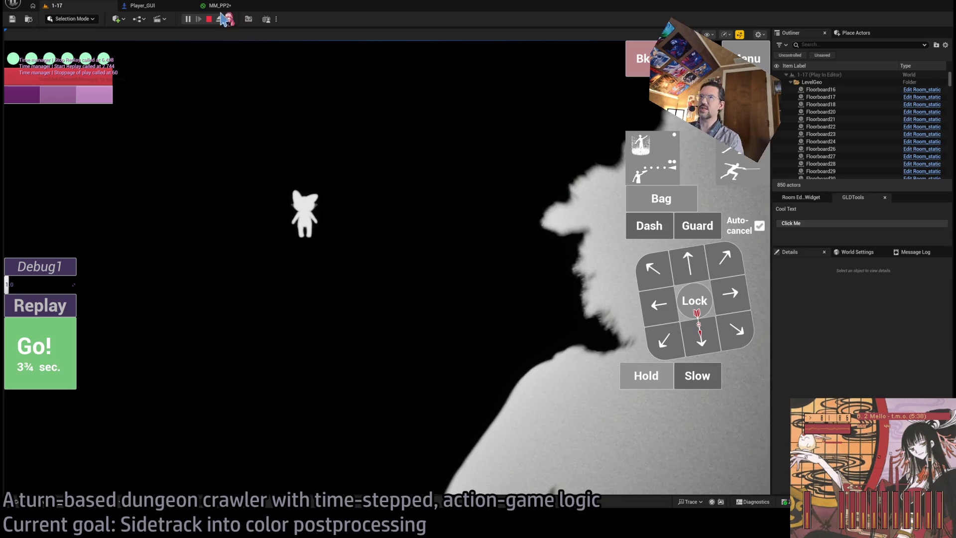
# - Wire the Saturate output into Emissive Color and view the result in the level
pyautogui.click(219, 5)
pyautogui.moveTo(540, 295)
pyautogui.mouseDown()
pyautogui.moveTo(519, 274)
pyautogui.moveTo(572, 262)
pyautogui.moveTo(575, 239)
pyautogui.moveTo(533, 298)
pyautogui.mouseUp()
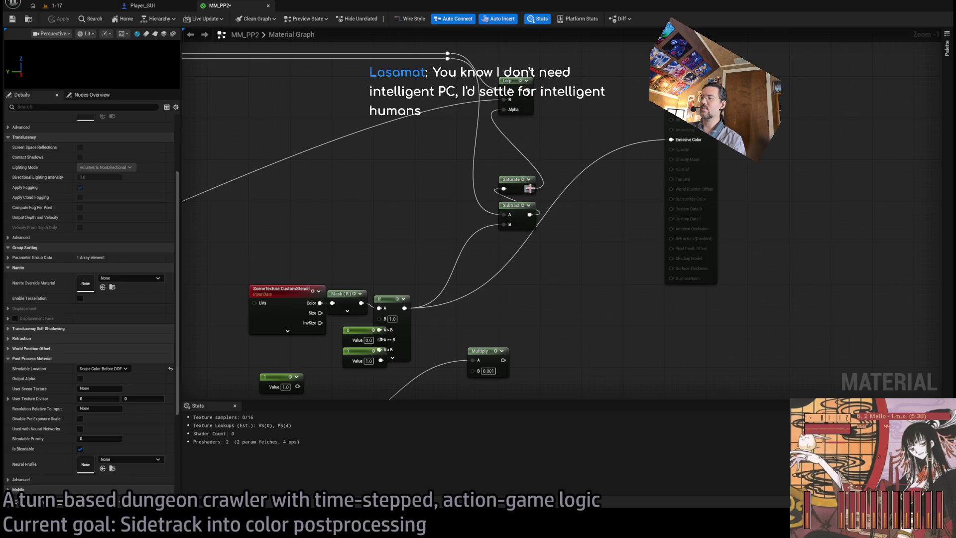
pyautogui.moveTo(529, 188); pyautogui.dragTo(671, 140)
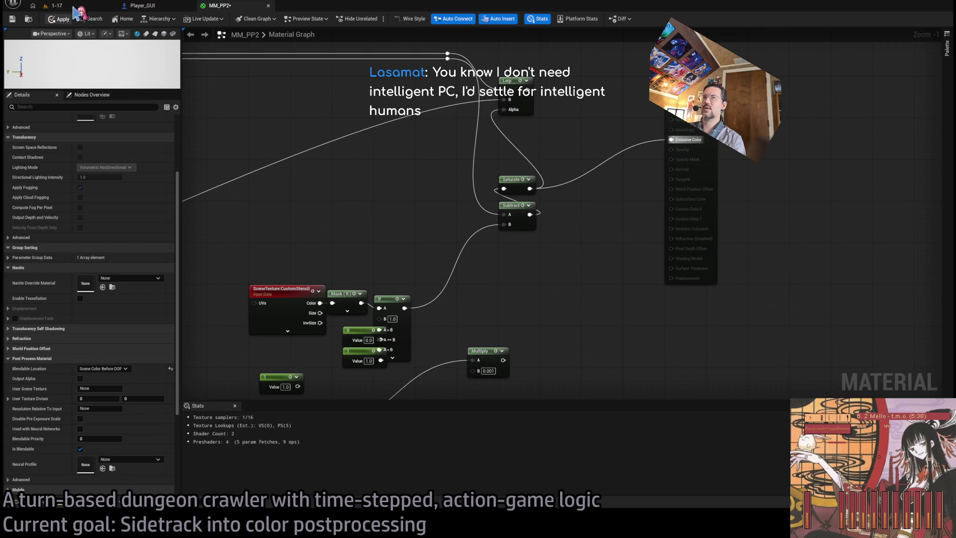
pyautogui.click(90, 6)
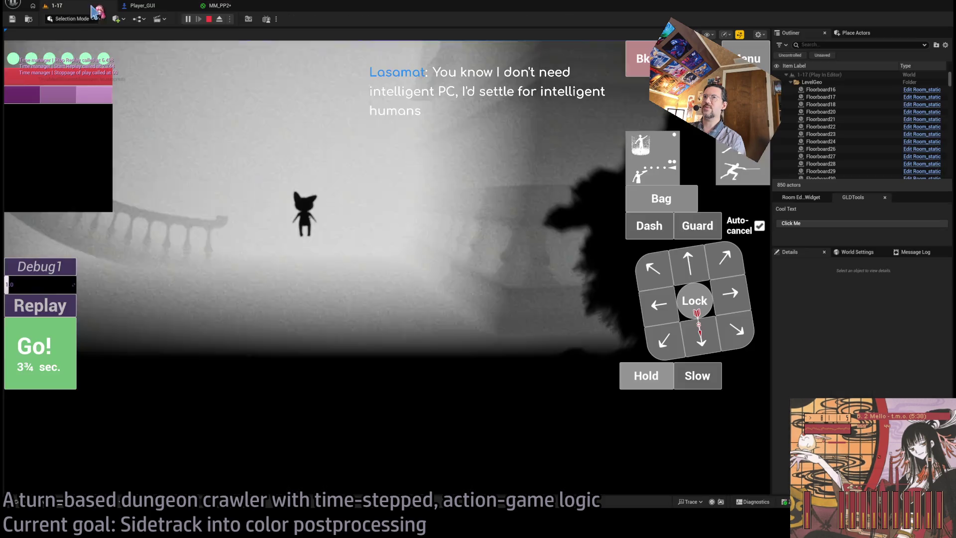
# - Reconnect the Lerp output to Emissive Color and check the restored dark look in the running game
pyautogui.click(239, 9)
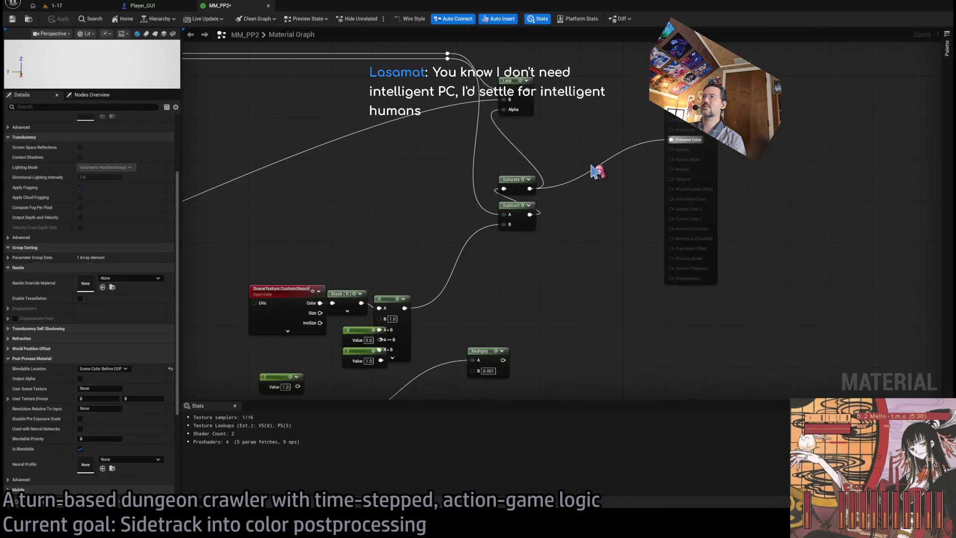
pyautogui.moveTo(525, 97)
pyautogui.mouseDown()
pyautogui.moveTo(639, 138)
pyautogui.moveTo(529, 256)
pyautogui.moveTo(575, 200)
pyautogui.mouseUp()
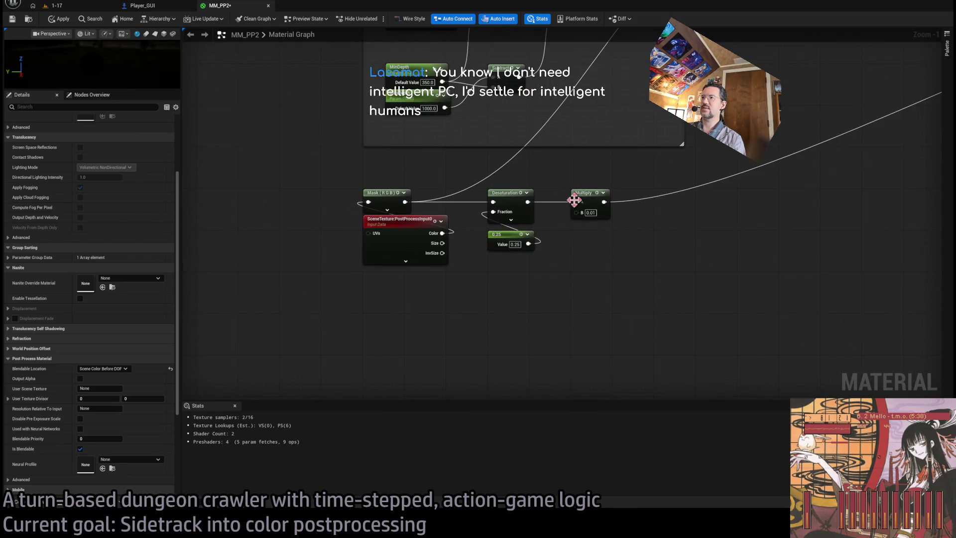
pyautogui.click(54, 6)
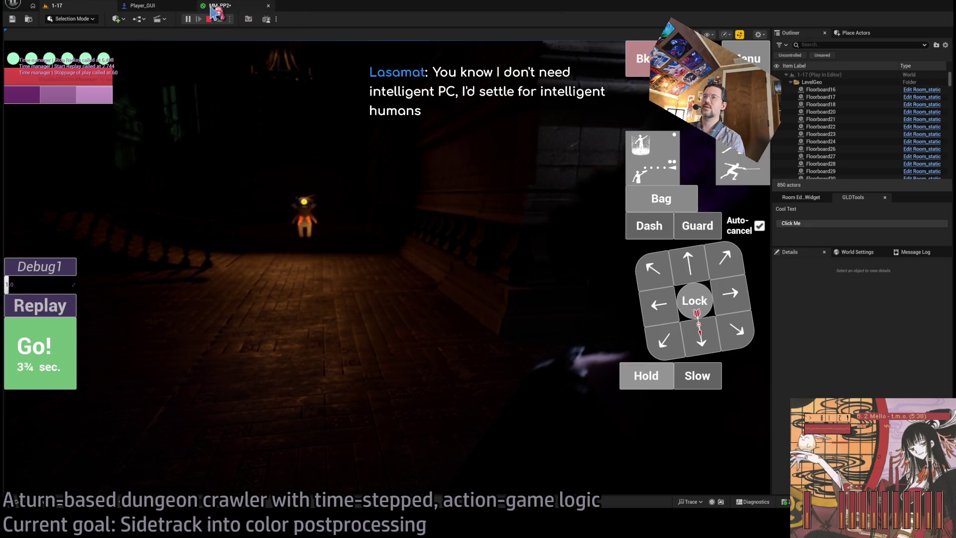
pyautogui.click(647, 238)
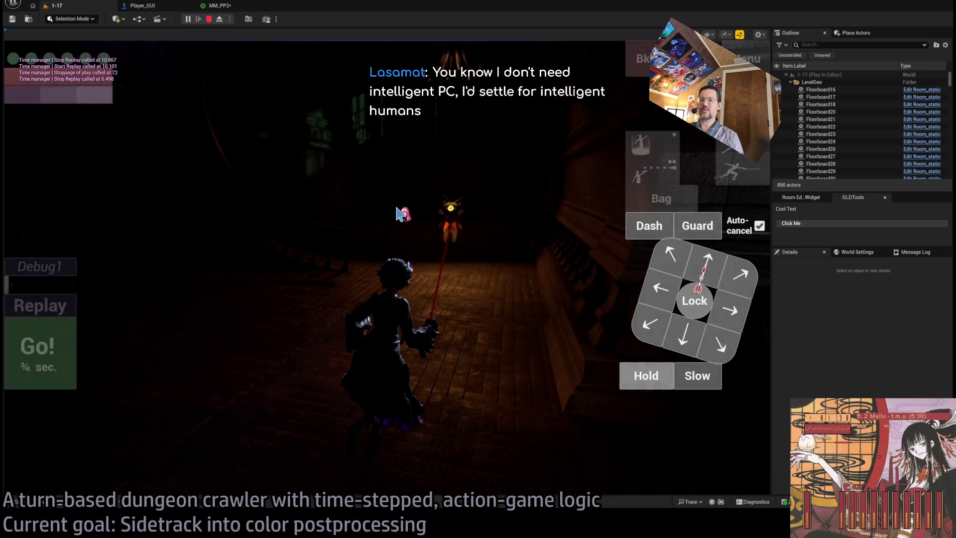
pyautogui.click(234, 5)
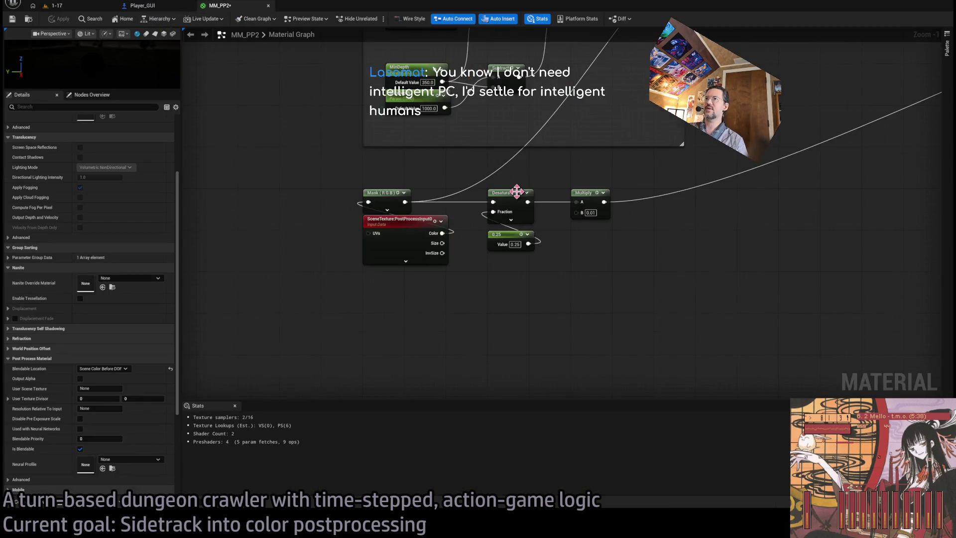
# - Rearrange the Mask, If and constant nodes, placing the two constants left of the If node
pyautogui.scroll(-3, 517, 191)
pyautogui.scroll(3, 663, 173)
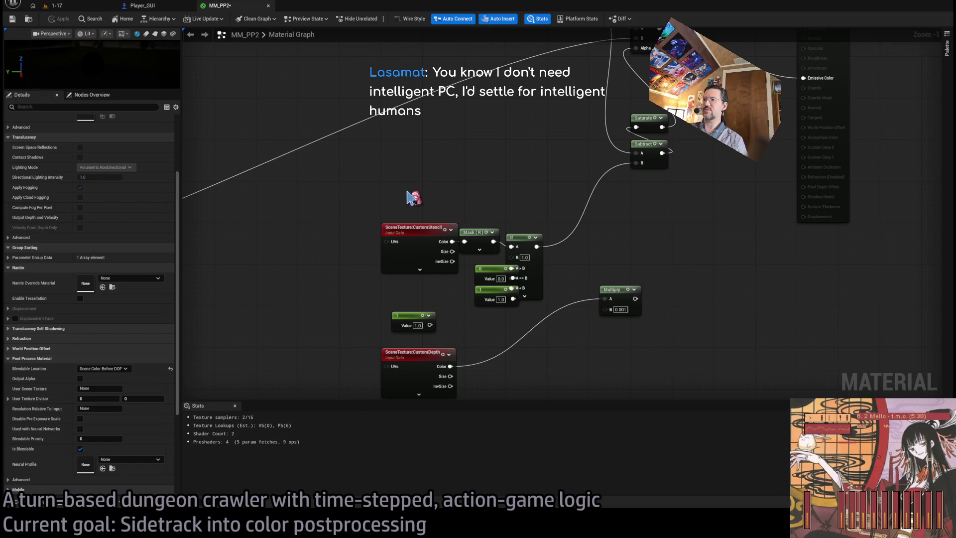
pyautogui.scroll(1, 399, 224)
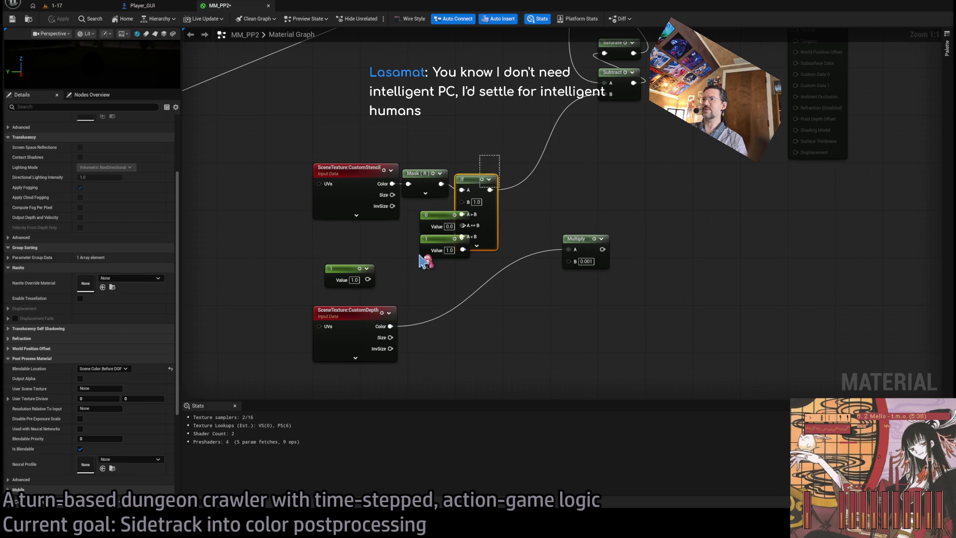
pyautogui.moveTo(424, 260)
pyautogui.mouseDown()
pyautogui.moveTo(420, 171)
pyautogui.moveTo(430, 172)
pyautogui.mouseUp()
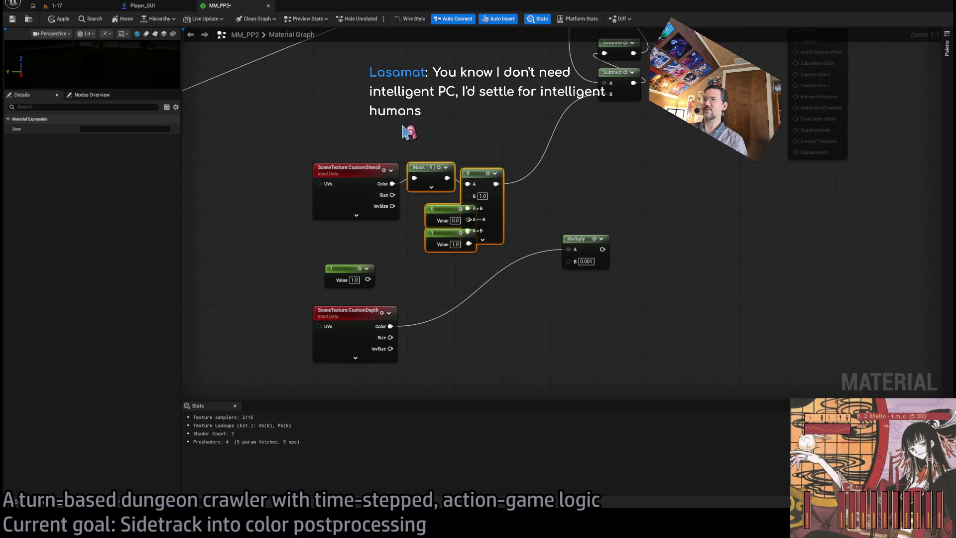
pyautogui.click(410, 132)
pyautogui.click(349, 171)
pyautogui.click(455, 138)
pyautogui.moveTo(478, 192); pyautogui.dragTo(520, 185)
pyautogui.moveTo(486, 257); pyautogui.dragTo(418, 198)
pyautogui.click(492, 145)
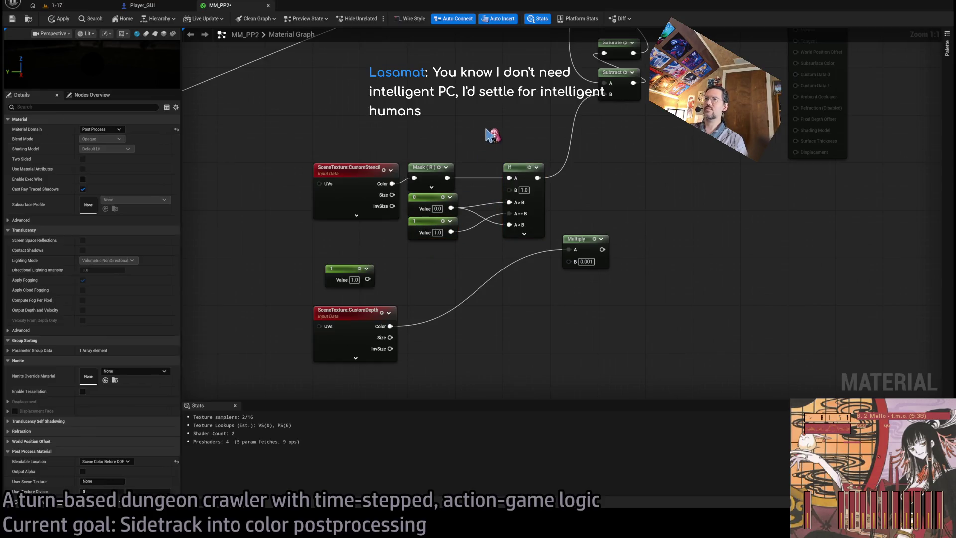
# - Set the Multiply factor to 0.666667, check the brighter room, then bring up ChatGPT
pyautogui.moveTo(287, 250)
pyautogui.mouseDown()
pyautogui.moveTo(610, 264)
pyautogui.moveTo(631, 225)
pyautogui.mouseUp()
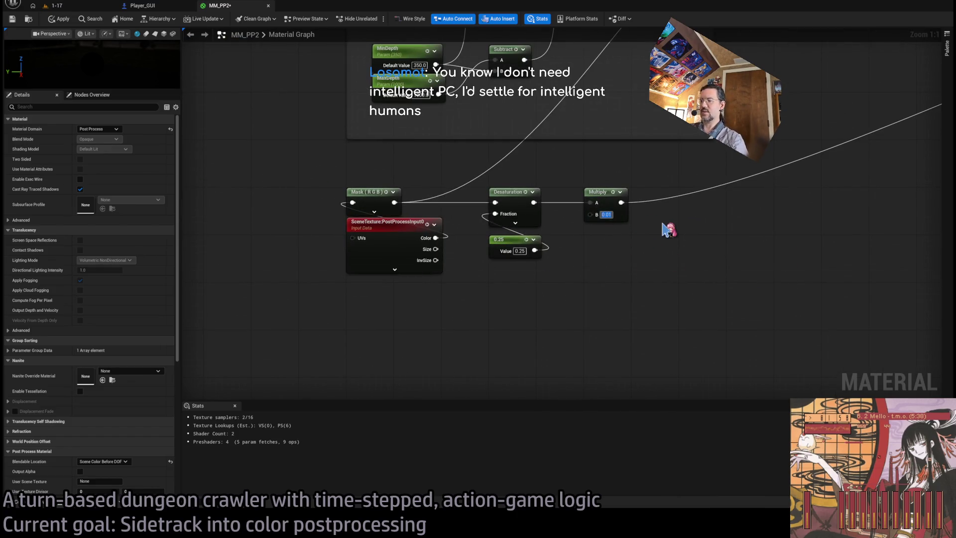
pyautogui.write('0.666667')
pyautogui.press('Return')
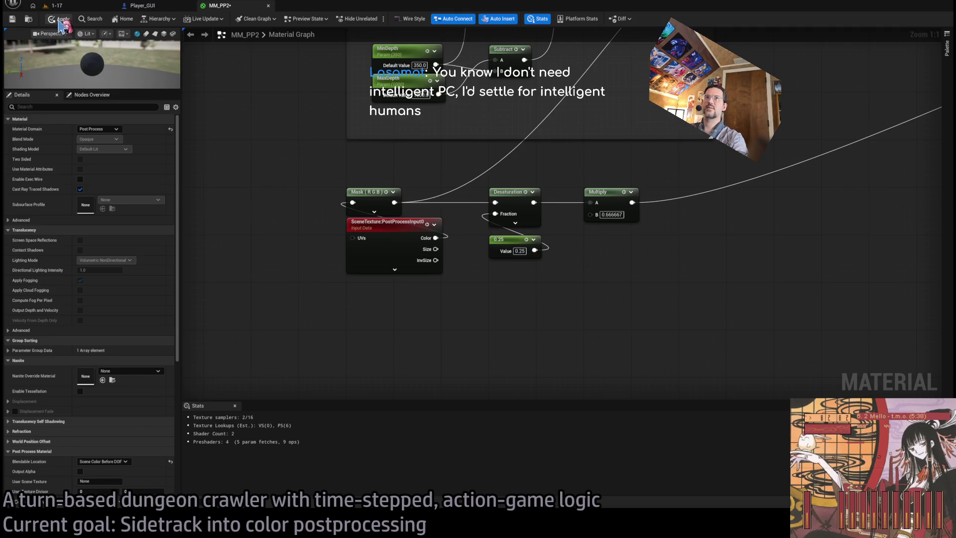
pyautogui.click(78, 6)
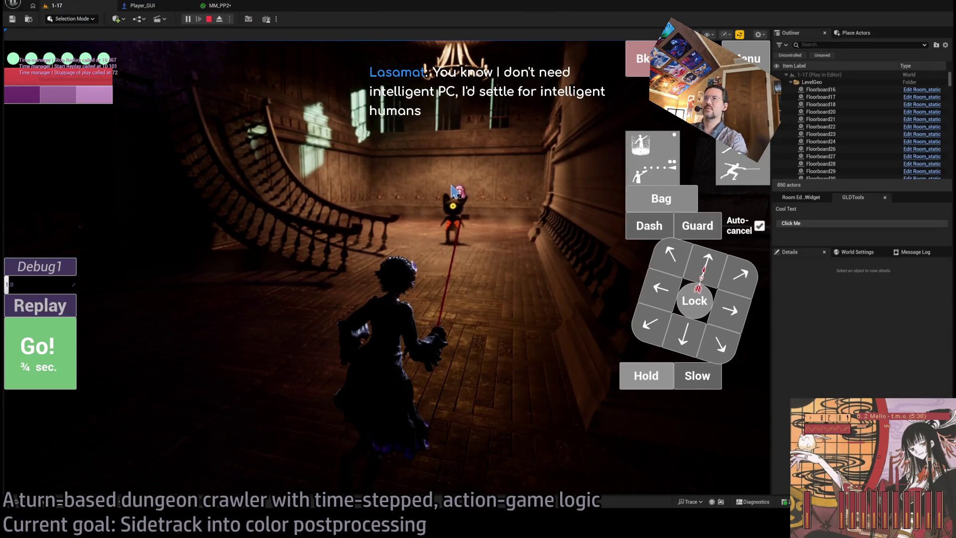
pyautogui.moveTo(450, 190); pyautogui.dragTo(315, 220)
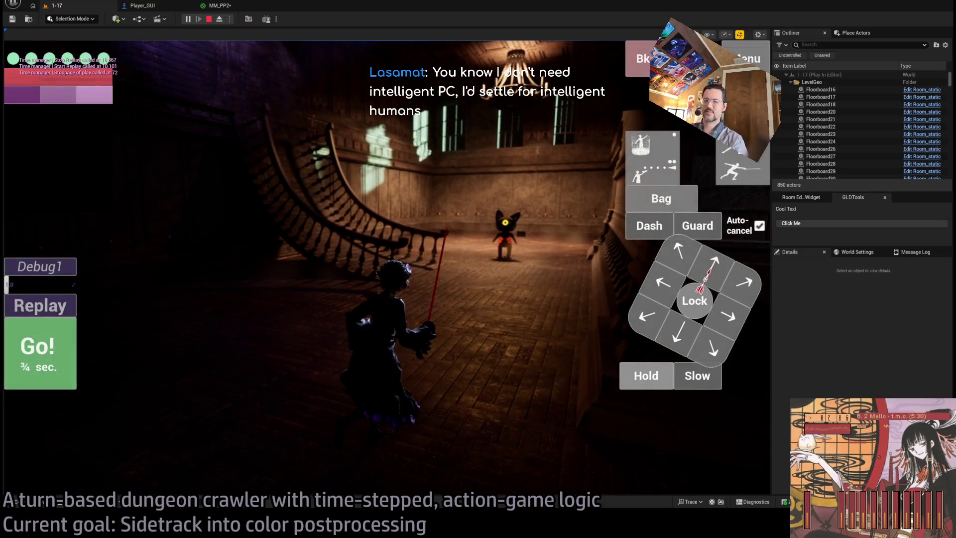
pyautogui.hotkey('alt', 'Tab')
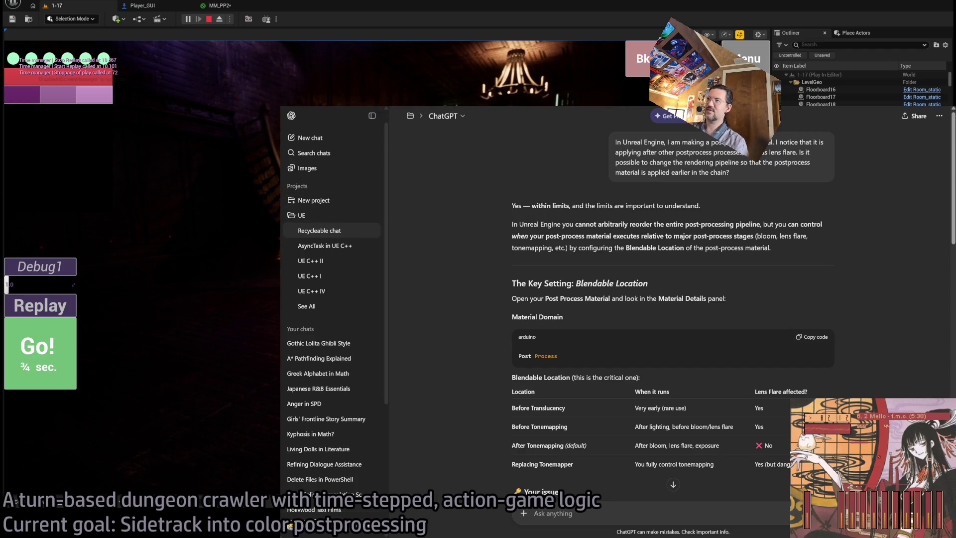
# - Switch to Twitch, go to your own channel from the account menu, and show its clips
pyautogui.hotkey('ctrl', 'Tab')
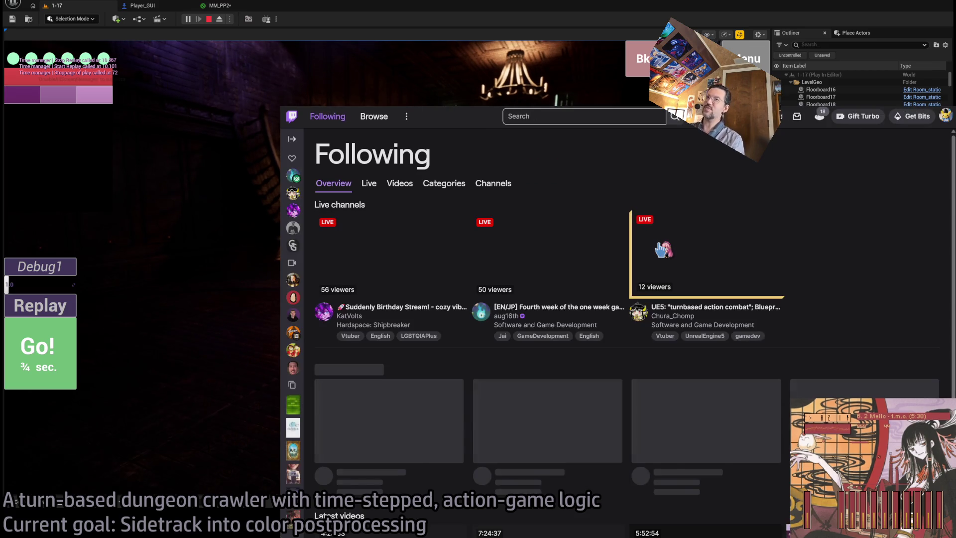
pyautogui.click(945, 116)
pyautogui.click(725, 165)
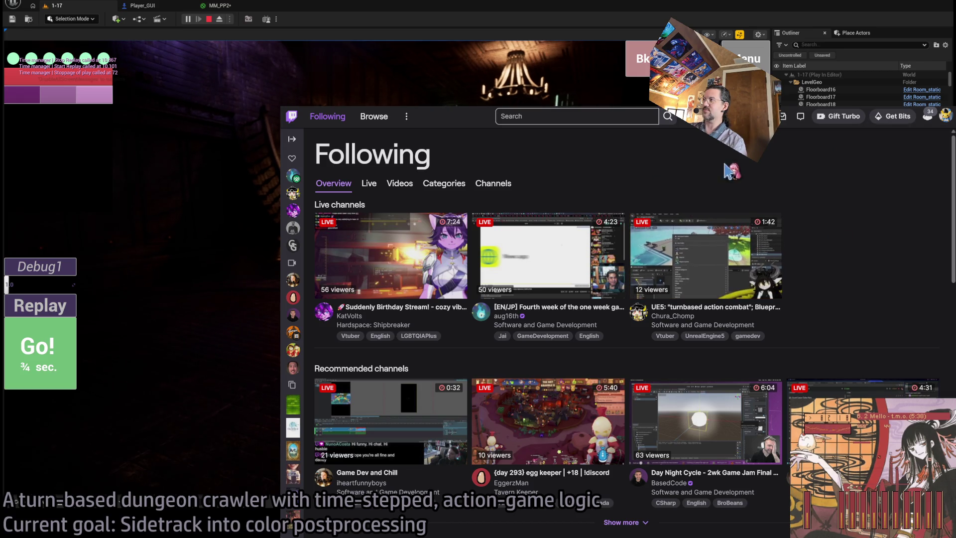
pyautogui.click(947, 117)
pyautogui.click(879, 165)
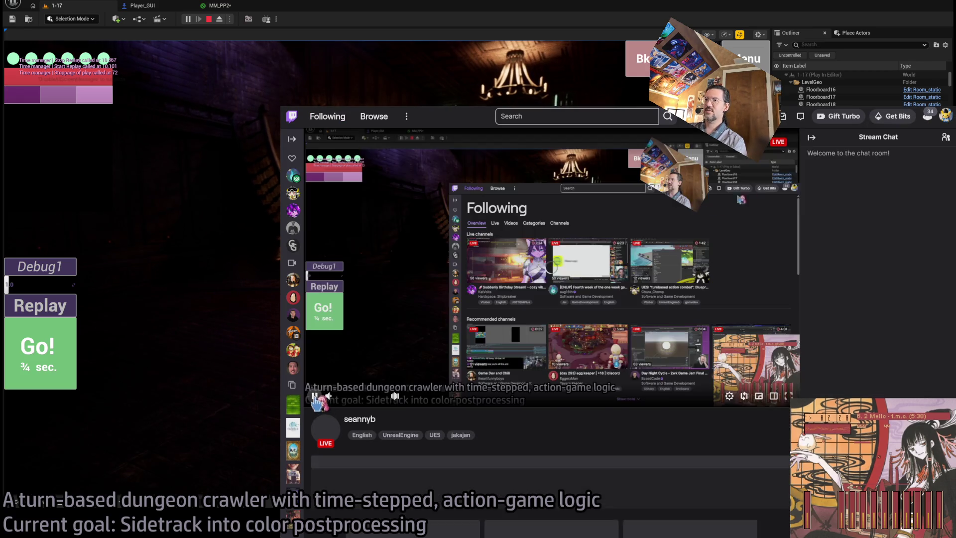
pyautogui.scroll(-1, 639, 403)
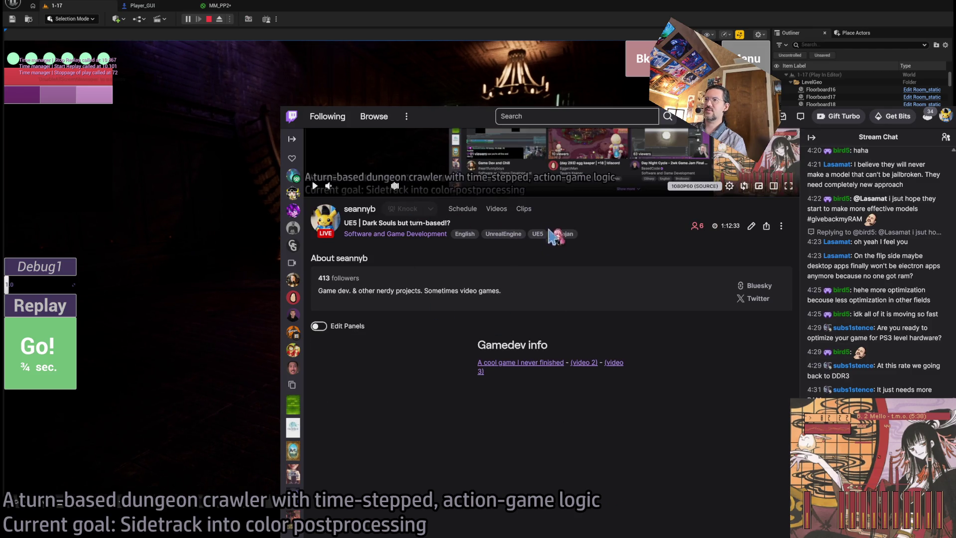
pyautogui.click(532, 210)
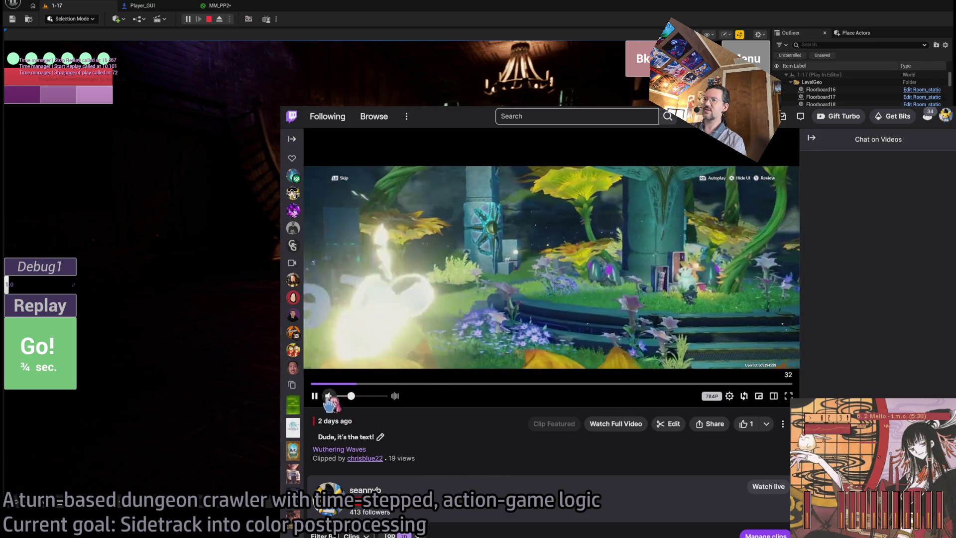
# - Mute, pause and scrub through the 'Dude, it's the text!' clip with chat collapsed
pyautogui.click(329, 396)
pyautogui.click(314, 396)
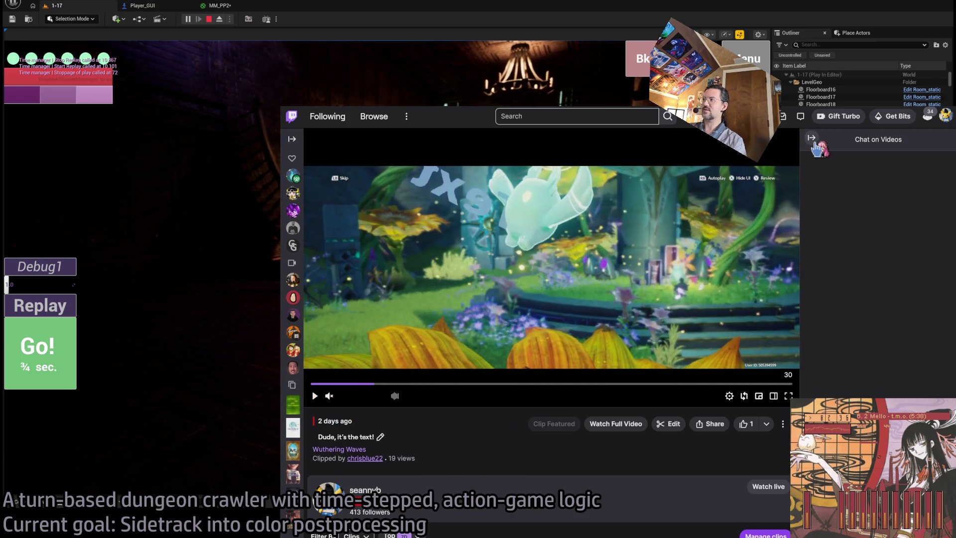
pyautogui.click(812, 138)
pyautogui.click(314, 466)
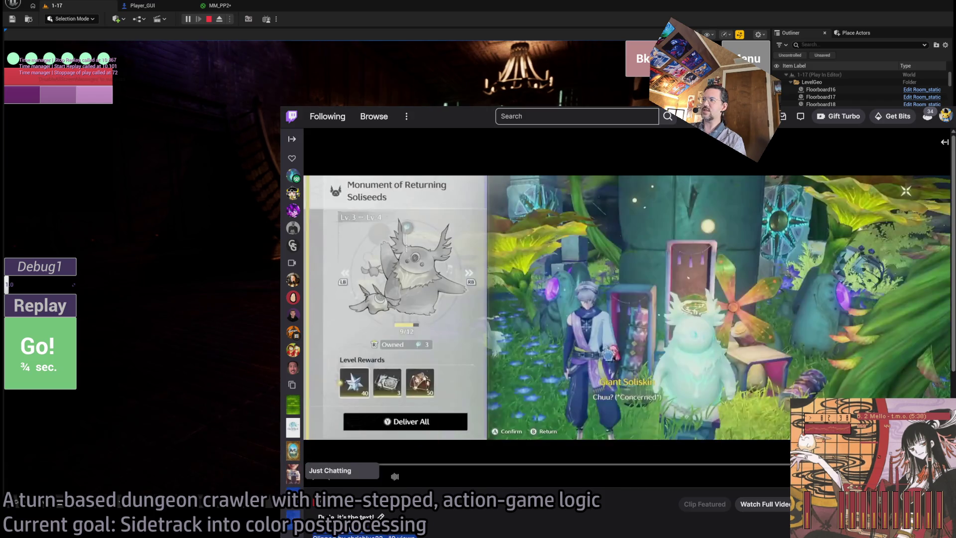
pyautogui.click(315, 477)
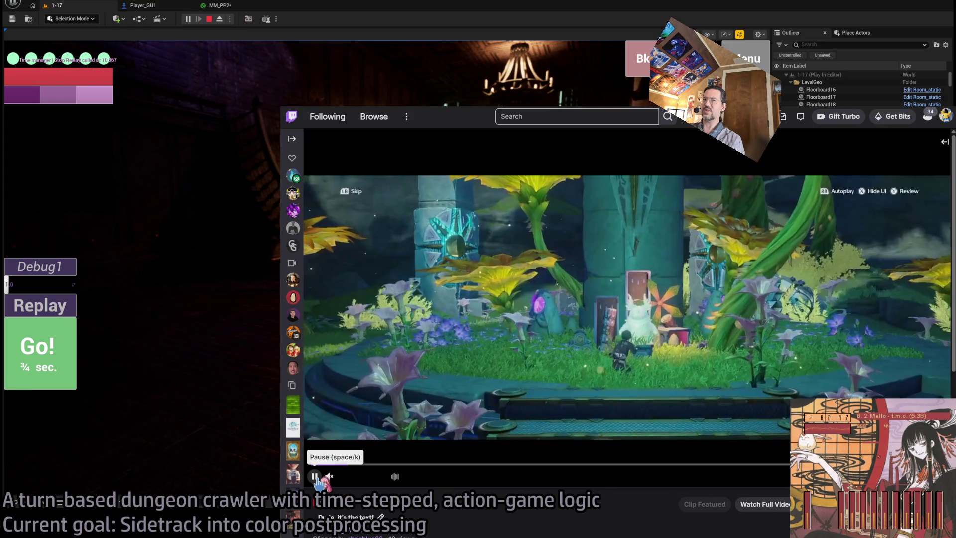
pyautogui.click(316, 477)
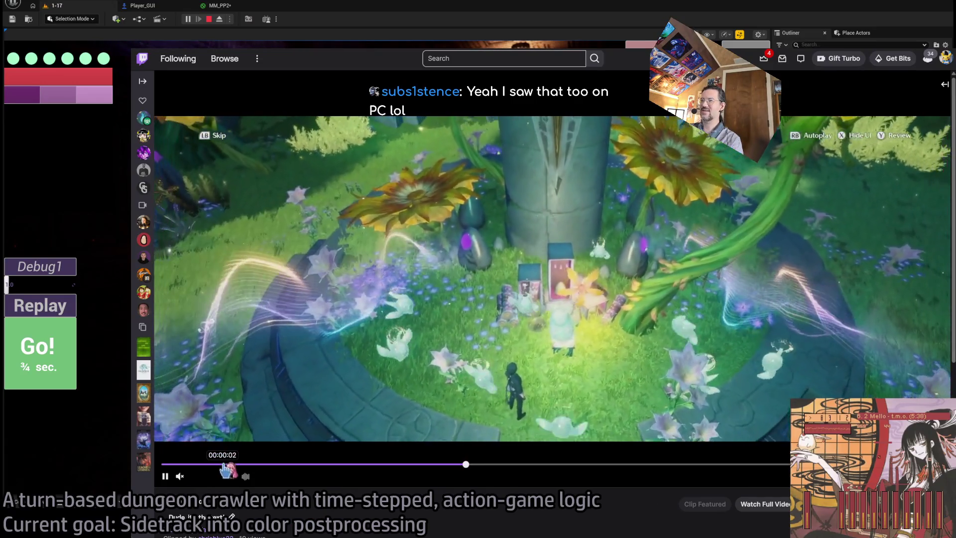
pyautogui.click(224, 465)
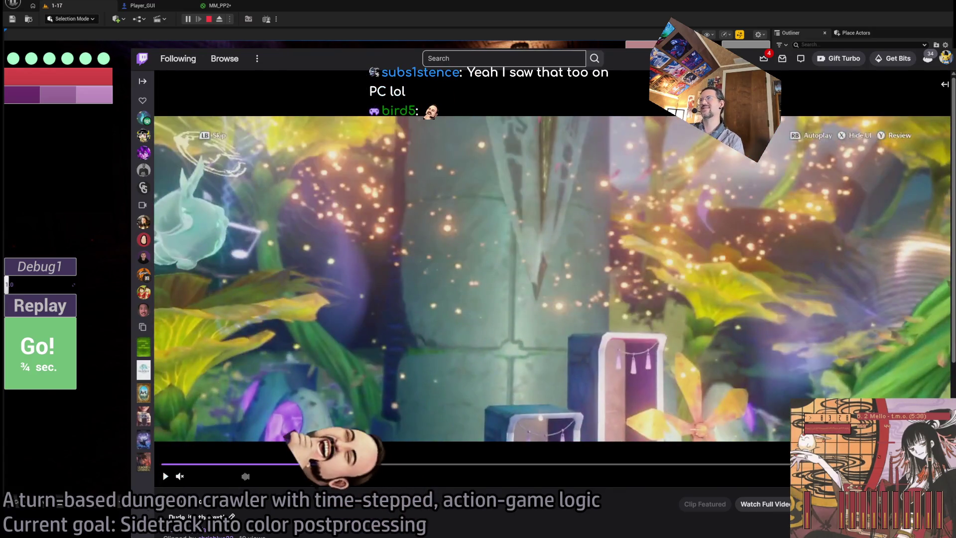
# - Close the clip player and go to Twitch's Following page of followed channels
pyautogui.press('Escape')
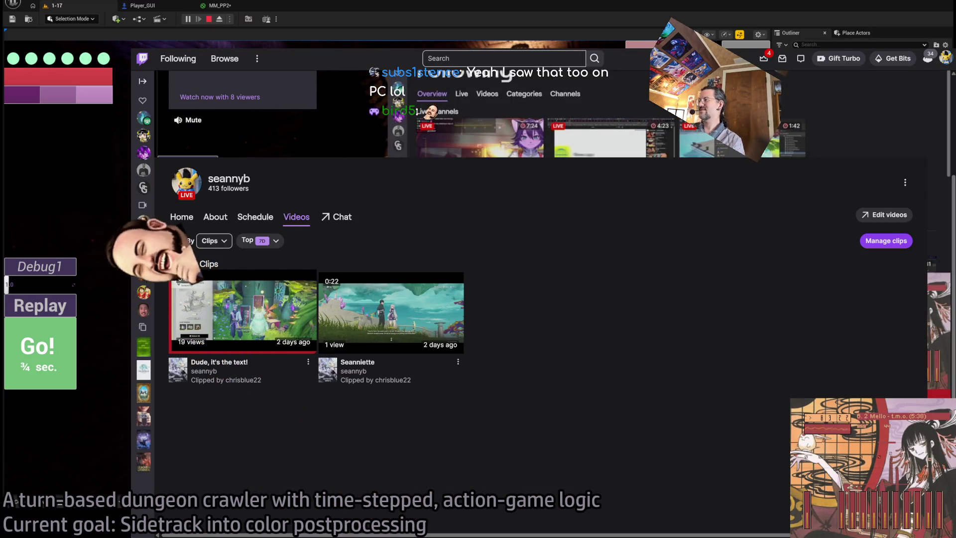
pyautogui.moveTo(168, 63)
pyautogui.mouseDown()
pyautogui.moveTo(599, 335)
pyautogui.moveTo(664, 243)
pyautogui.moveTo(604, 185)
pyautogui.mouseUp()
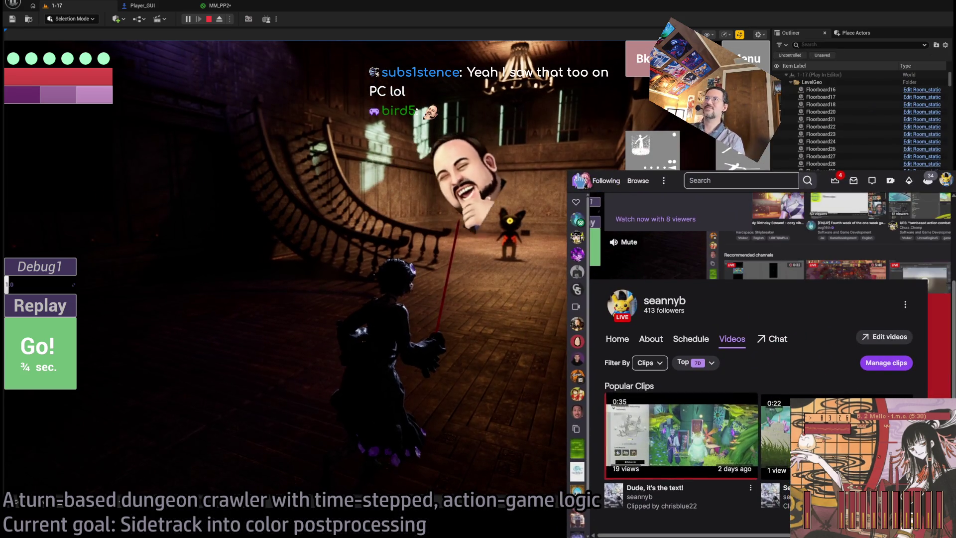
pyautogui.click(605, 182)
pyautogui.hotkey('ctrl', 'Tab')
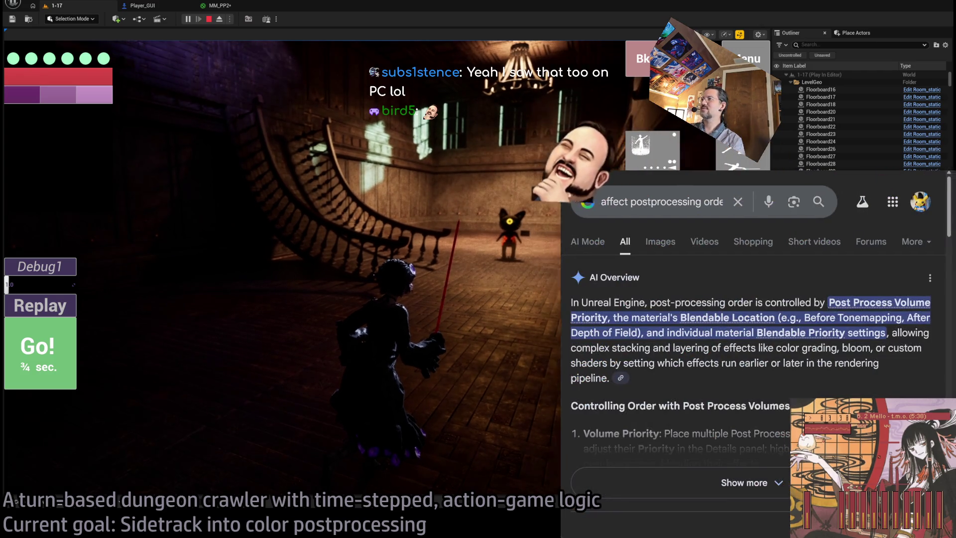
# - Enlarge the Google results window to the left and upward, then hide the browser
pyautogui.moveTo(567, 299); pyautogui.dragTo(356, 299)
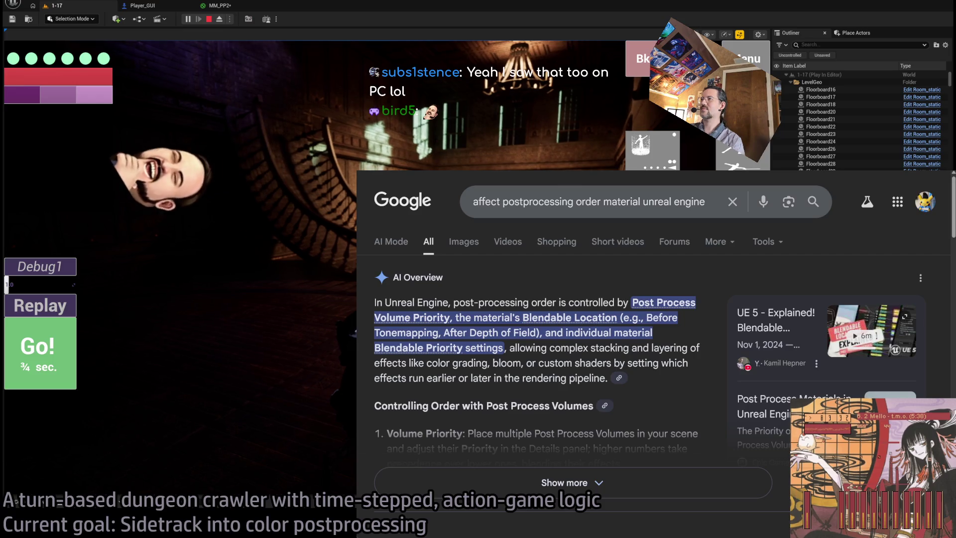
pyautogui.moveTo(357, 170)
pyautogui.mouseDown()
pyautogui.moveTo(195, 60)
pyautogui.moveTo(195, 88)
pyautogui.mouseUp()
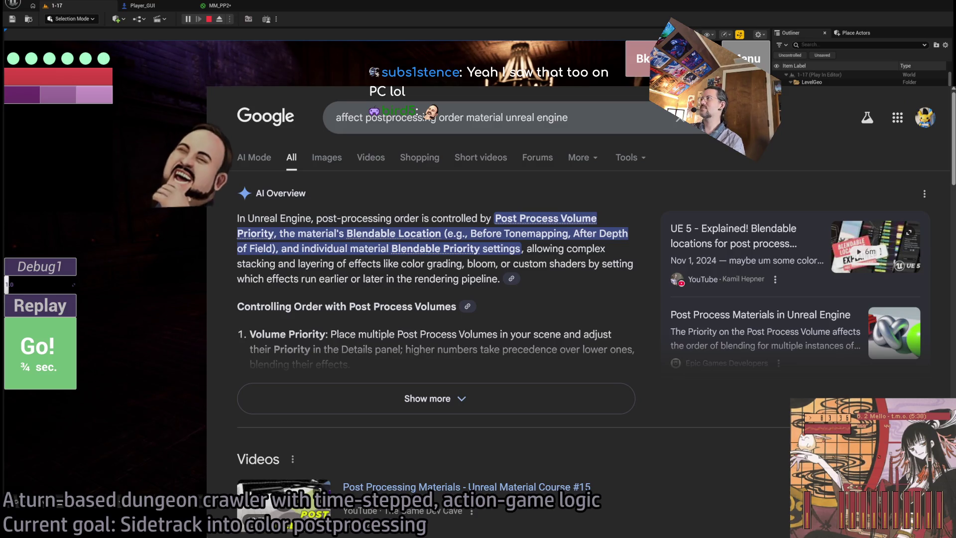
pyautogui.hotkey('alt', 'Tab')
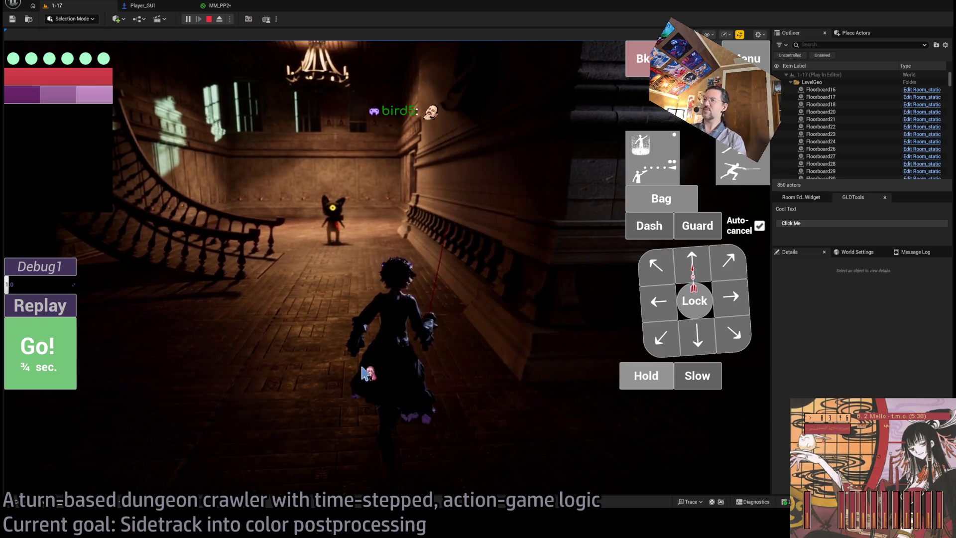
# - Focus the running game view, then return to the MM_PP2 material graph
pyautogui.click(440, 371)
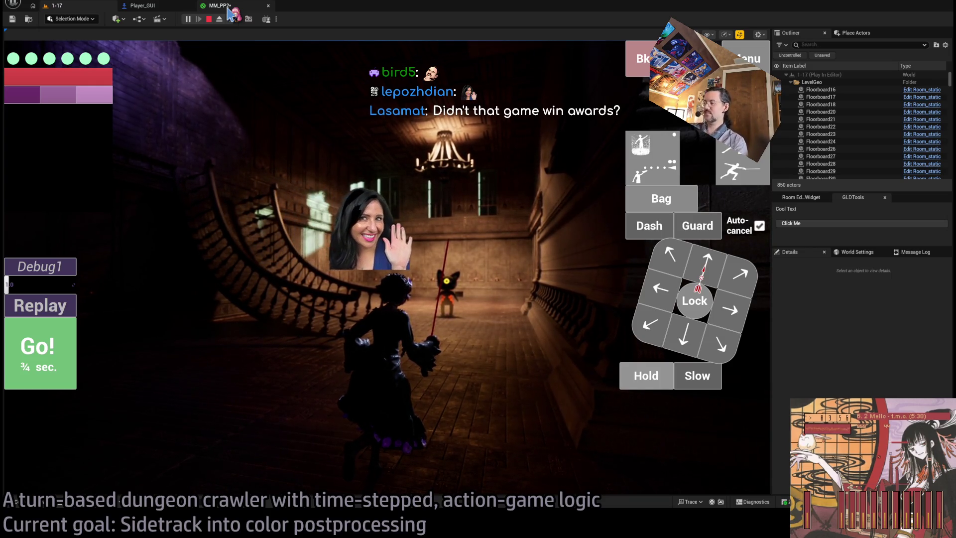
pyautogui.click(228, 7)
pyautogui.scroll(2, 528, 314)
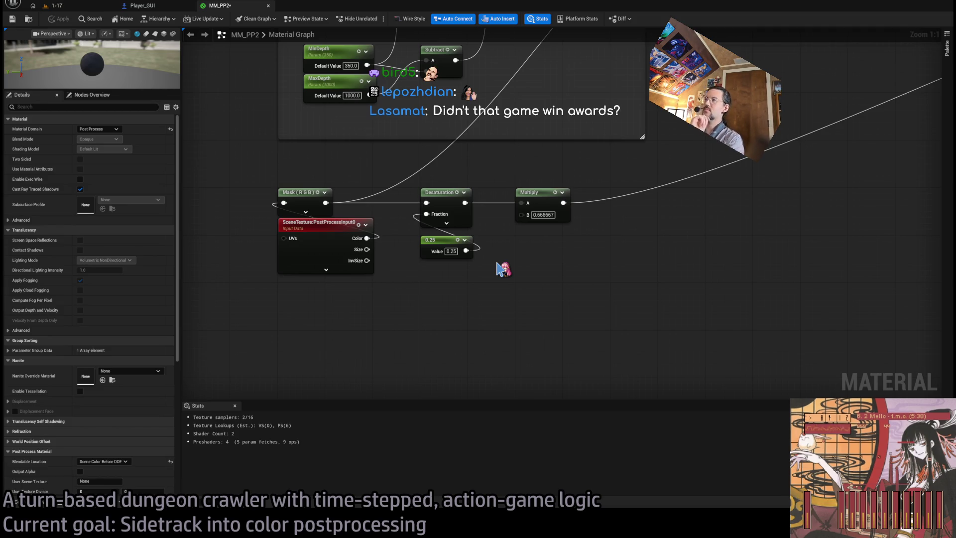
# - Zoom out and pan to bring the PostProcessInput0 node into view, pulling a wire from its Color output
pyautogui.scroll(-1, 554, 286)
pyautogui.moveTo(555, 286); pyautogui.dragTo(491, 301)
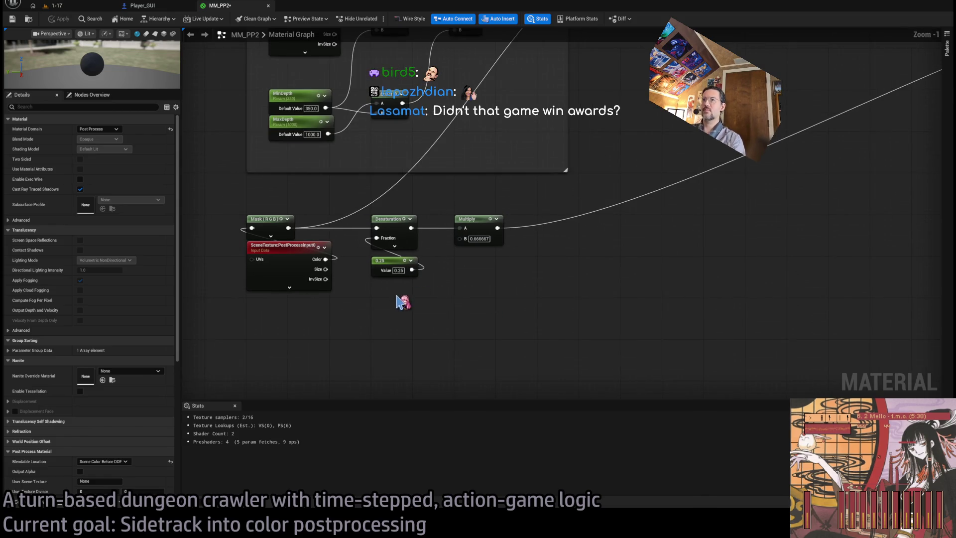
pyautogui.click(261, 273)
pyautogui.moveTo(668, 292)
pyautogui.mouseDown()
pyautogui.moveTo(374, 329)
pyautogui.moveTo(538, 333)
pyautogui.moveTo(421, 296)
pyautogui.mouseUp()
pyautogui.moveTo(560, 237); pyautogui.dragTo(497, 323)
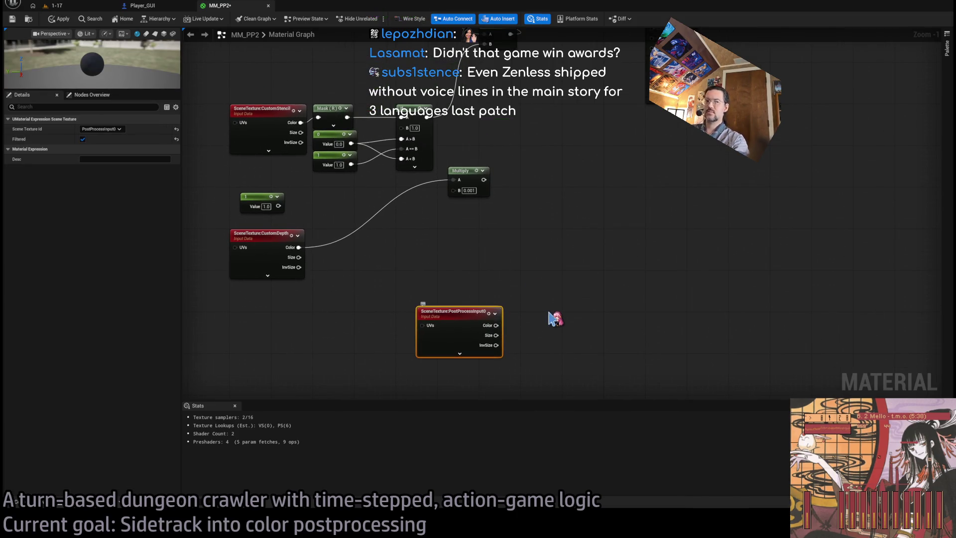
pyautogui.scroll(1, 549, 307)
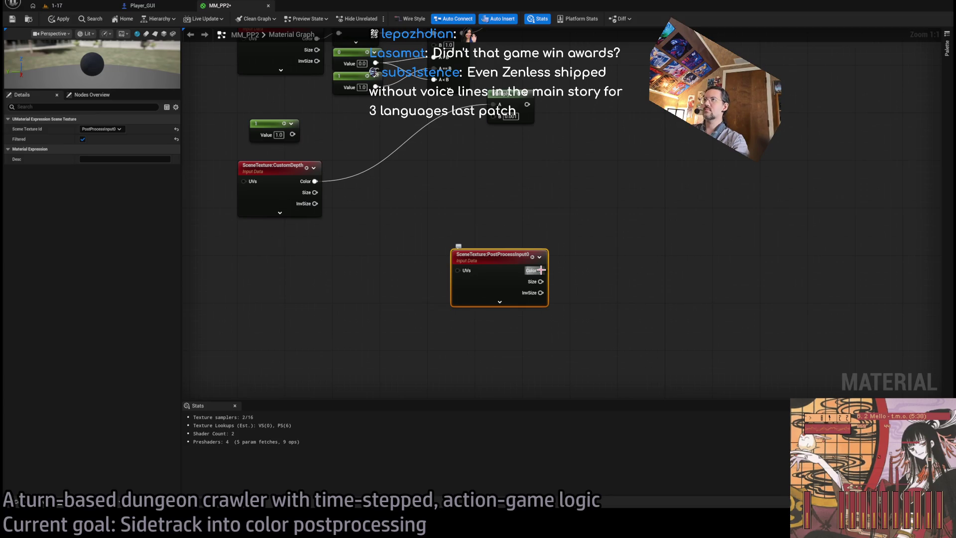
pyautogui.moveTo(542, 270)
pyautogui.mouseDown()
pyautogui.moveTo(587, 256)
pyautogui.moveTo(614, 315)
pyautogui.moveTo(632, 241)
pyautogui.moveTo(591, 264)
pyautogui.mouseUp()
# - Place Desaturation beside PostProcessInput0 and add a Mask (R) node fed by the Desaturation output
pyautogui.click(632, 241)
pyautogui.moveTo(484, 258)
pyautogui.mouseDown()
pyautogui.moveTo(490, 281)
pyautogui.moveTo(614, 317)
pyautogui.moveTo(602, 317)
pyautogui.mouseUp()
pyautogui.click(654, 271)
pyautogui.moveTo(615, 271); pyautogui.dragTo(653, 252)
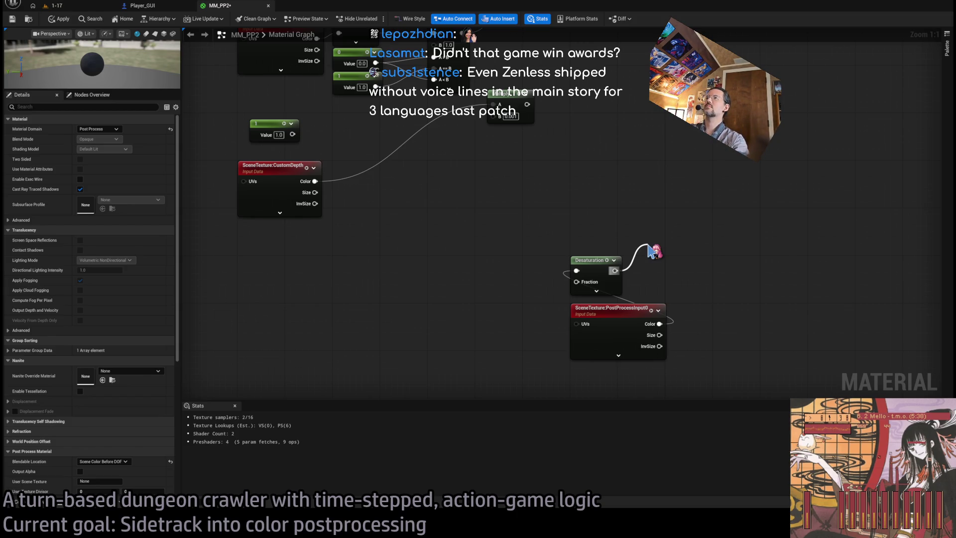
pyautogui.moveTo(652, 251); pyautogui.dragTo(639, 262)
pyautogui.click(82, 139)
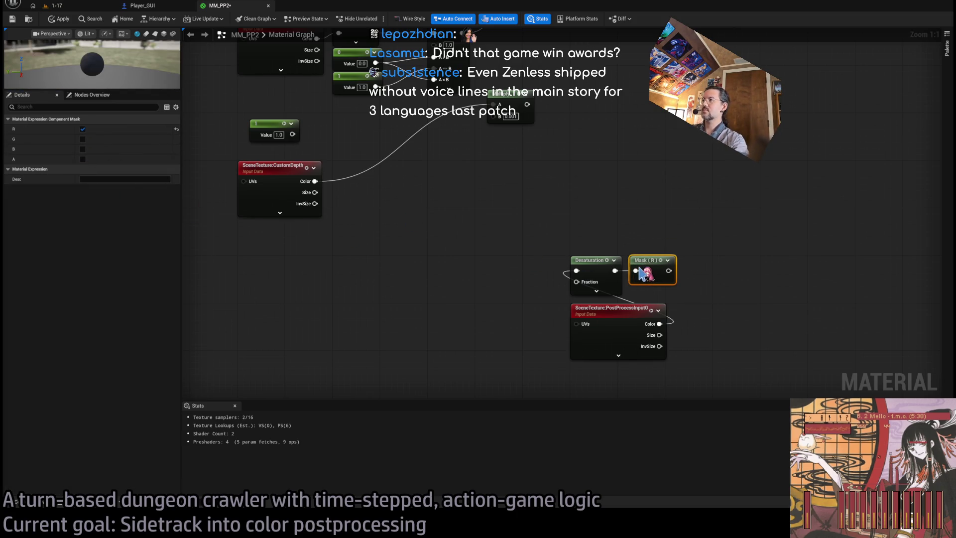
pyautogui.click(668, 239)
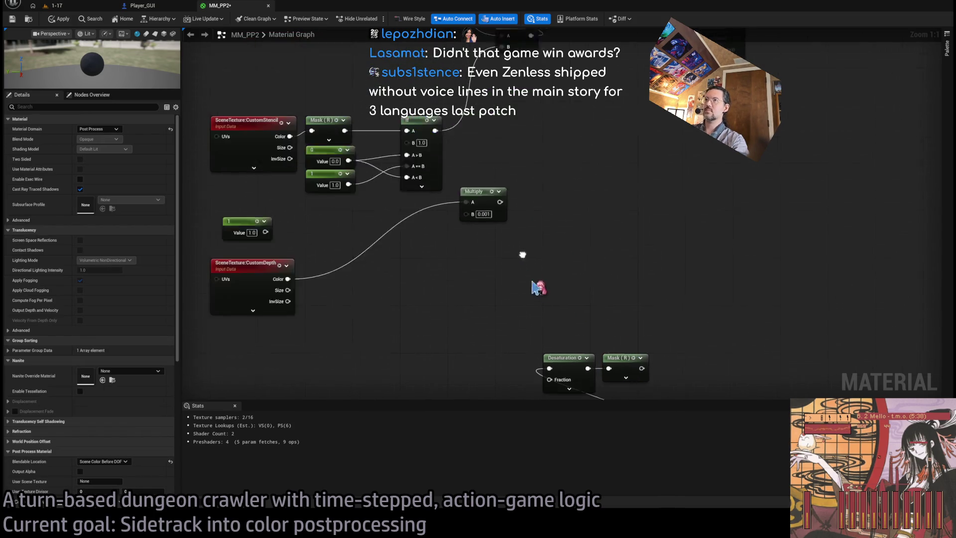
# - Duplicate the If node with Ctrl+D and start wiring the Mask (R) output toward the copy
pyautogui.click(441, 199)
pyautogui.hotkey('ctrl', 'd')
pyautogui.moveTo(595, 313)
pyautogui.mouseDown()
pyautogui.moveTo(572, 273)
pyautogui.moveTo(567, 281)
pyautogui.mouseUp()
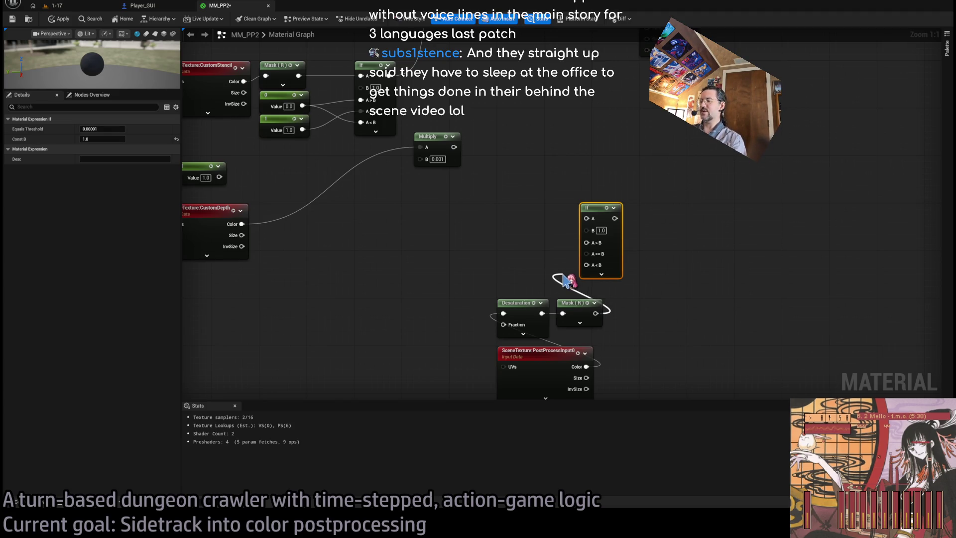
pyautogui.click(504, 232)
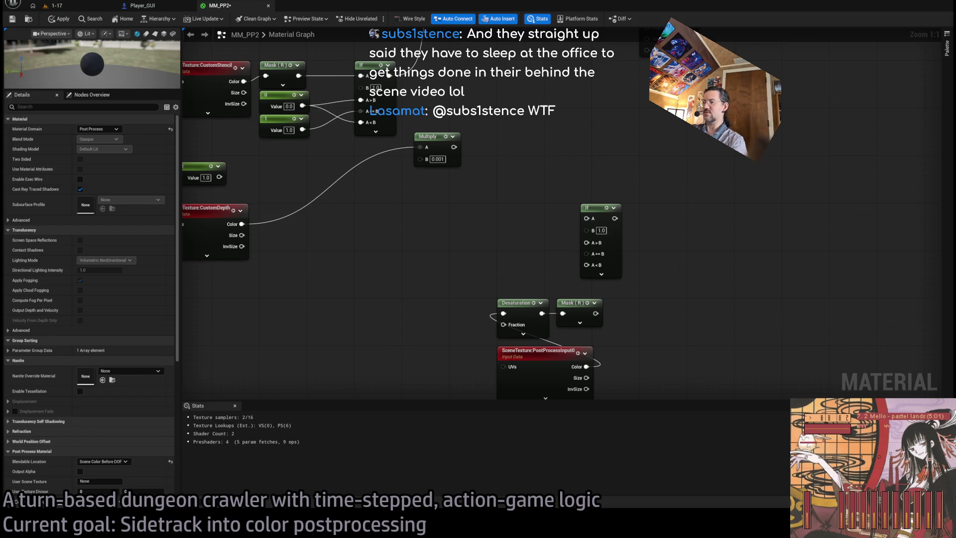
# - Bring the Google results on post-processing order back in front of the editor
pyautogui.hotkey('alt', 'Tab')
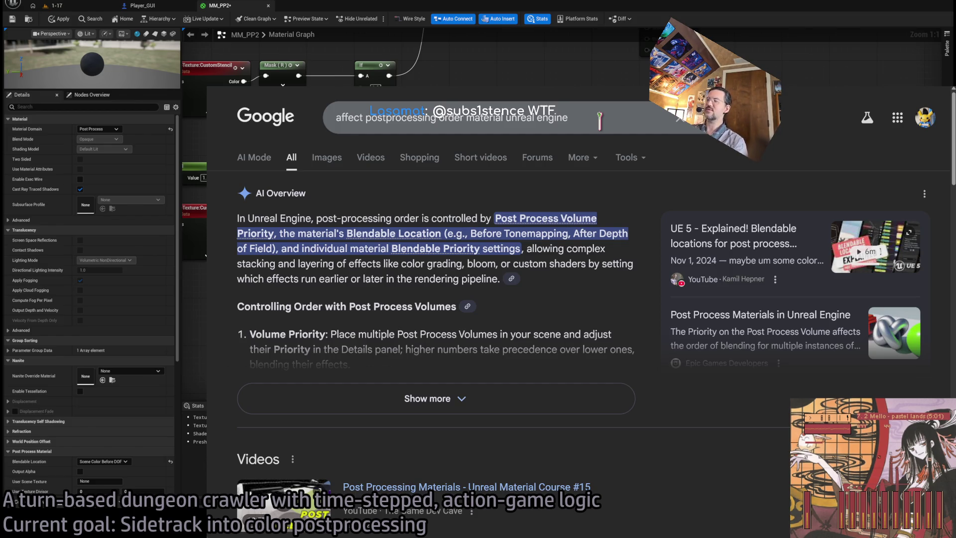
# - Replace the previous query and search Google for 'fortnite expose'
pyautogui.tripleClick(600, 120)
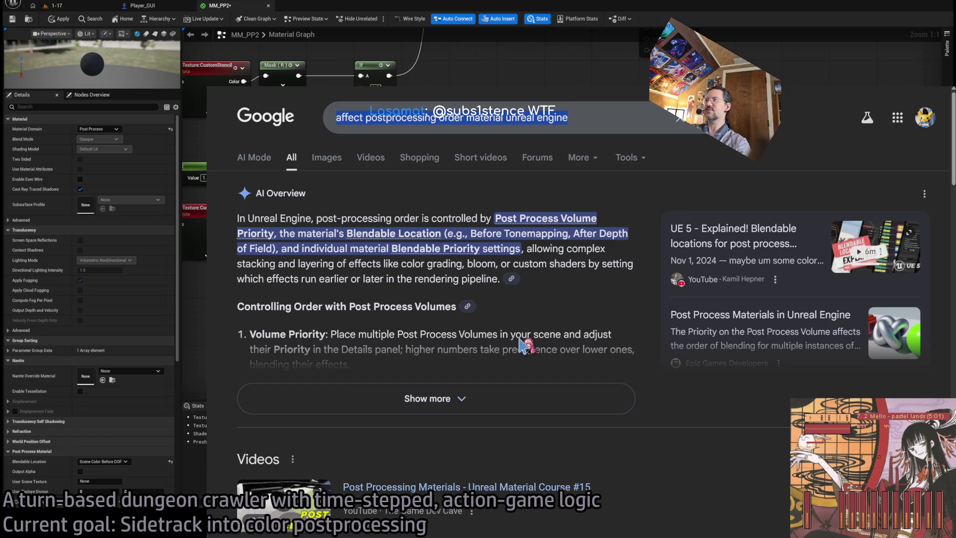
pyautogui.write('fortnite expose')
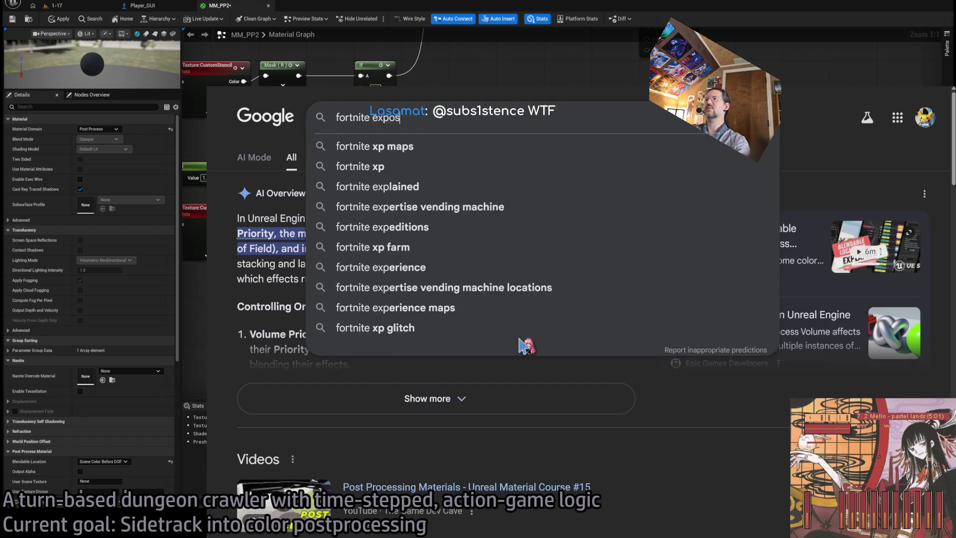
pyautogui.press('Return')
pyautogui.scroll(-10, 518, 327)
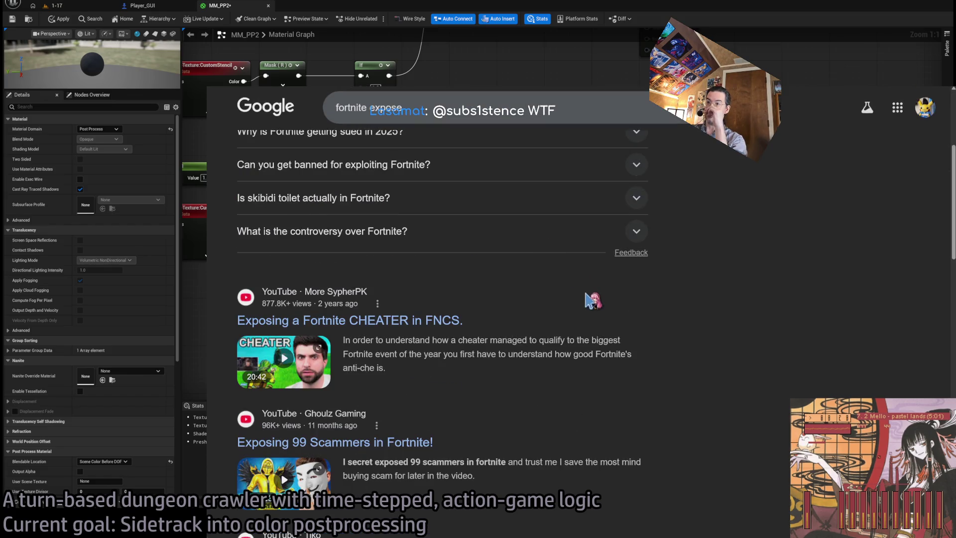
pyautogui.scroll(-5, 587, 308)
pyautogui.scroll(5, 586, 307)
pyautogui.scroll(10, 587, 307)
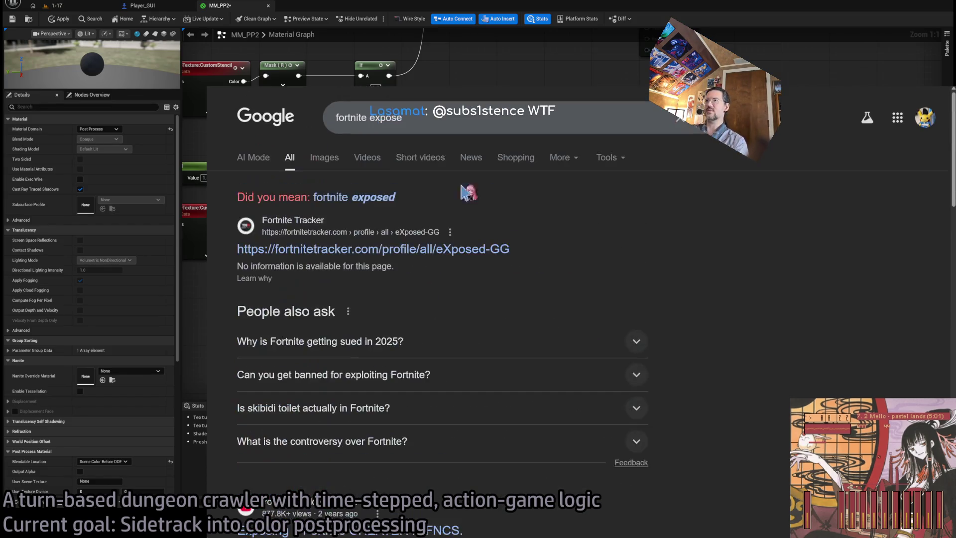
# - Change the query to 'fortnite polygon' and search again
pyautogui.doubleClick(444, 120)
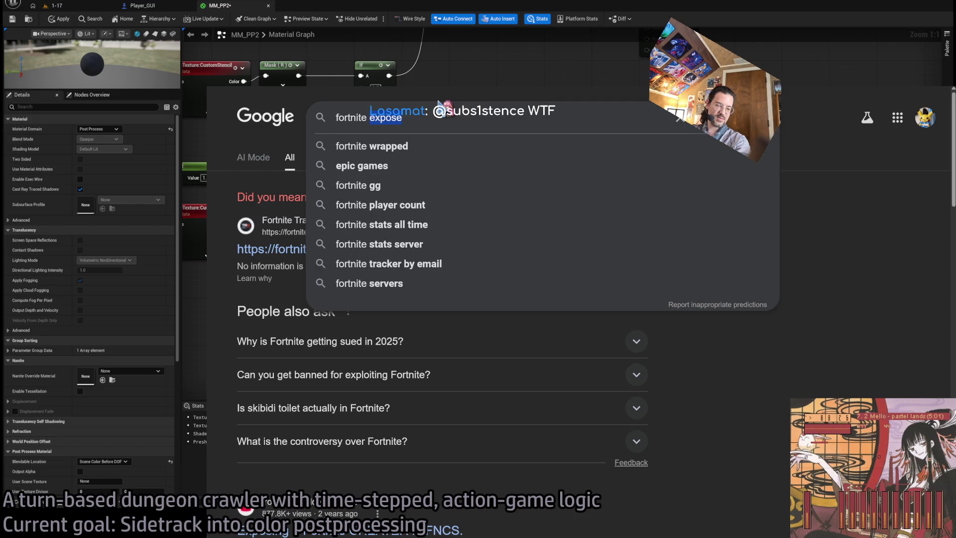
pyautogui.press('BackSpace')
pyautogui.write('polygon')
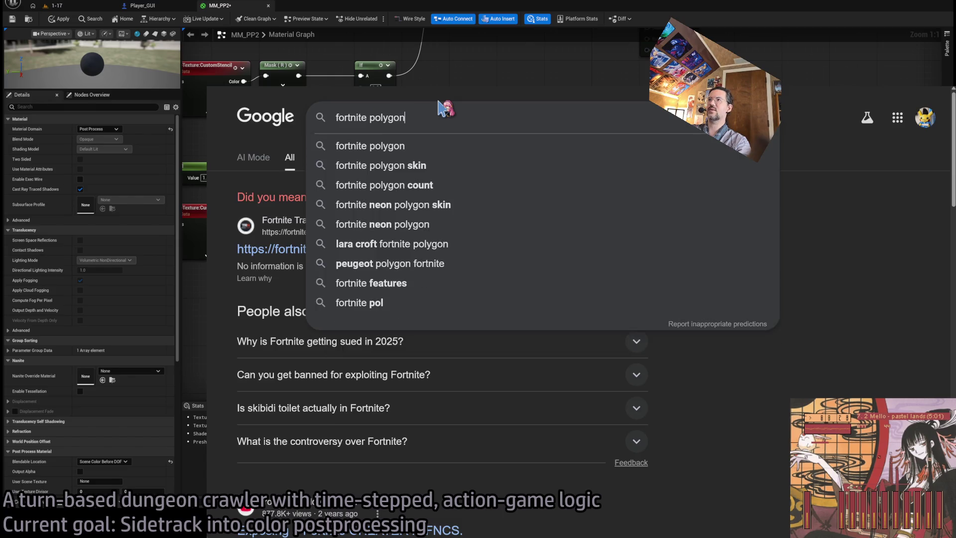
pyautogui.press('Return')
pyautogui.scroll(-5, 437, 287)
pyautogui.scroll(5, 437, 287)
# - Search 'fortnite crunch polygon' and open Polygon's article on Fortnite crunch
pyautogui.click(382, 117)
pyautogui.write('crunch')
pyautogui.press('Return')
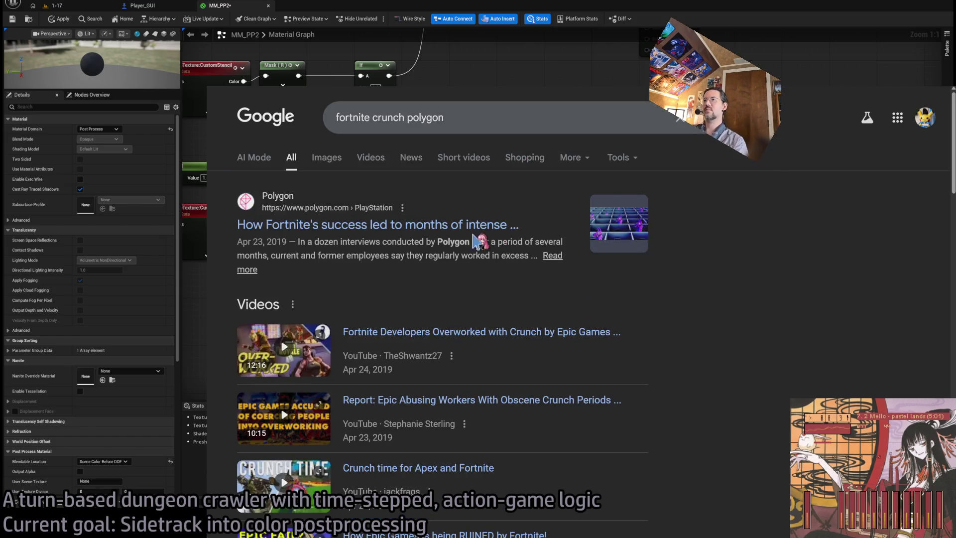
pyautogui.click(461, 234)
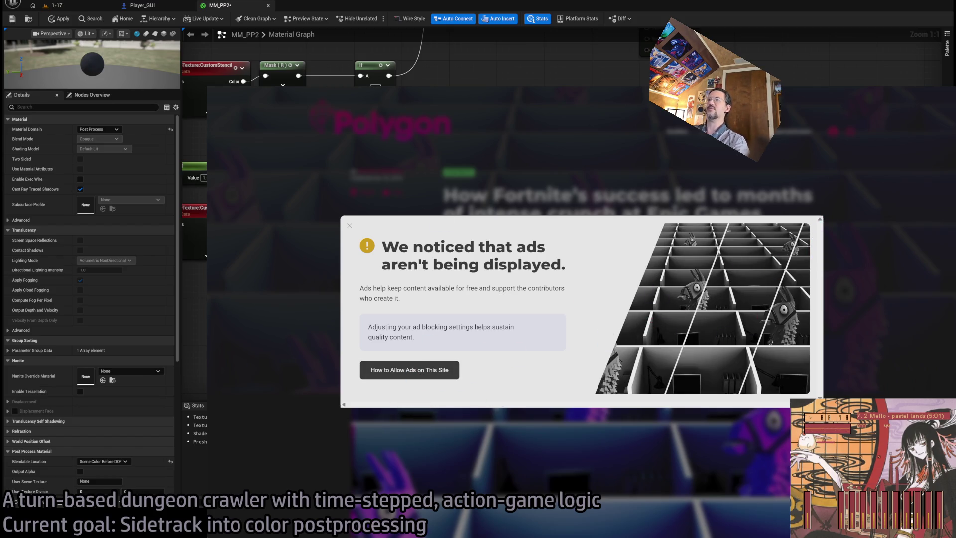
# - Dismiss Polygon's ad-blocker notice and read through the Fortnite crunch article, zoomed in
pyautogui.click(329, 354)
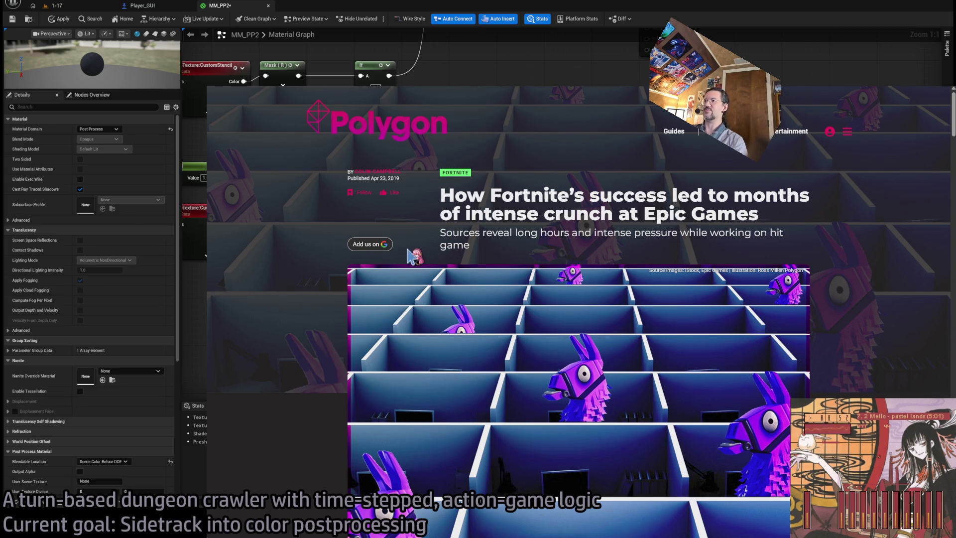
pyautogui.scroll(-7, 413, 258)
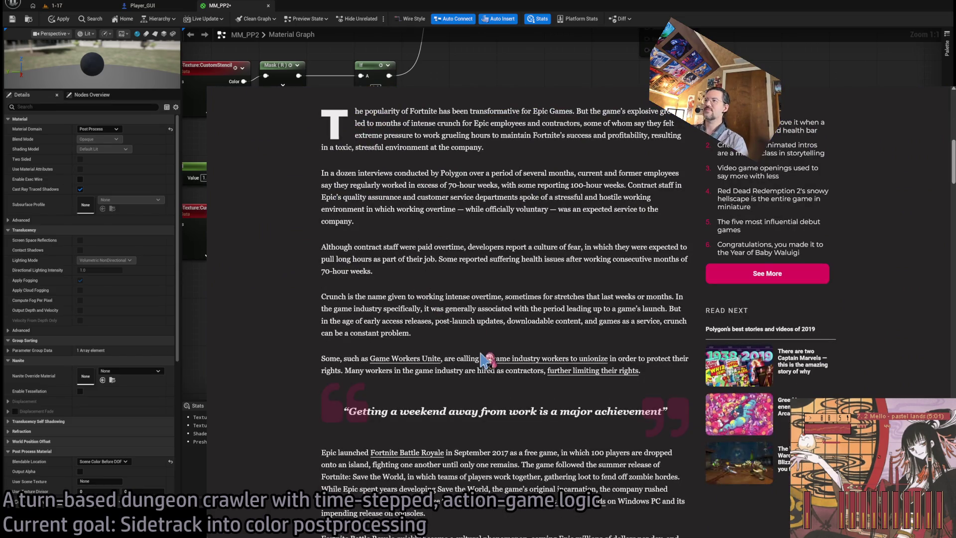
pyautogui.hotkey('ctrl', '+')
pyautogui.hotkey('ctrl', '+')
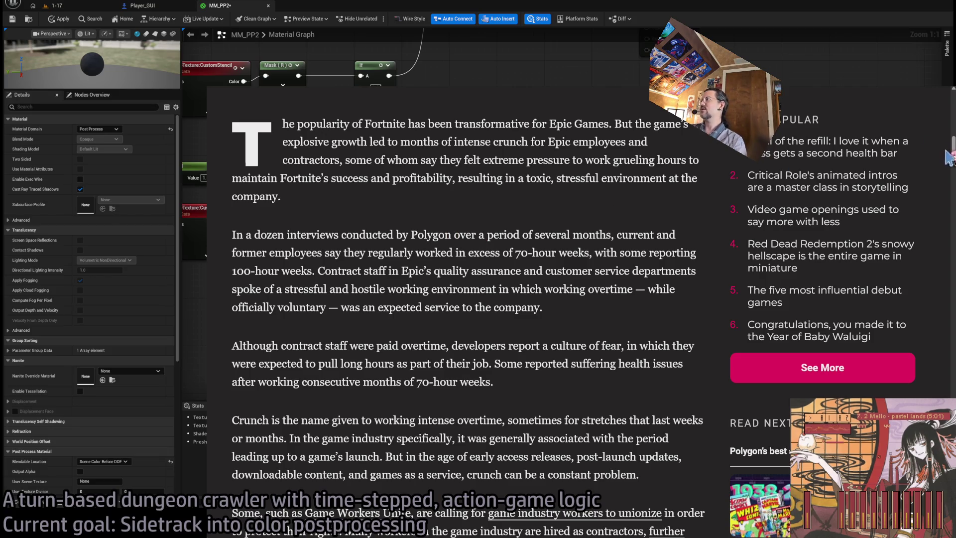
pyautogui.scroll(-10, 468, 309)
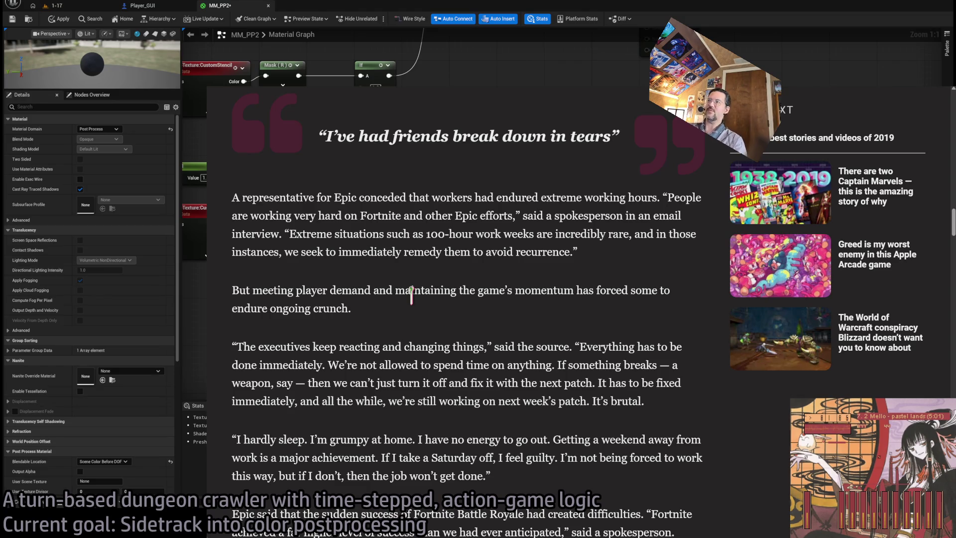
pyautogui.scroll(-2, 427, 305)
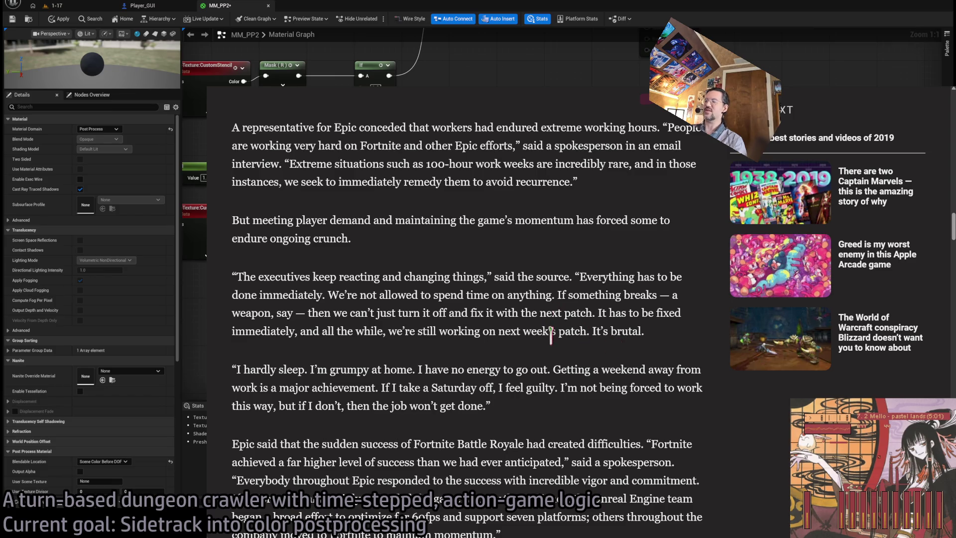
pyautogui.scroll(-8, 549, 359)
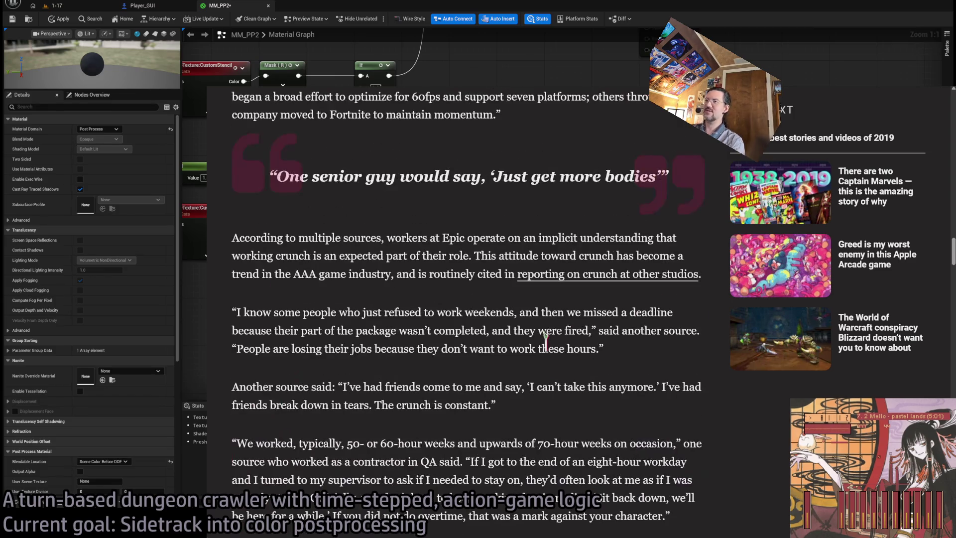
pyautogui.scroll(-20, 533, 346)
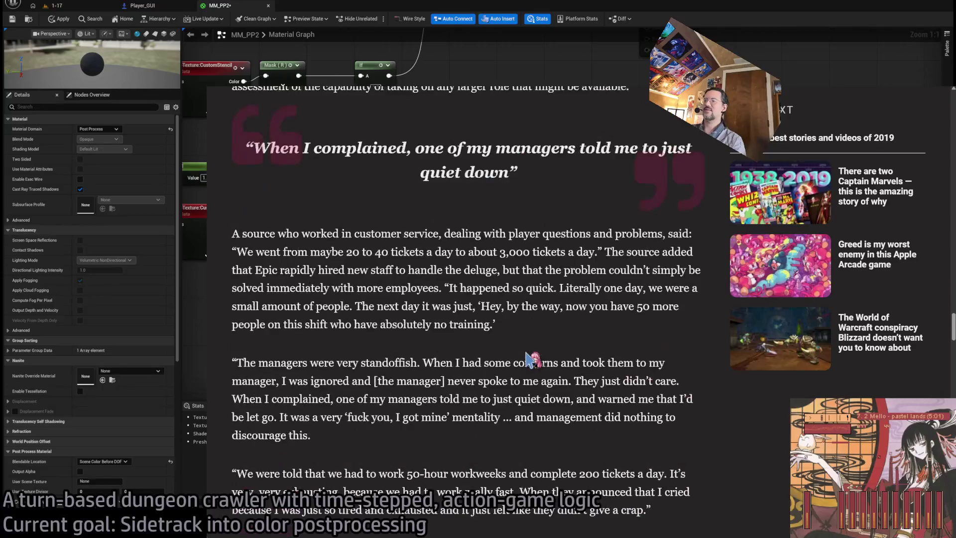
pyautogui.scroll(-7, 527, 349)
pyautogui.hotkey('ctrl', 'Tab')
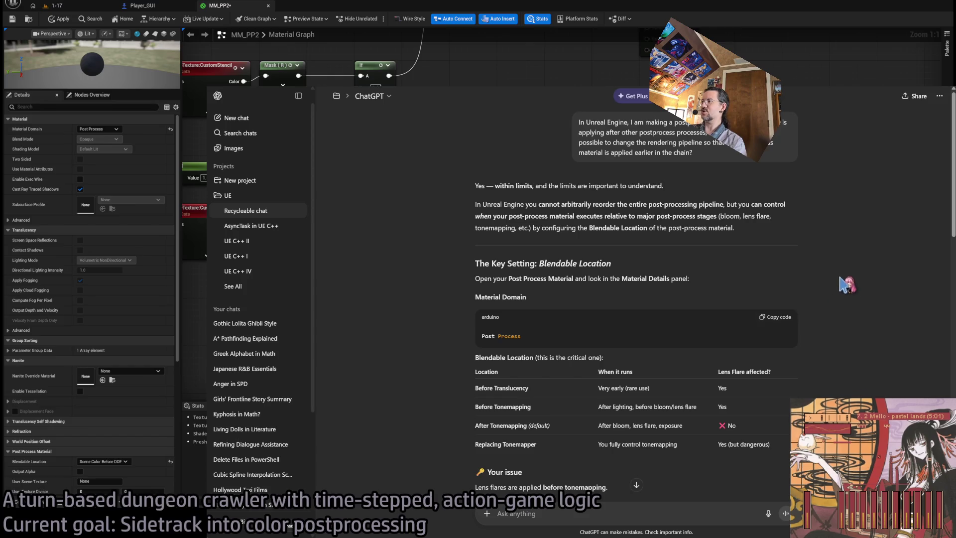
# - Enlarge ChatGPT's Blendable Location answer to read it, then return to the MM_PP2 graph
pyautogui.hotkey('ctrl', '+')
pyautogui.hotkey('ctrl', '+')
pyautogui.hotkey('ctrl', '+')
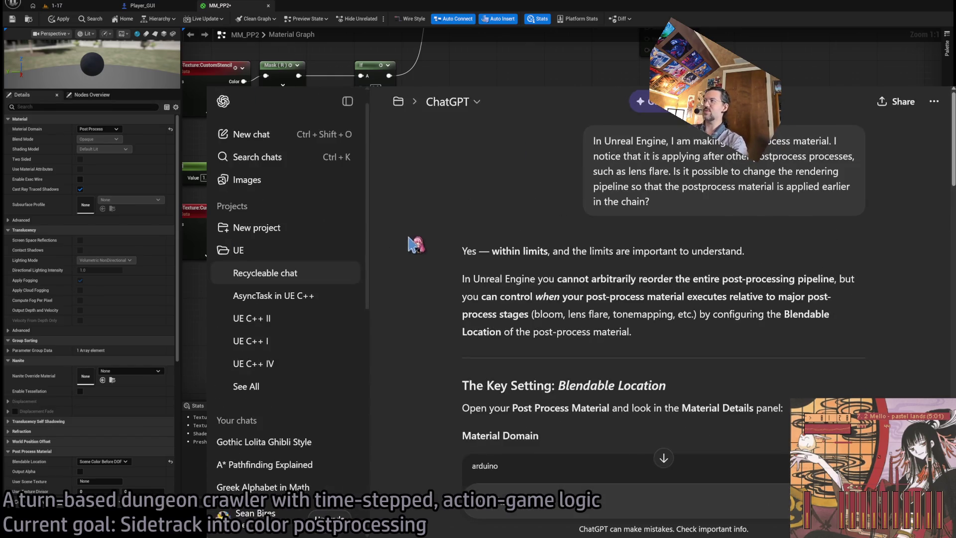
pyautogui.hotkey('alt', 'Tab')
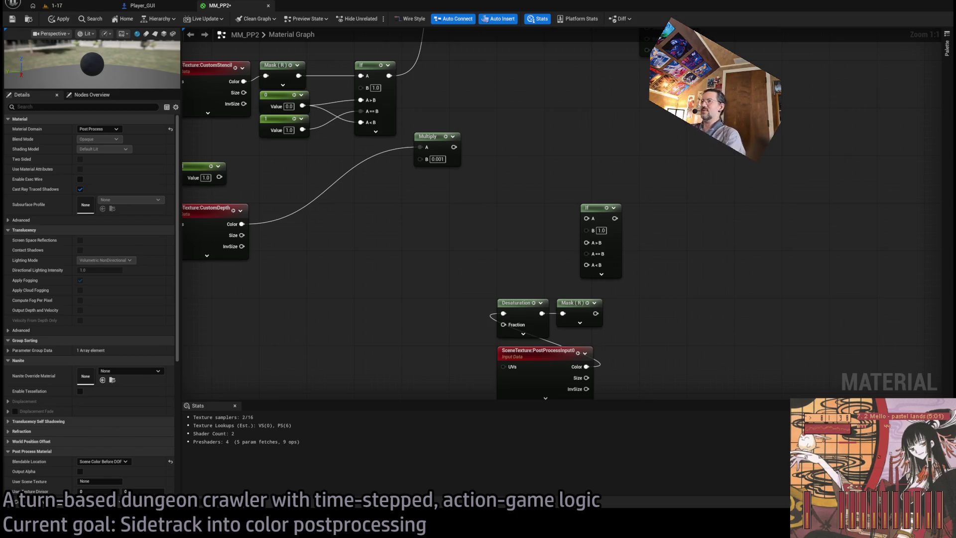
# - Position the new If node and wire the Mask (R) output into its A input
pyautogui.moveTo(601, 208)
pyautogui.mouseDown()
pyautogui.moveTo(508, 207)
pyautogui.moveTo(567, 212)
pyautogui.mouseUp()
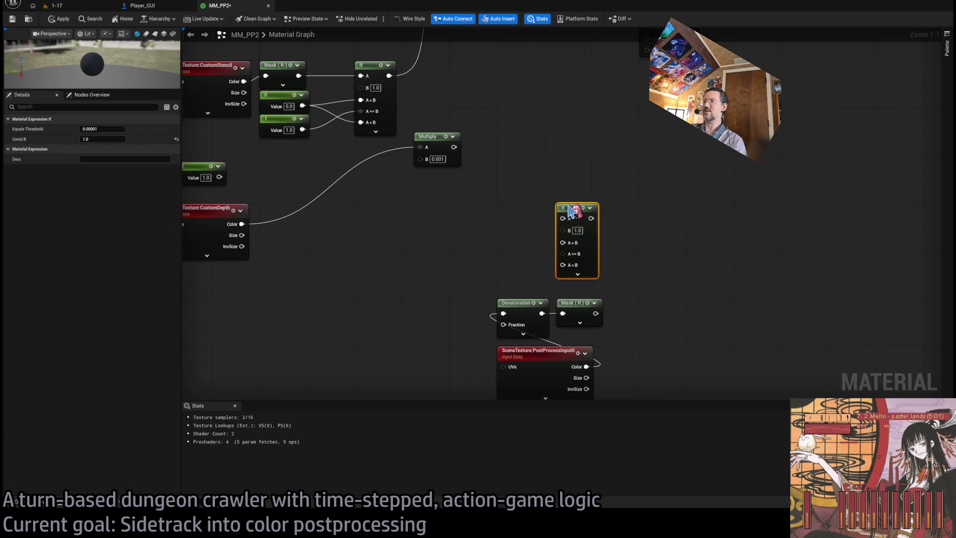
pyautogui.moveTo(566, 154); pyautogui.dragTo(540, 171)
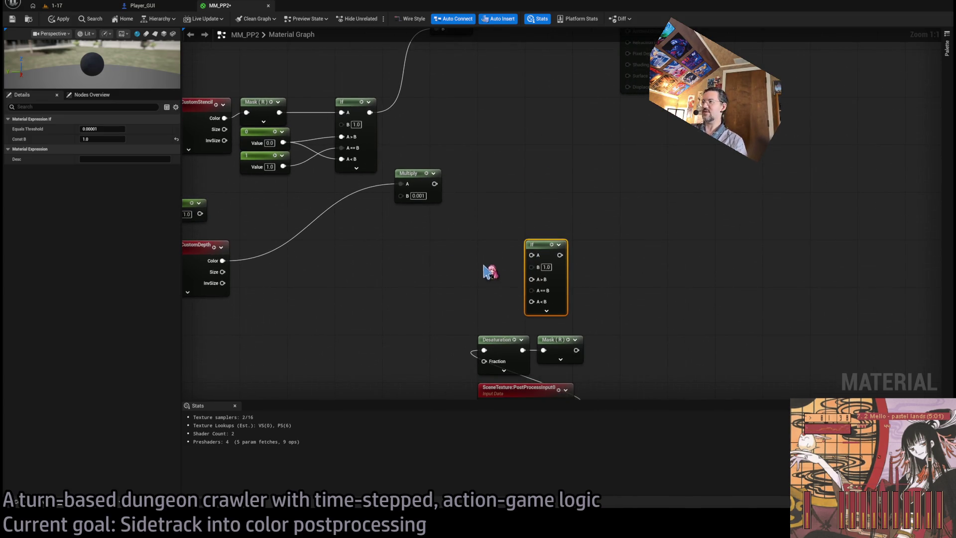
pyautogui.moveTo(493, 274); pyautogui.dragTo(478, 231)
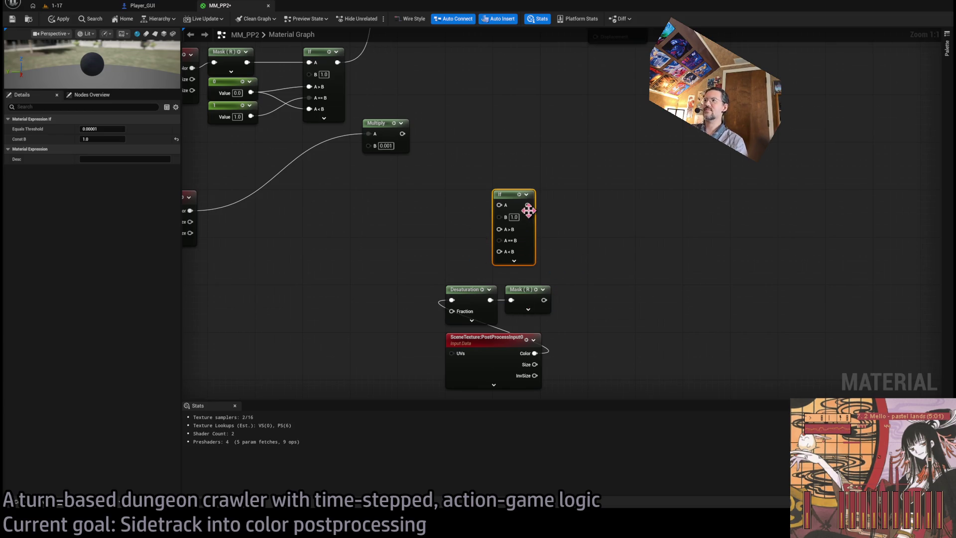
pyautogui.moveTo(603, 256); pyautogui.dragTo(591, 284)
pyautogui.moveTo(540, 326)
pyautogui.mouseDown()
pyautogui.moveTo(466, 258)
pyautogui.moveTo(504, 243)
pyautogui.moveTo(495, 231)
pyautogui.mouseUp()
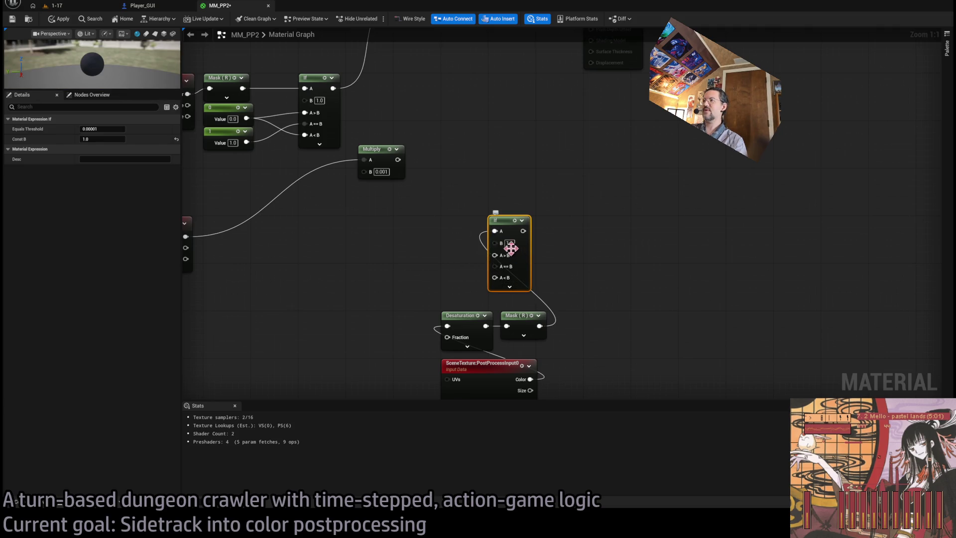
# - Wire the 0 and 1 constants into the If node, its output into Emissive Color, and apply
pyautogui.moveTo(576, 220)
pyautogui.mouseDown()
pyautogui.moveTo(495, 299)
pyautogui.moveTo(508, 299)
pyautogui.moveTo(438, 263)
pyautogui.mouseUp()
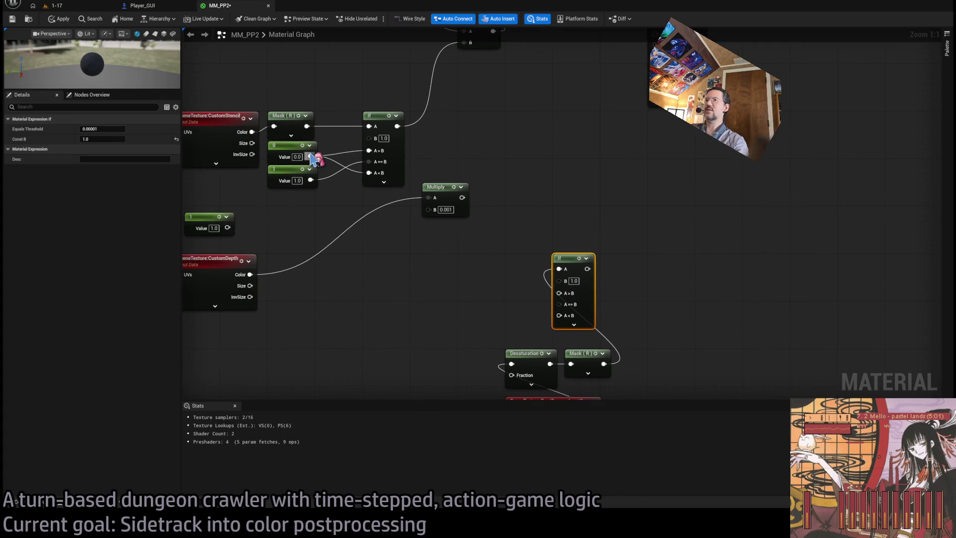
pyautogui.moveTo(311, 157)
pyautogui.mouseDown()
pyautogui.moveTo(421, 277)
pyautogui.moveTo(553, 295)
pyautogui.moveTo(561, 316)
pyautogui.mouseUp()
pyautogui.moveTo(311, 180)
pyautogui.mouseDown()
pyautogui.moveTo(506, 289)
pyautogui.moveTo(569, 297)
pyautogui.mouseUp()
pyautogui.click(625, 250)
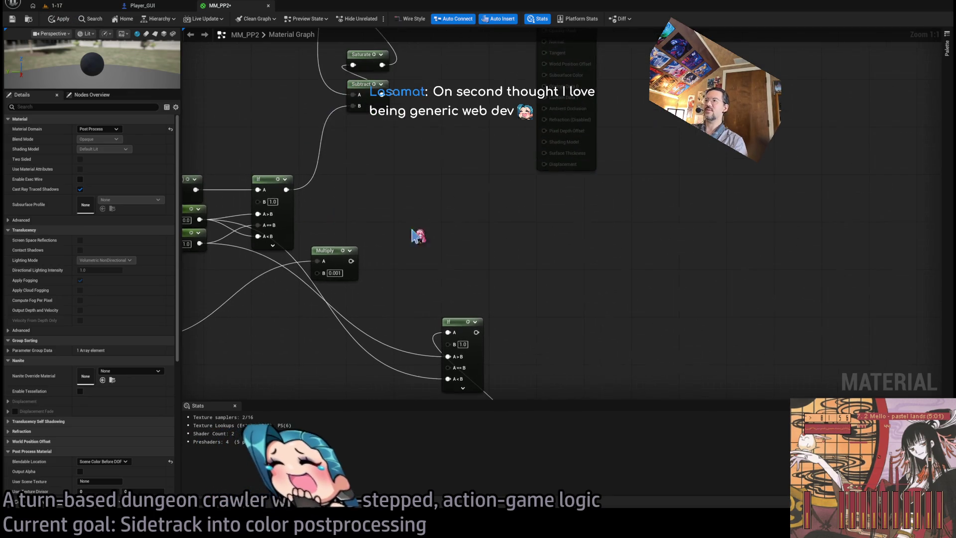
pyautogui.moveTo(488, 335)
pyautogui.mouseDown()
pyautogui.moveTo(491, 184)
pyautogui.moveTo(511, 116)
pyautogui.moveTo(545, 57)
pyautogui.mouseUp()
pyautogui.click(66, 22)
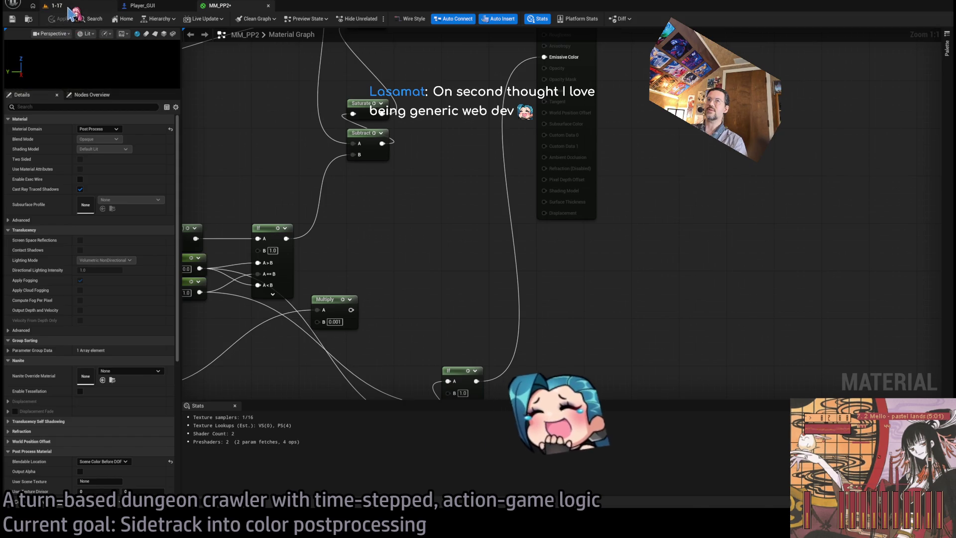
# - Preview the look in the running 1-17 level, then set the If node's B threshold to 0.5
pyautogui.click(56, 5)
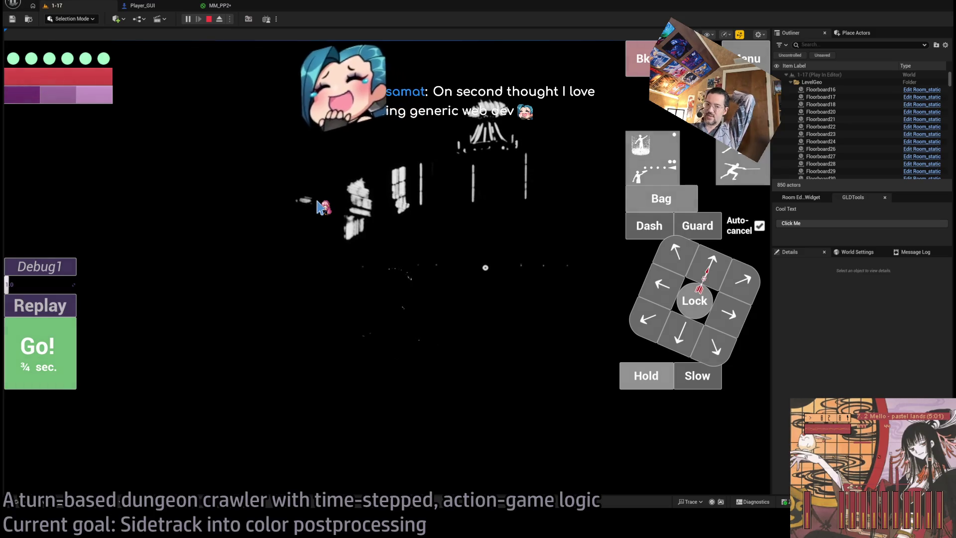
pyautogui.click(160, 6)
pyautogui.click(222, 6)
pyautogui.moveTo(464, 396); pyautogui.dragTo(491, 277)
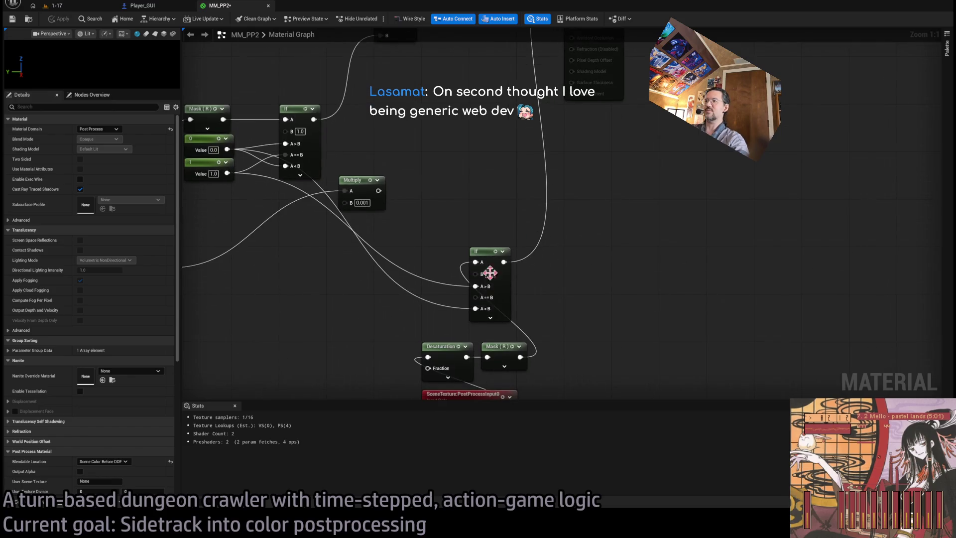
pyautogui.click(490, 274)
pyautogui.write('0.5')
pyautogui.press('Return')
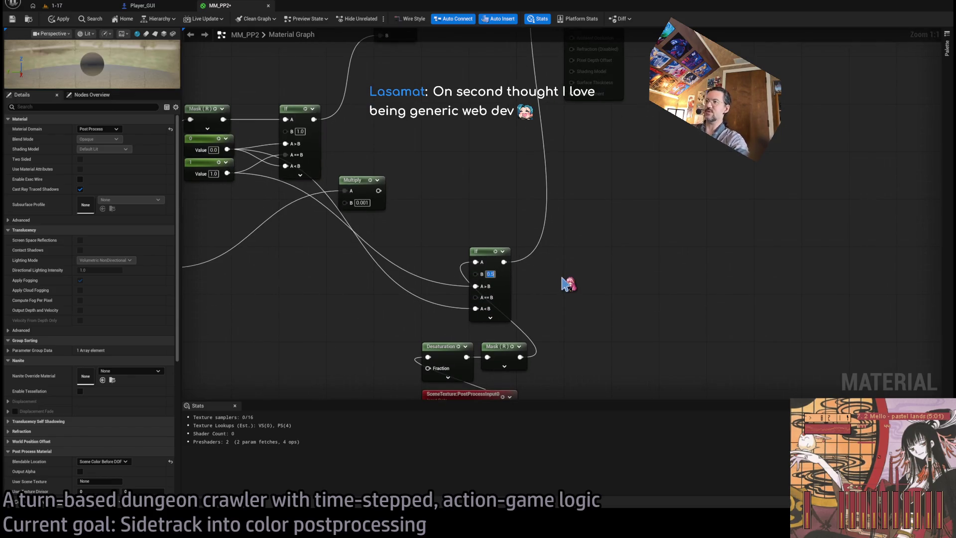
# - Check the 0.5 threshold in the running game, then change B to 0.1
pyautogui.click(55, 5)
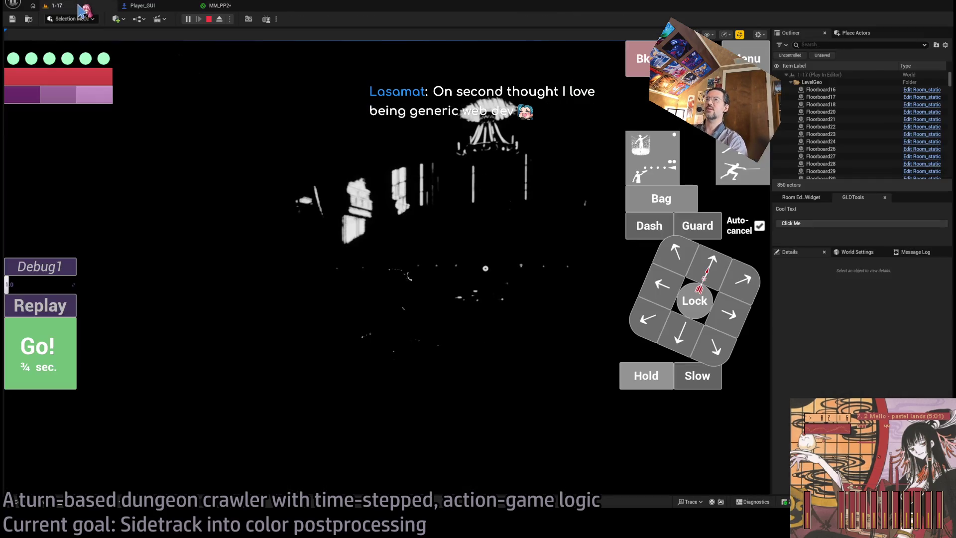
pyautogui.click(221, 6)
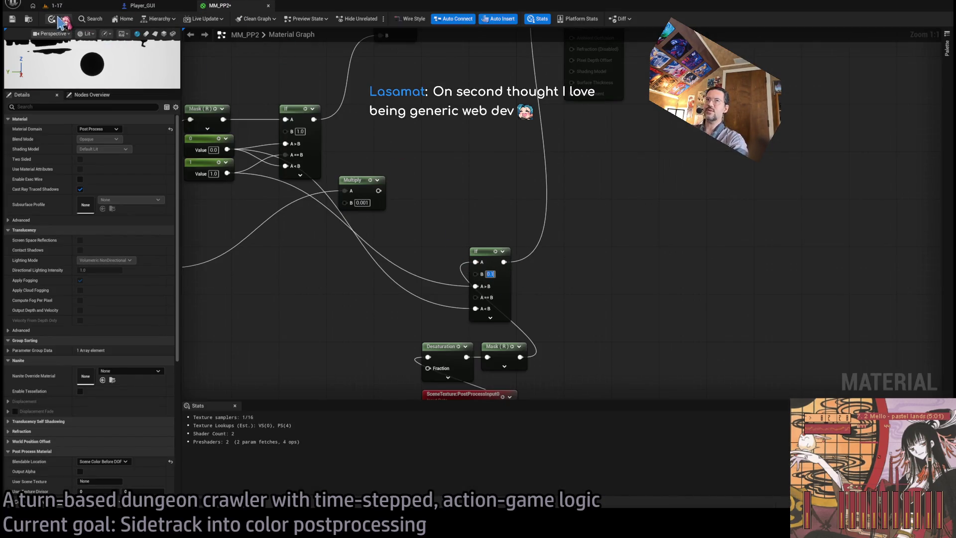
pyautogui.click(75, 6)
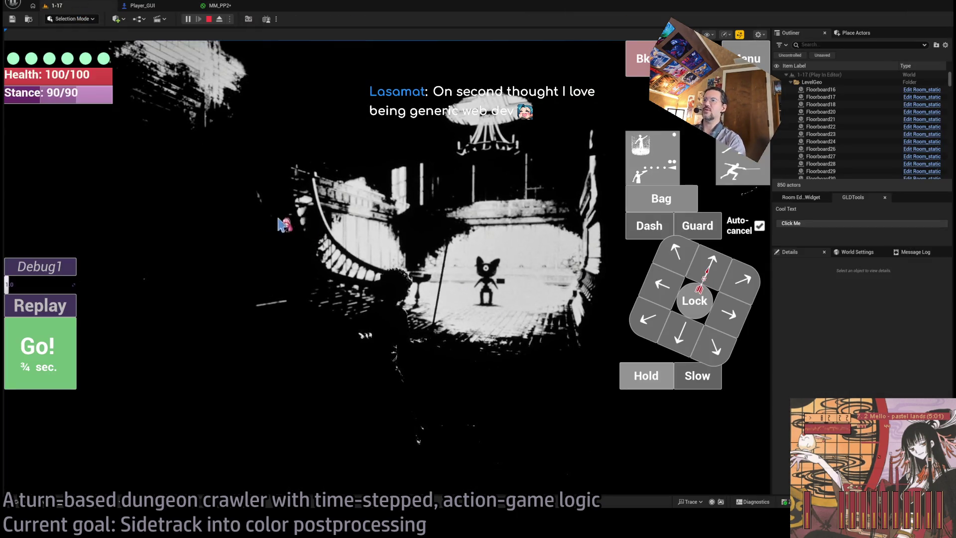
pyautogui.click(275, 217)
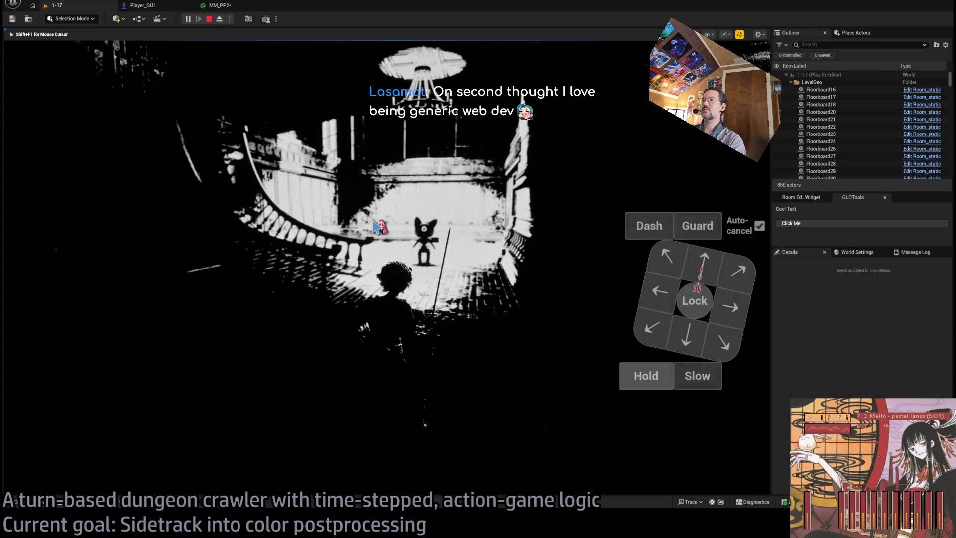
pyautogui.hotkey('shift', 'F1')
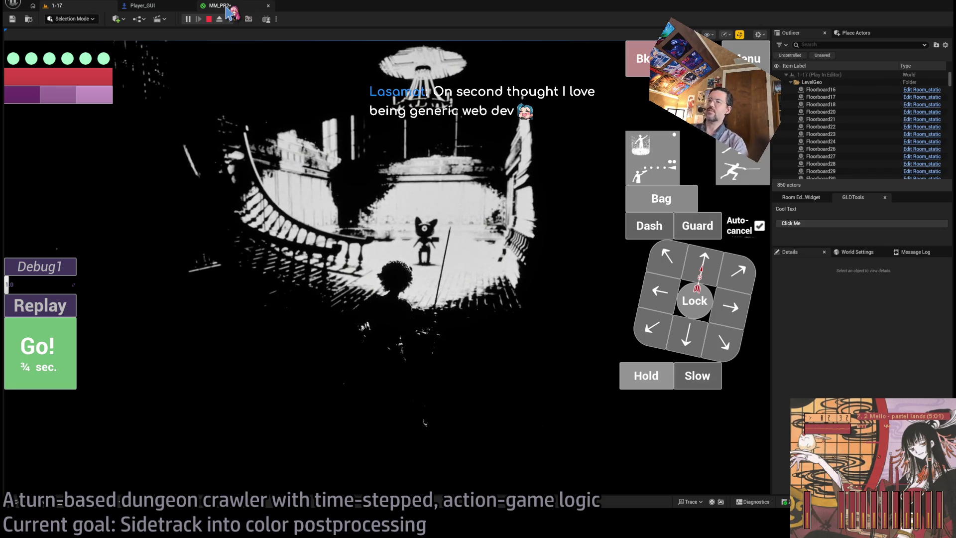
pyautogui.click(228, 7)
pyautogui.write('.1')
pyautogui.press('Return')
pyautogui.press('BackSpace')
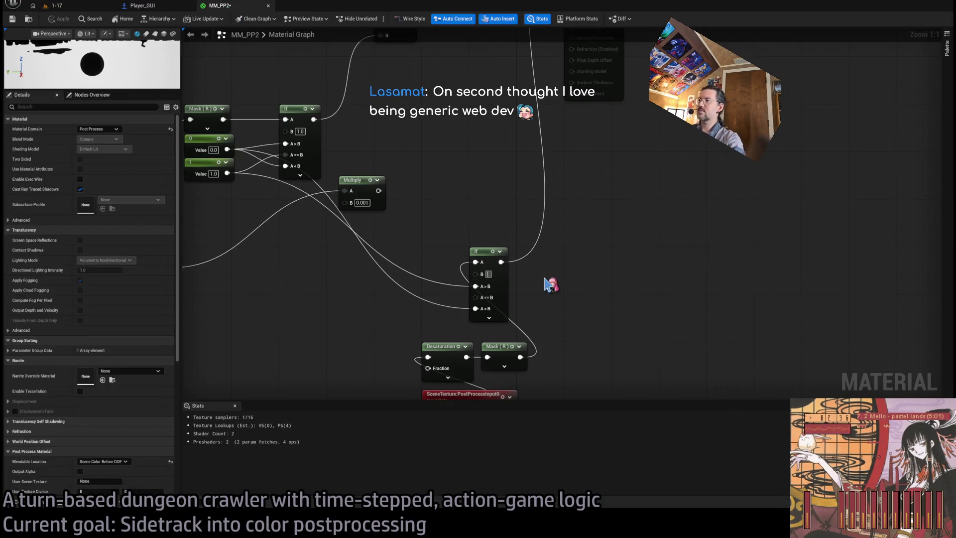
pyautogui.click(76, 7)
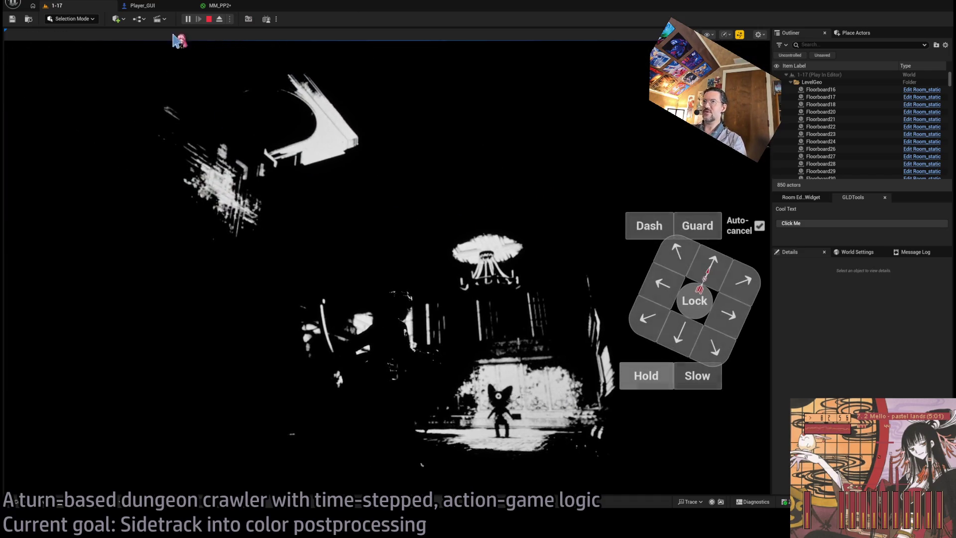
# - Take control of the running 1-17 game to inspect the black-and-white look, then bring ChatGPT forward
pyautogui.click(432, 209)
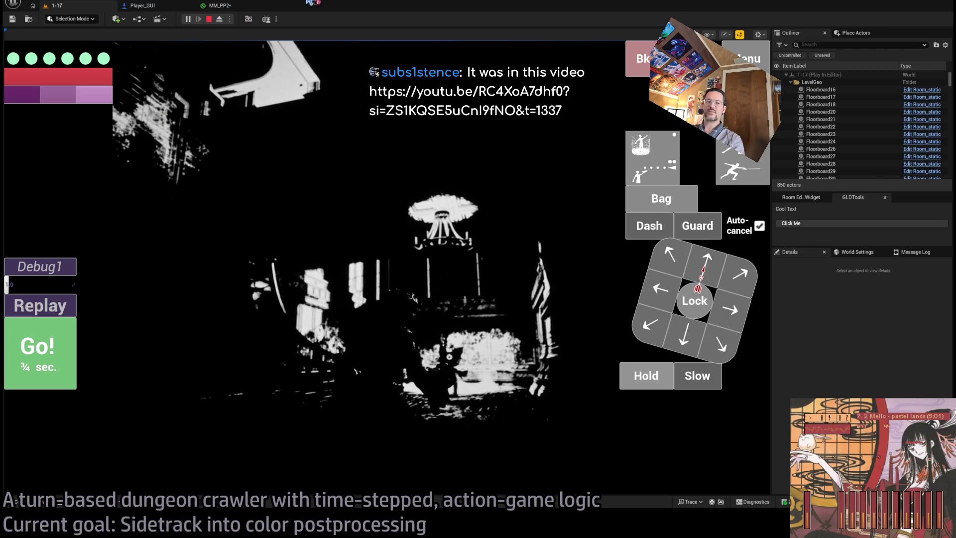
pyautogui.hotkey('alt', 'Tab')
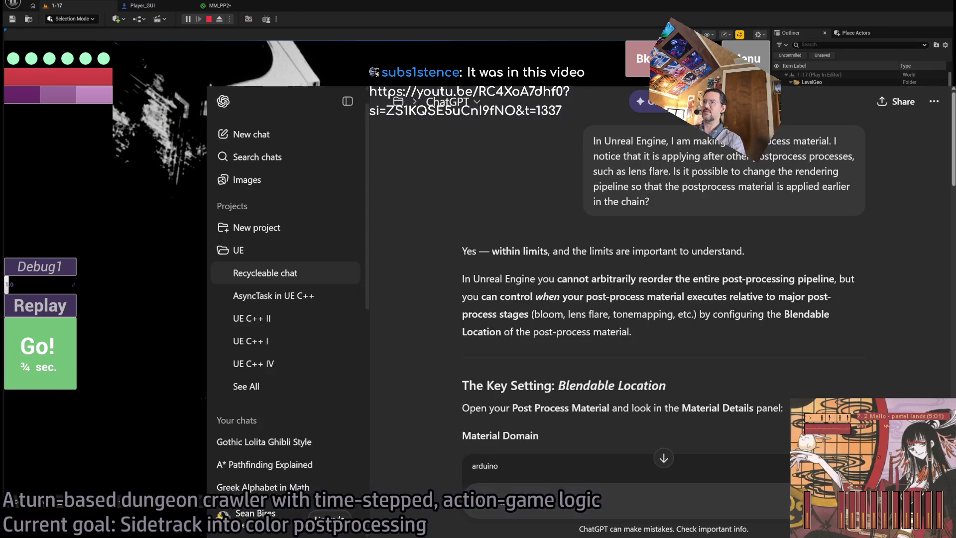
# - Switch away from ChatGPT and bring up a new Chrome window on the Google start page
pyautogui.hotkey('alt', 'Tab')
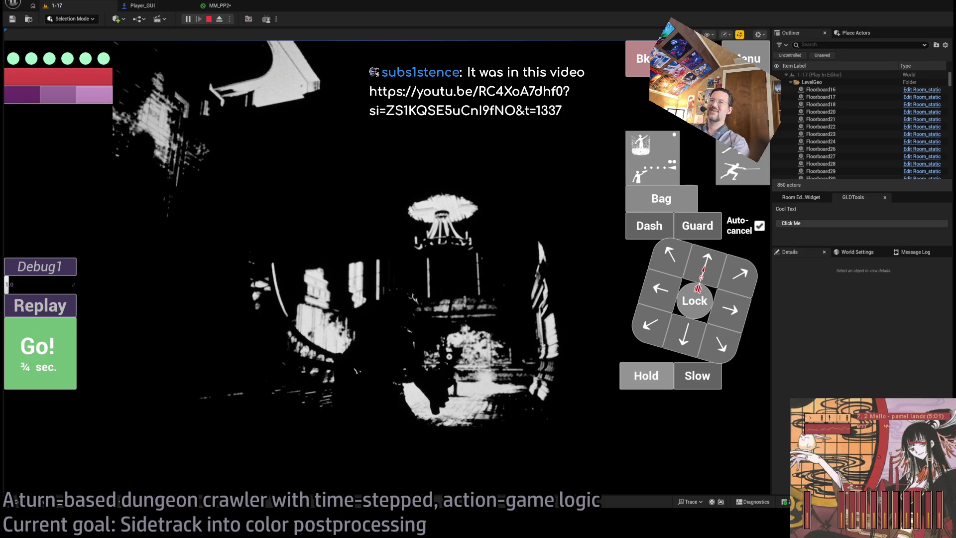
pyautogui.hotkey('alt', 'Tab')
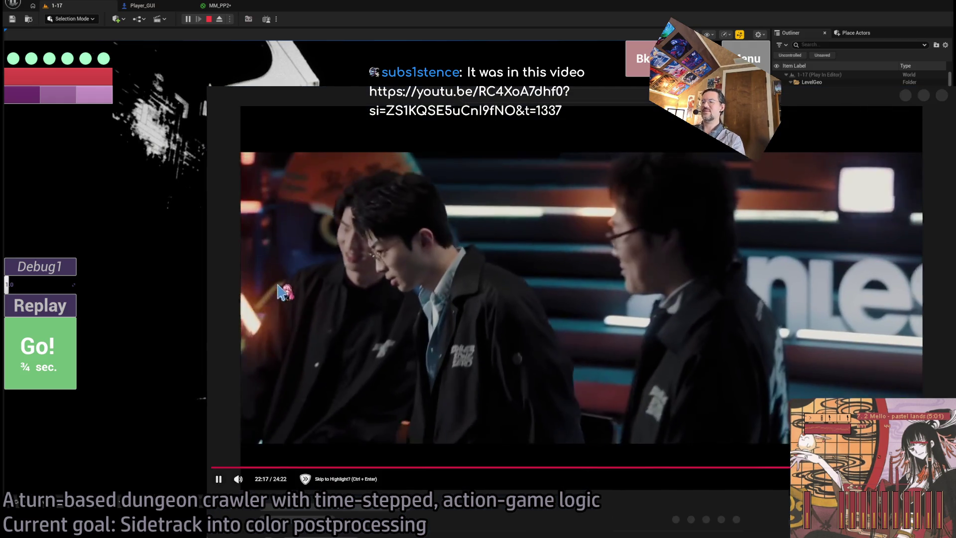
# - Open the linked ZTALK video at its timestamp, resume playback and turn on English subtitles
pyautogui.click(283, 308)
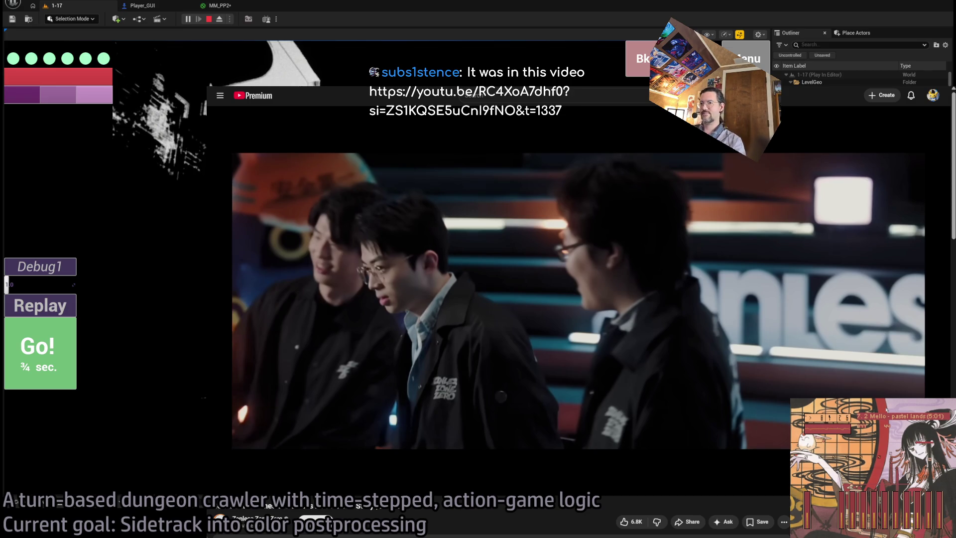
pyautogui.press('space')
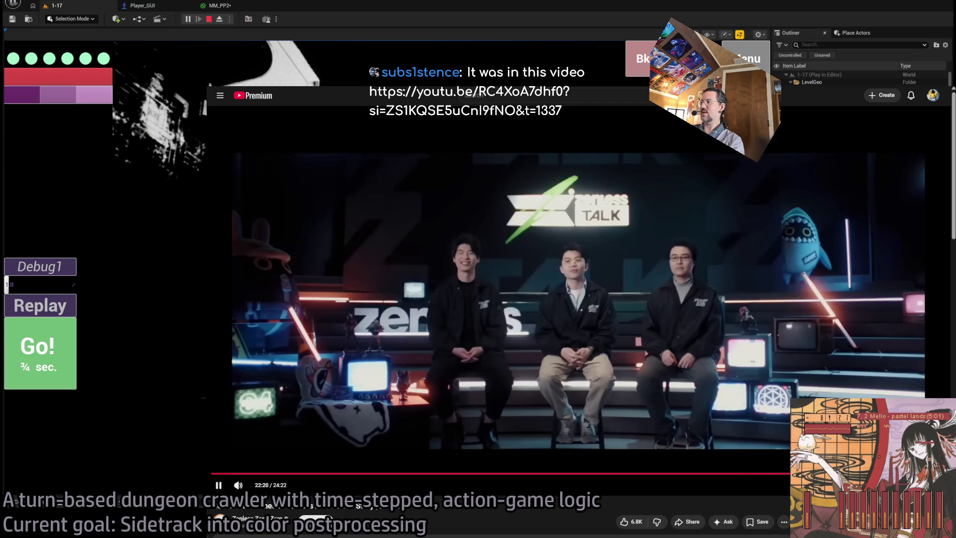
pyautogui.press('c')
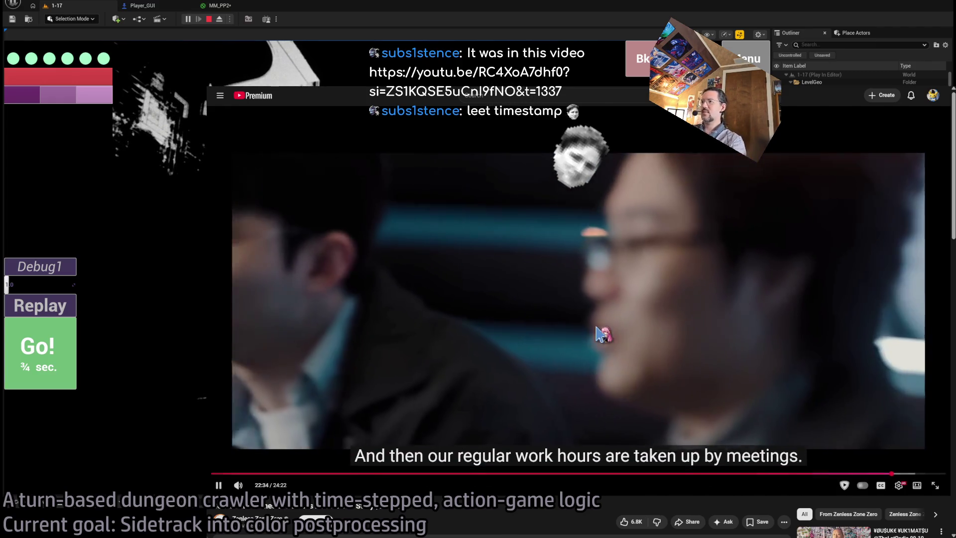
# - Rewind and rewatch the part around 22:20, pause at 22:49, and scroll to the description
pyautogui.press('Left')
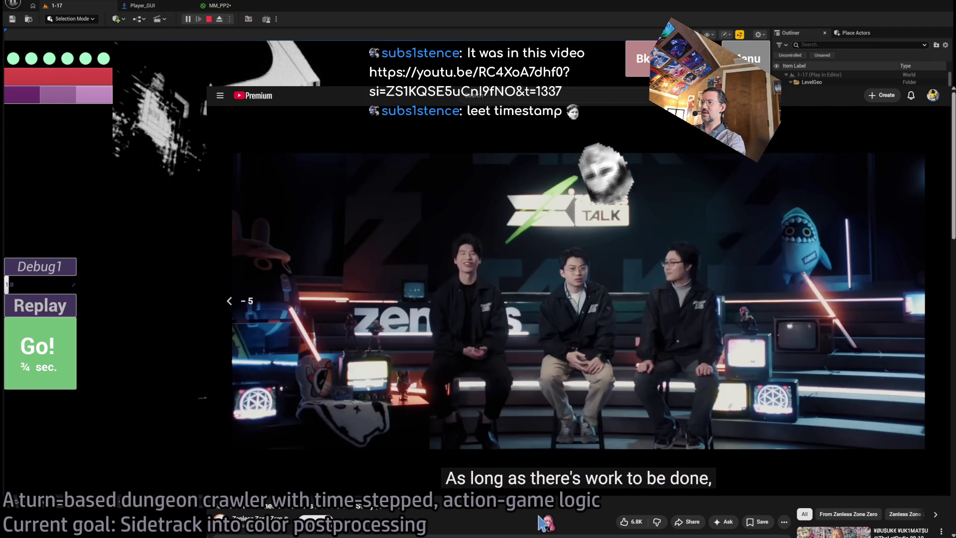
pyautogui.press('space')
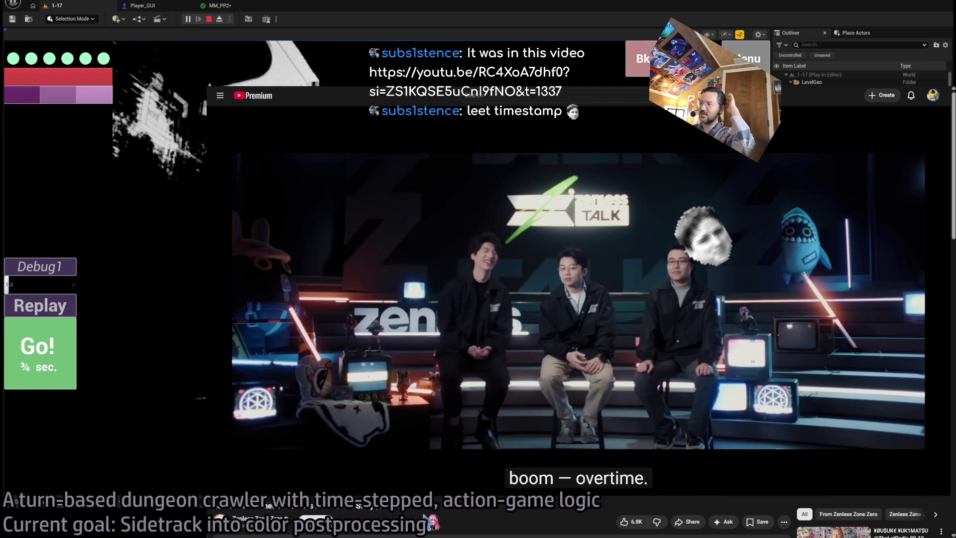
pyautogui.press('space')
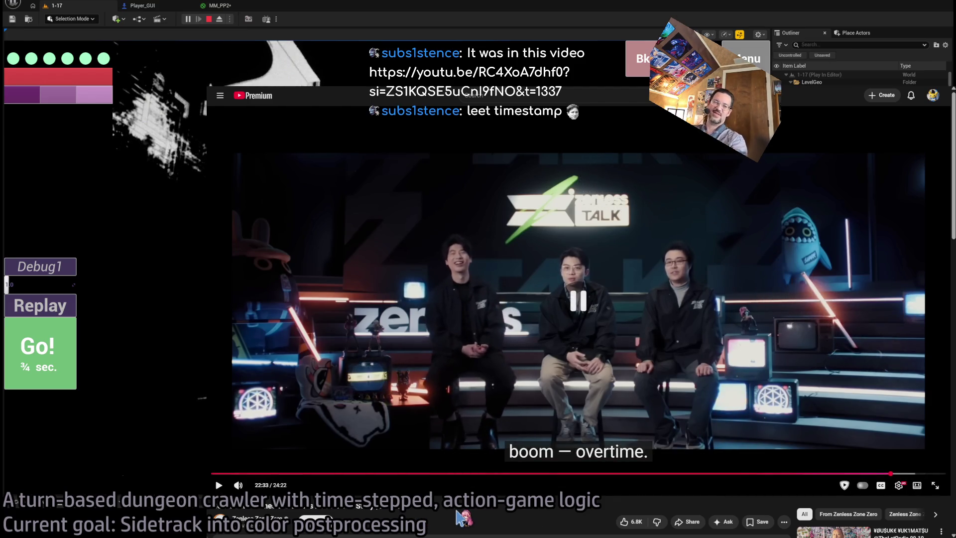
pyautogui.press('space')
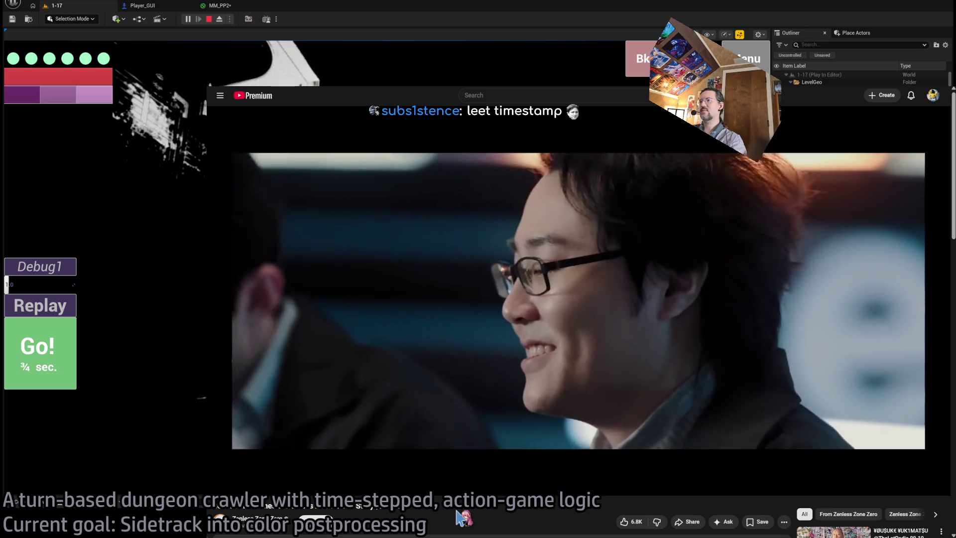
pyautogui.press('Left')
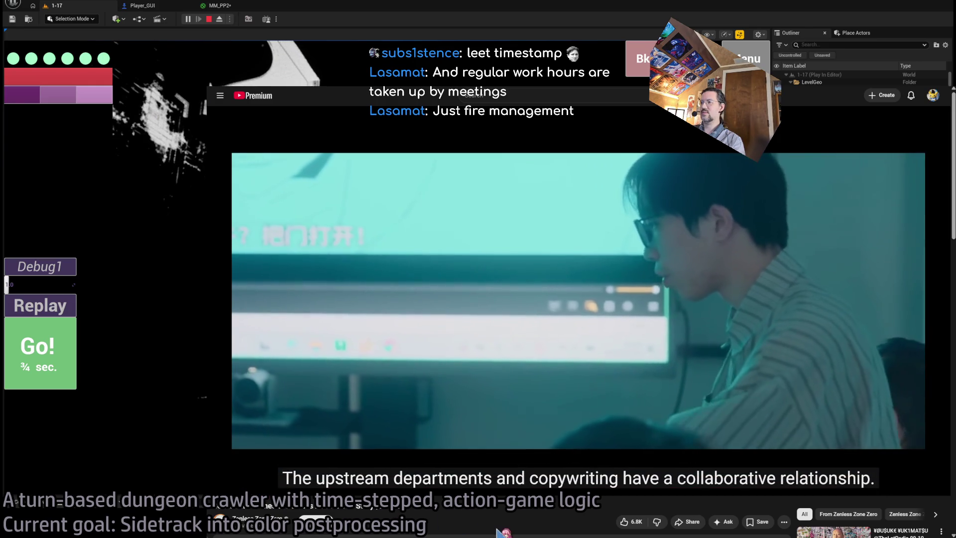
pyautogui.click(518, 388)
pyautogui.scroll(-2, 490, 422)
pyautogui.scroll(-4, 321, 358)
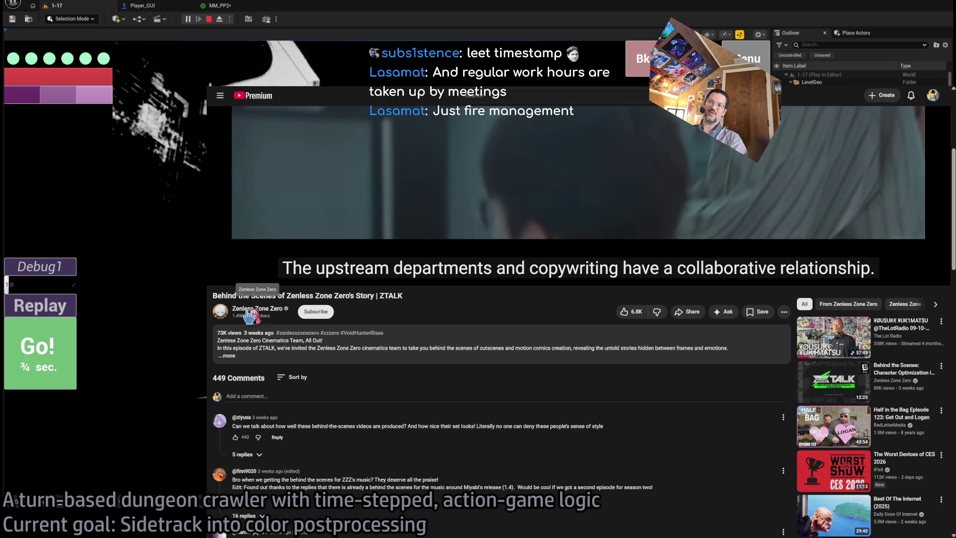
# - Scroll back up to the player and watch on, pausing and resuming a few times
pyautogui.scroll(6, 504, 384)
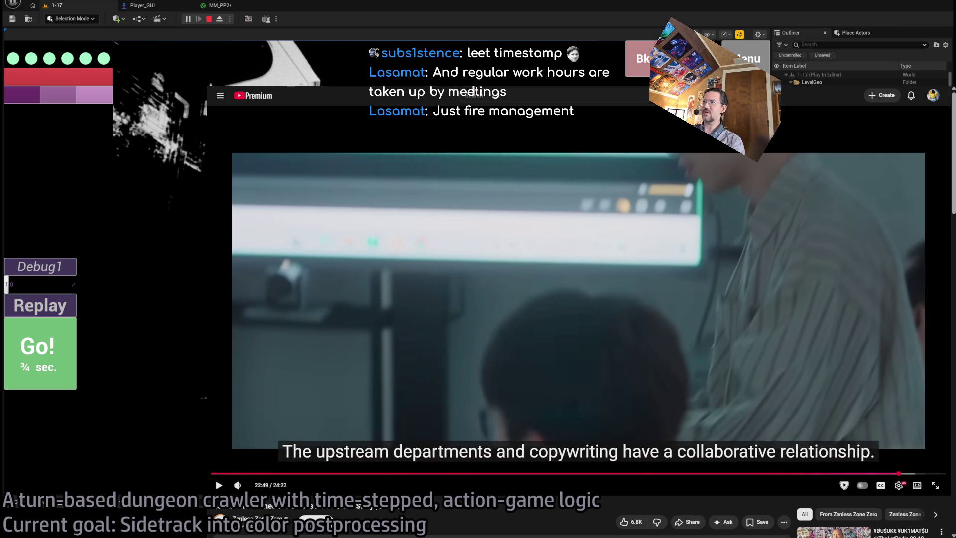
pyautogui.click(395, 384)
pyautogui.press('space')
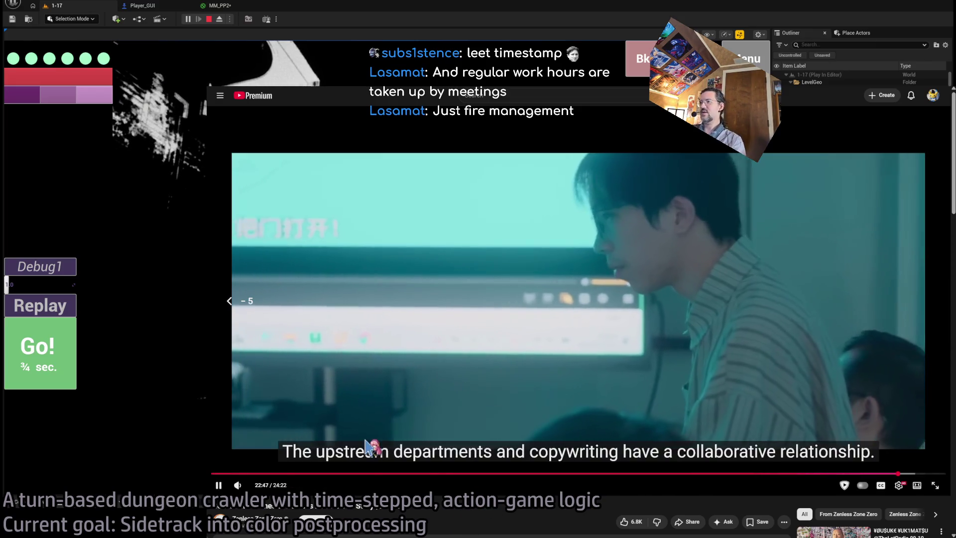
pyautogui.click(395, 384)
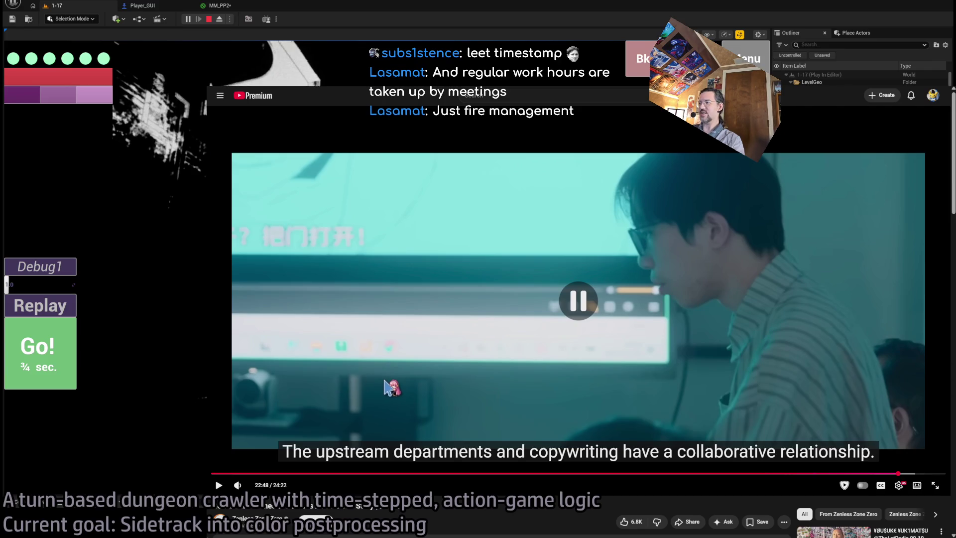
pyautogui.click(393, 389)
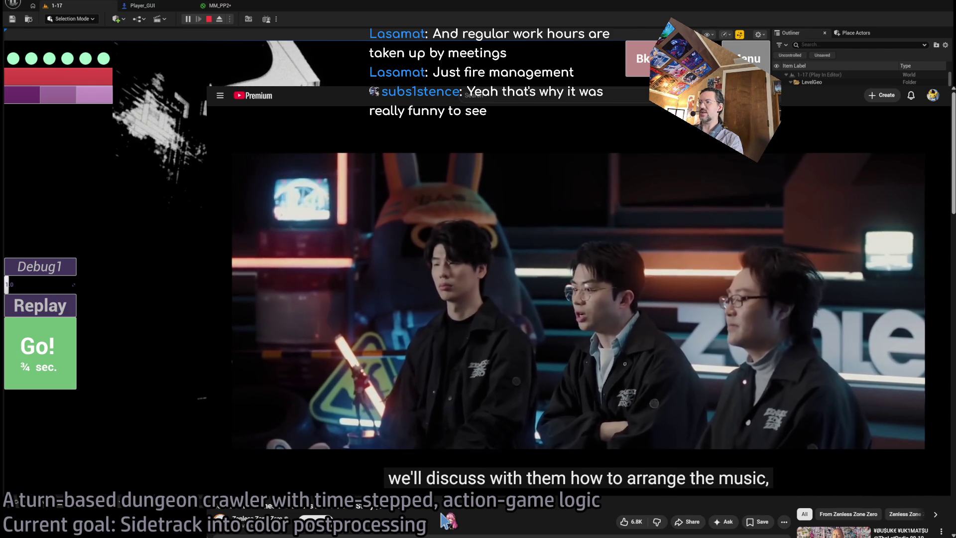
pyautogui.press('space')
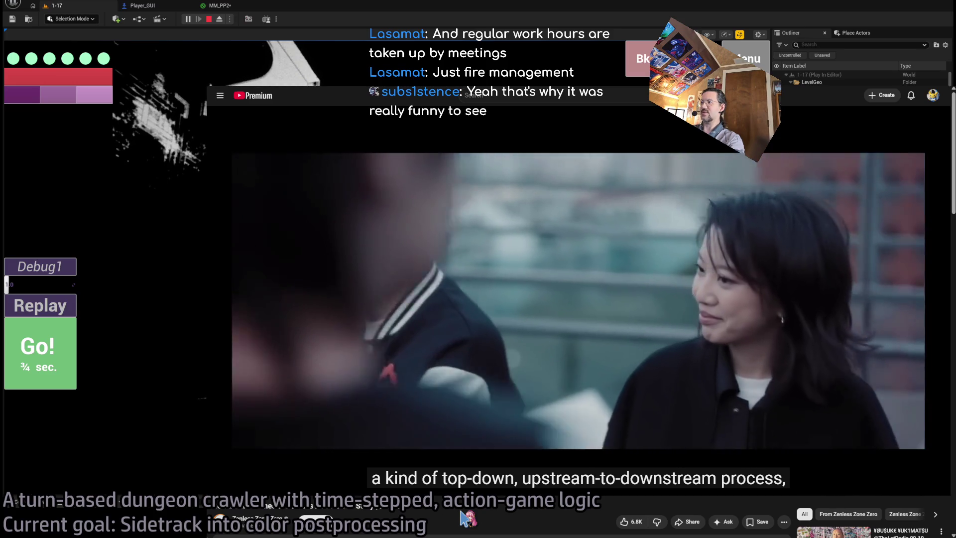
# - Step the video back with Left and K, then watch on and pause near the end
pyautogui.press('Left')
pyautogui.press('Left')
pyautogui.press('Left')
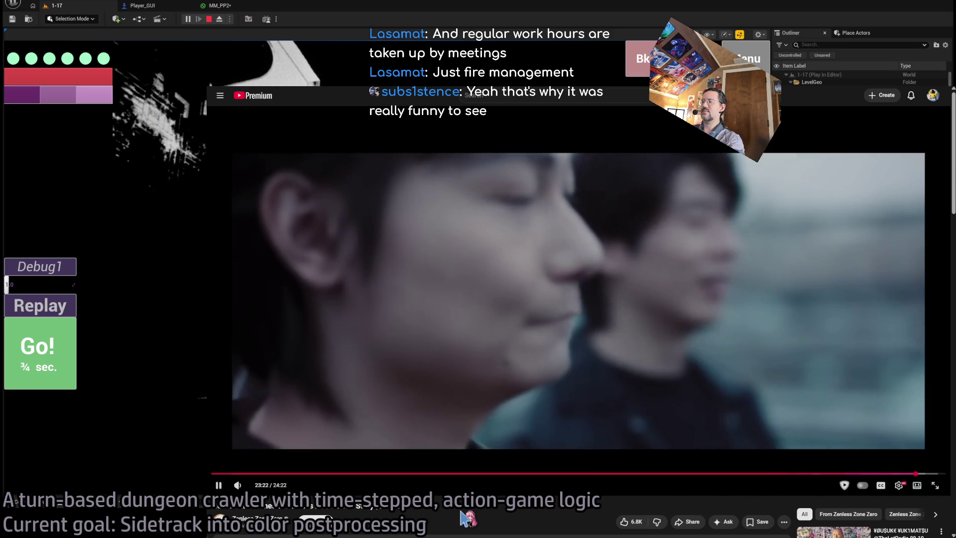
pyautogui.press('k')
pyautogui.press('Left')
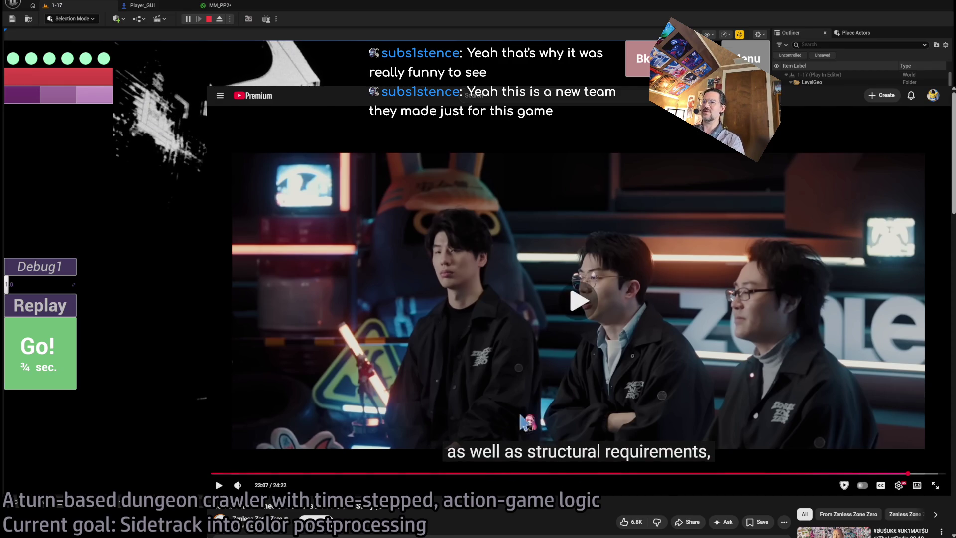
pyautogui.scroll(-2, 558, 514)
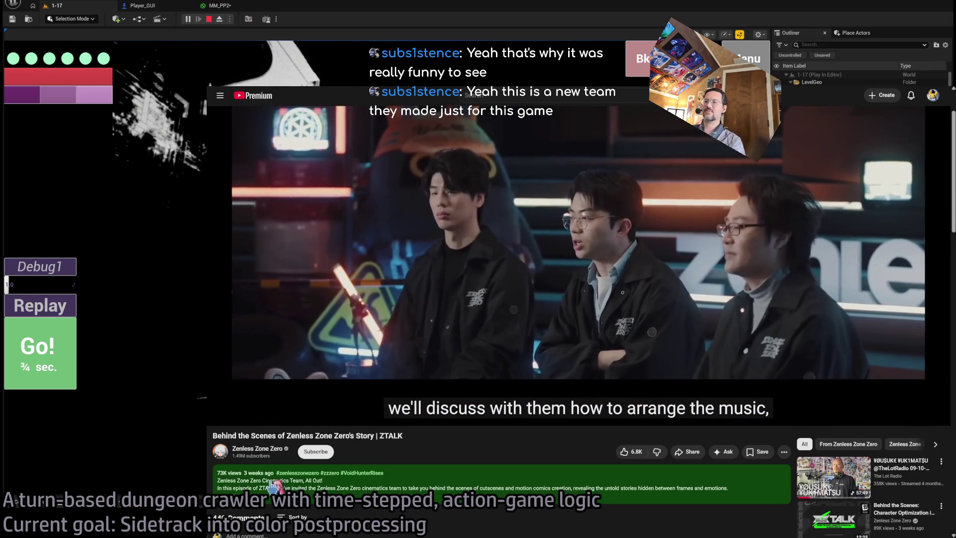
pyautogui.scroll(2, 350, 475)
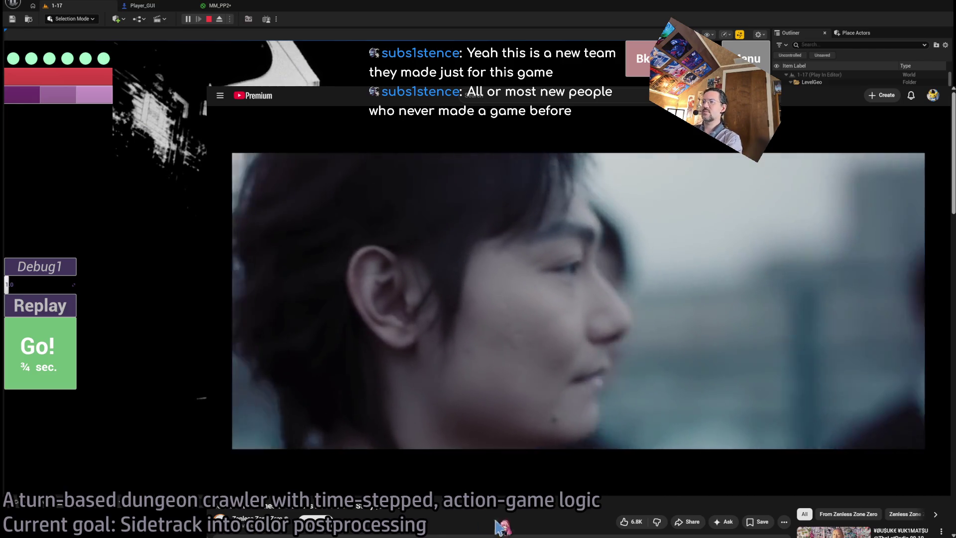
pyautogui.moveTo(277, 490)
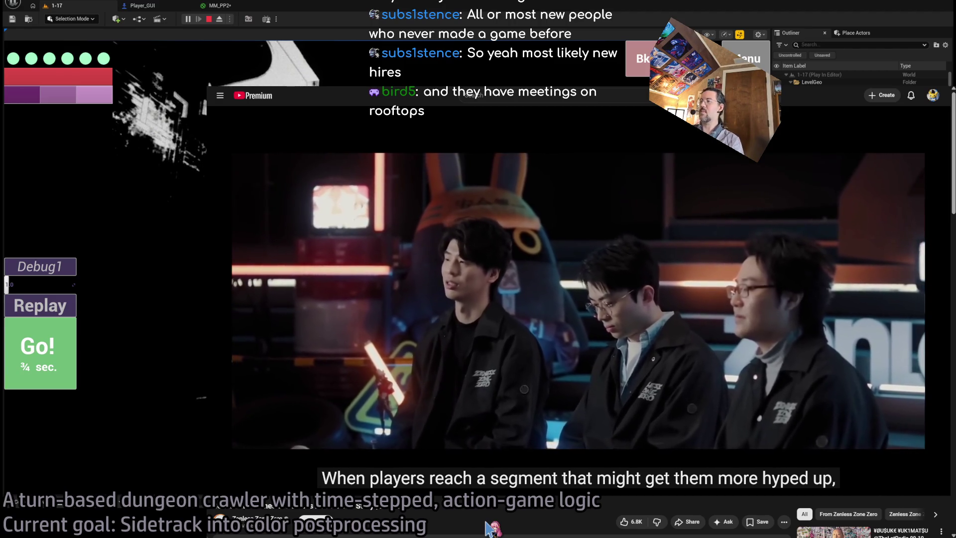
pyautogui.press('space')
# - Review ChatGPT's answer on post-process order, then return to the running 1-17 level
pyautogui.hotkey('alt', 'Tab')
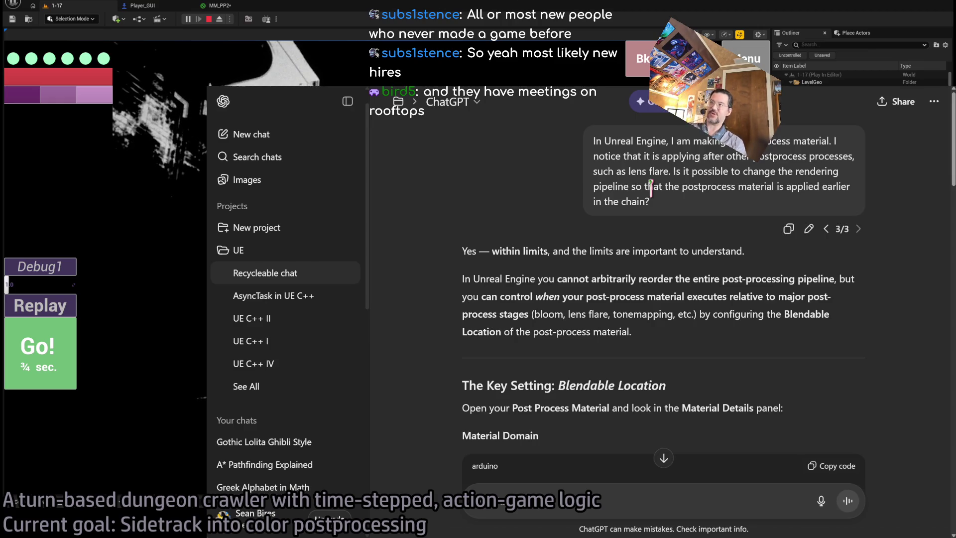
pyautogui.hotkey('alt', 'Tab')
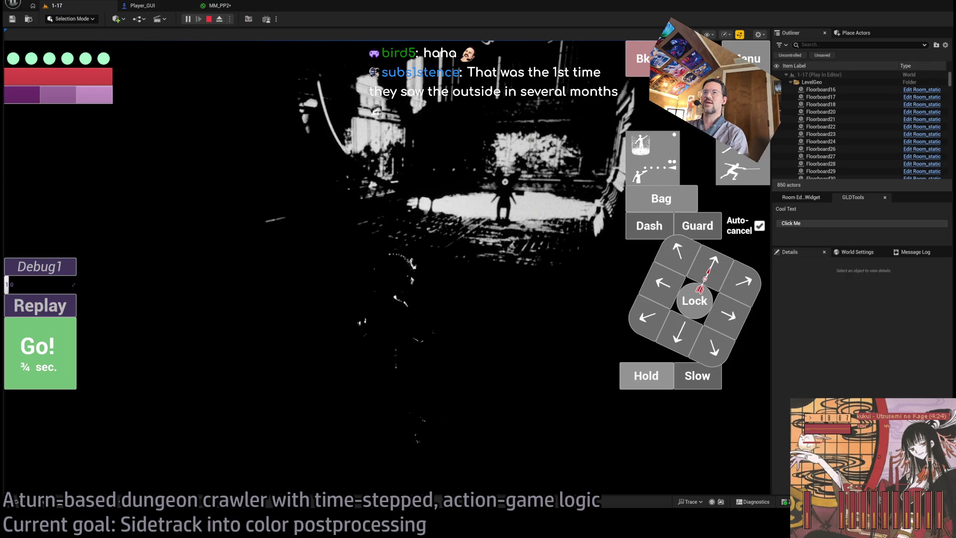
# - Walk the character through the doorway into the chandelier room, then return to the MM_PP2 graph
pyautogui.press('w')
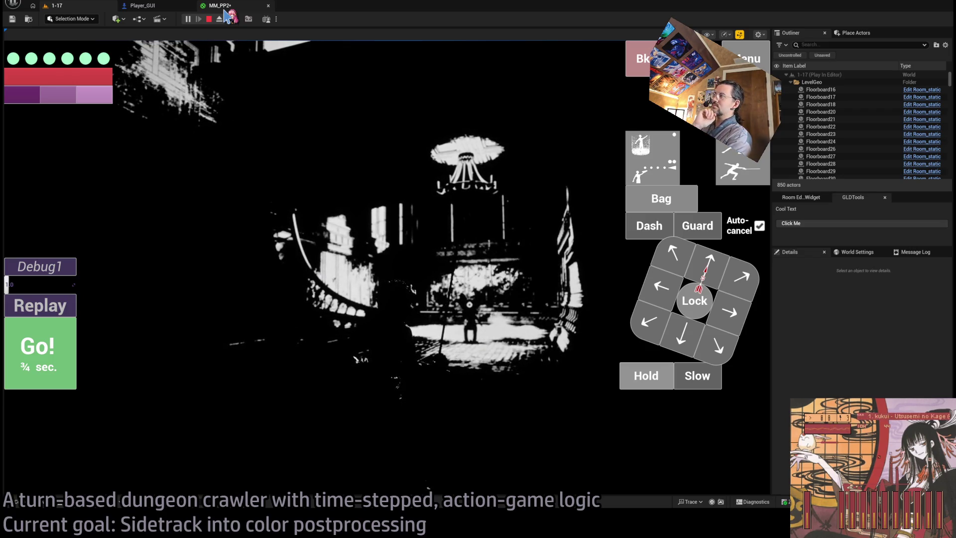
pyautogui.click(224, 7)
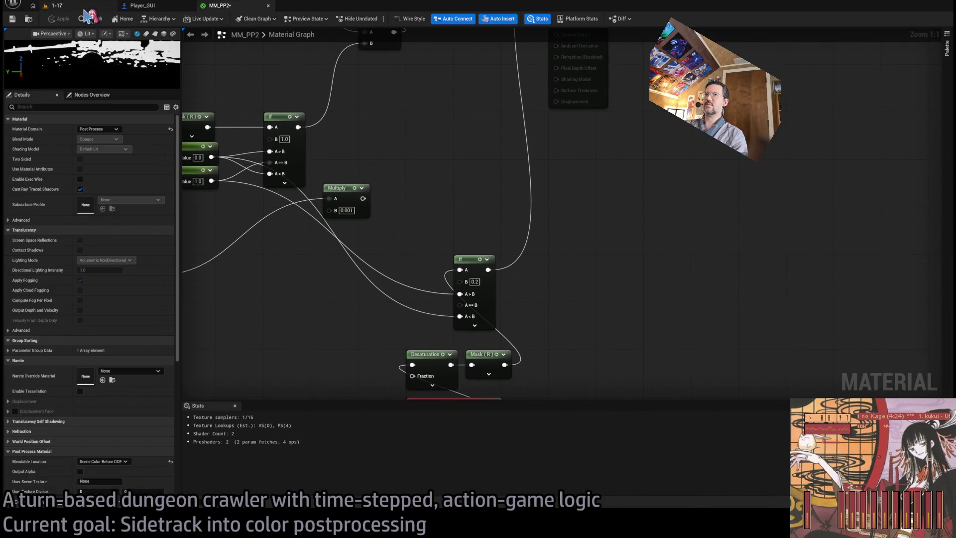
# - Wire the upper reroute knot into Emissive Color, apply, and view the result in the level
pyautogui.click(55, 5)
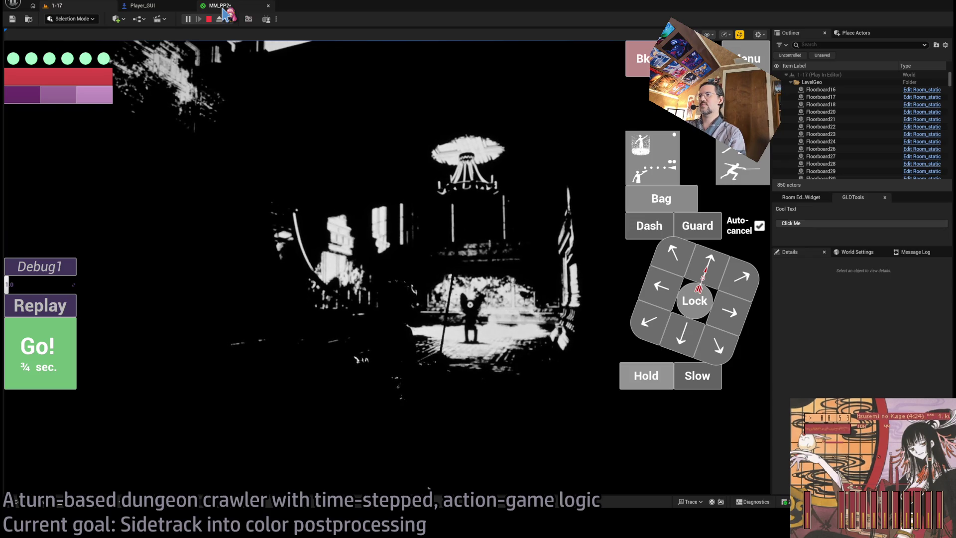
pyautogui.click(220, 5)
pyautogui.scroll(3, 495, 341)
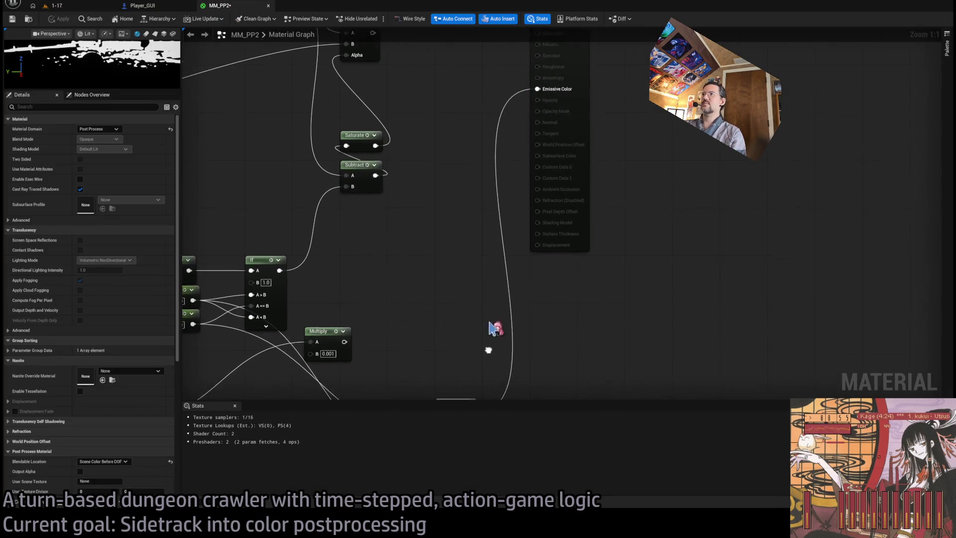
pyautogui.moveTo(411, 107); pyautogui.dragTo(667, 206)
pyautogui.click(56, 18)
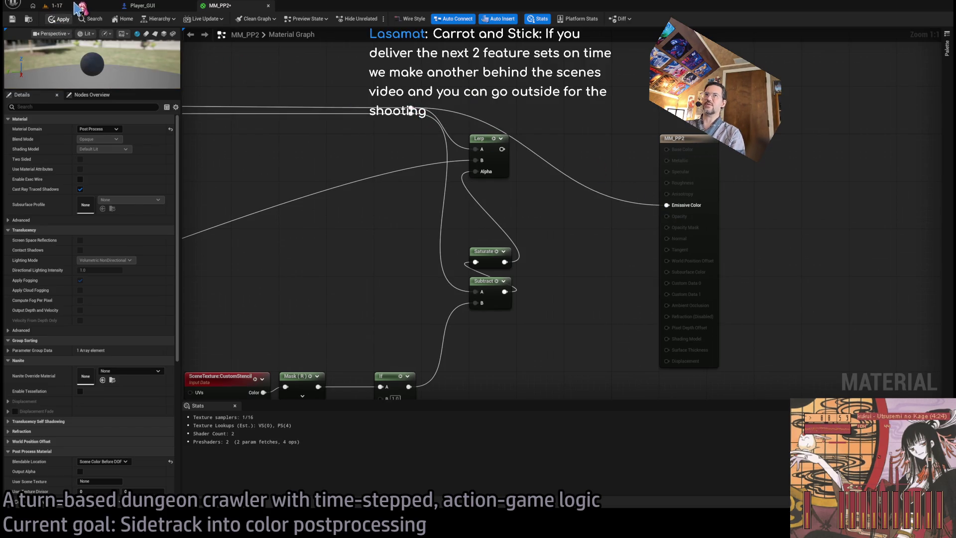
pyautogui.click(75, 5)
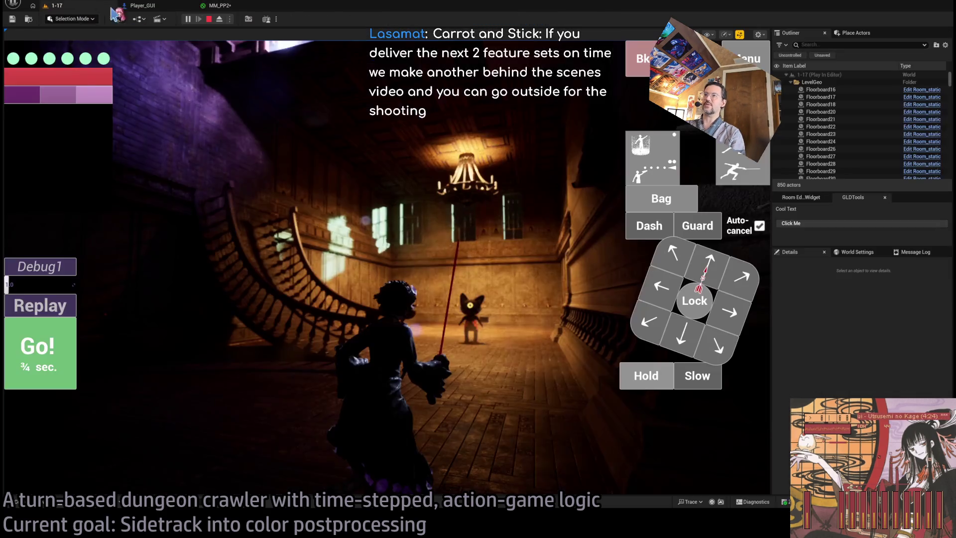
# - Set the lower If node's B threshold to 3 and check the running level
pyautogui.click(232, 9)
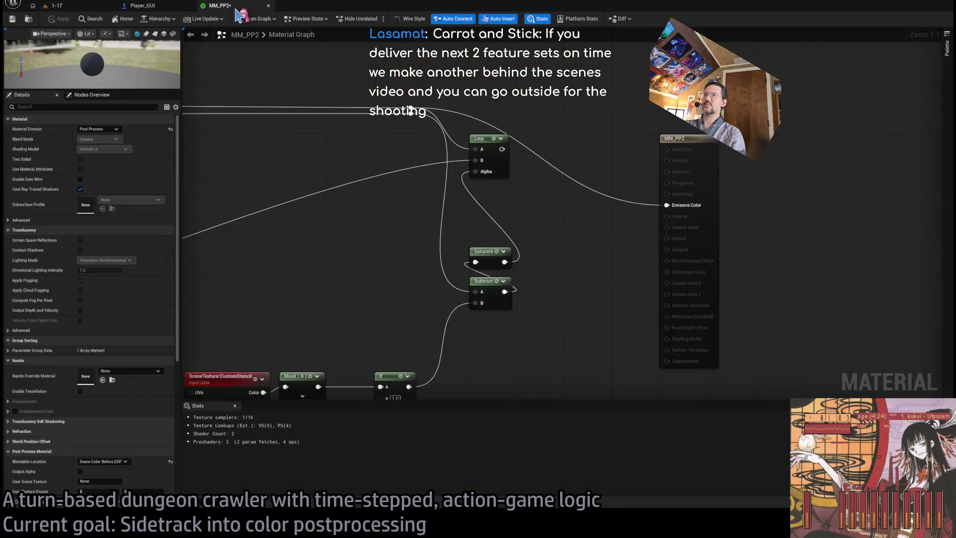
pyautogui.doubleClick(410, 111)
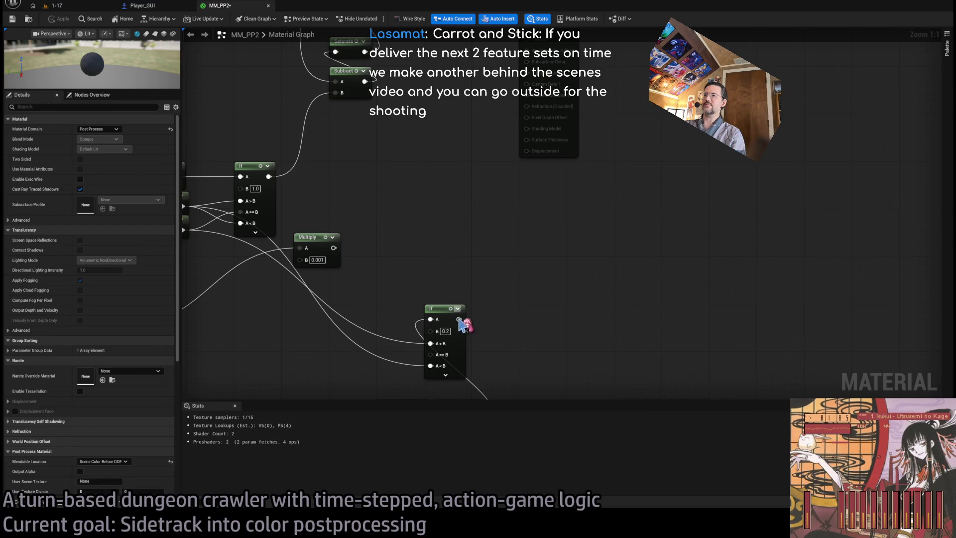
pyautogui.doubleClick(504, 181)
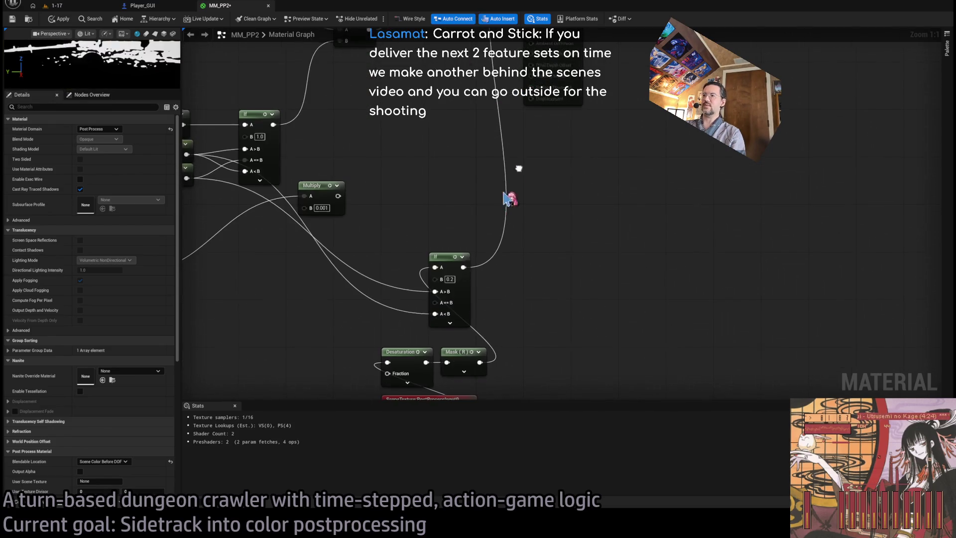
pyautogui.write('3')
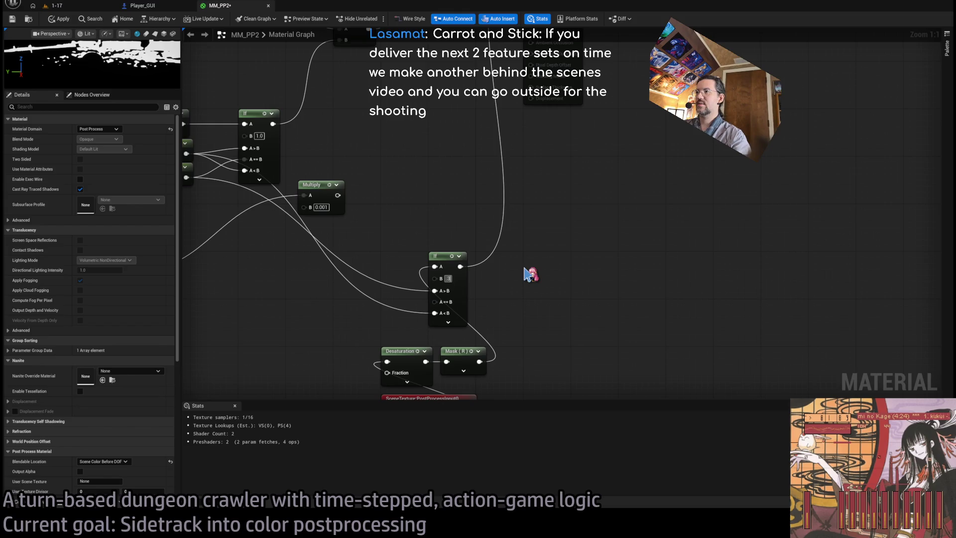
pyautogui.click(58, 6)
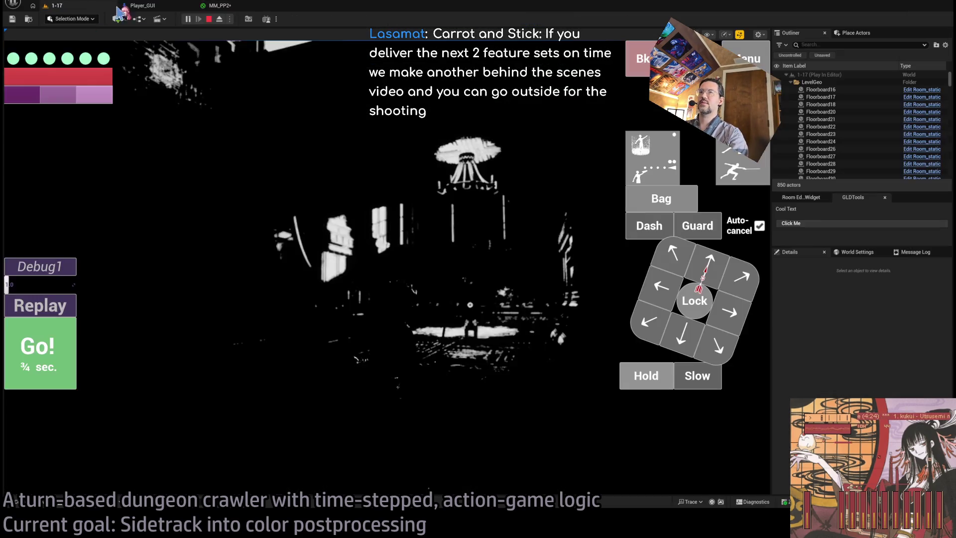
pyautogui.click(225, 6)
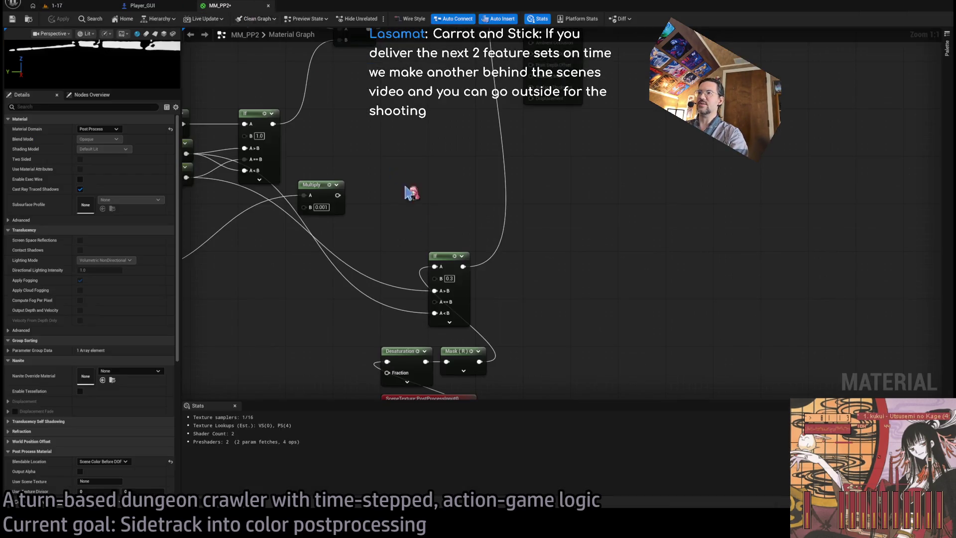
# - Try the lower If node's B threshold at 0.4 and then 1.0, previewing each in the level
pyautogui.click(449, 278)
pyautogui.write('0.4')
pyautogui.press('Return')
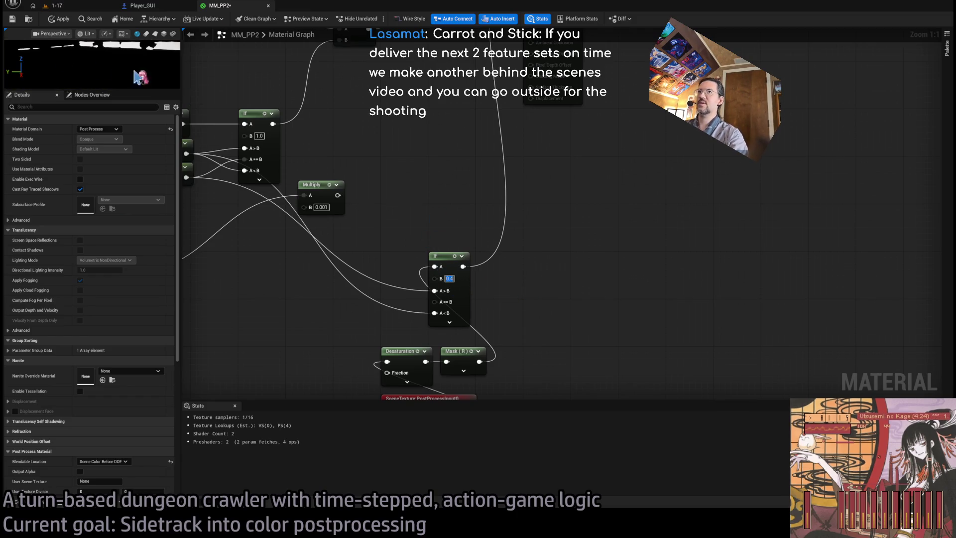
pyautogui.click(61, 20)
pyautogui.click(57, 6)
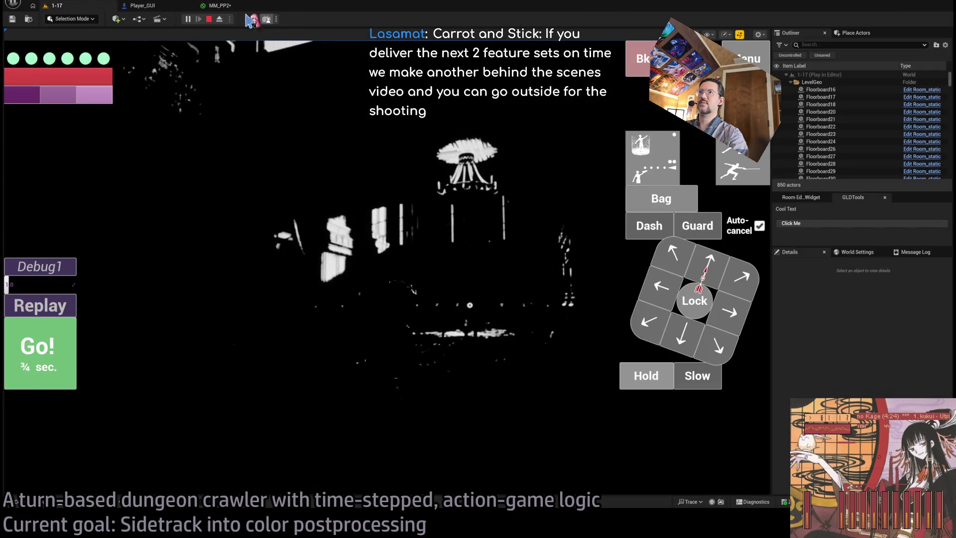
pyautogui.click(207, 8)
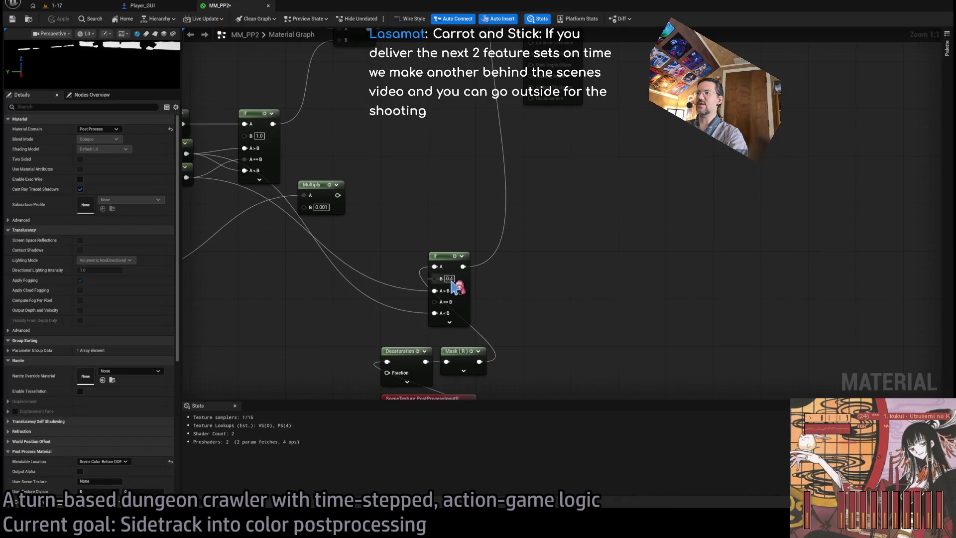
pyautogui.write('1')
pyautogui.press('Return')
pyautogui.click(60, 20)
pyautogui.click(68, 7)
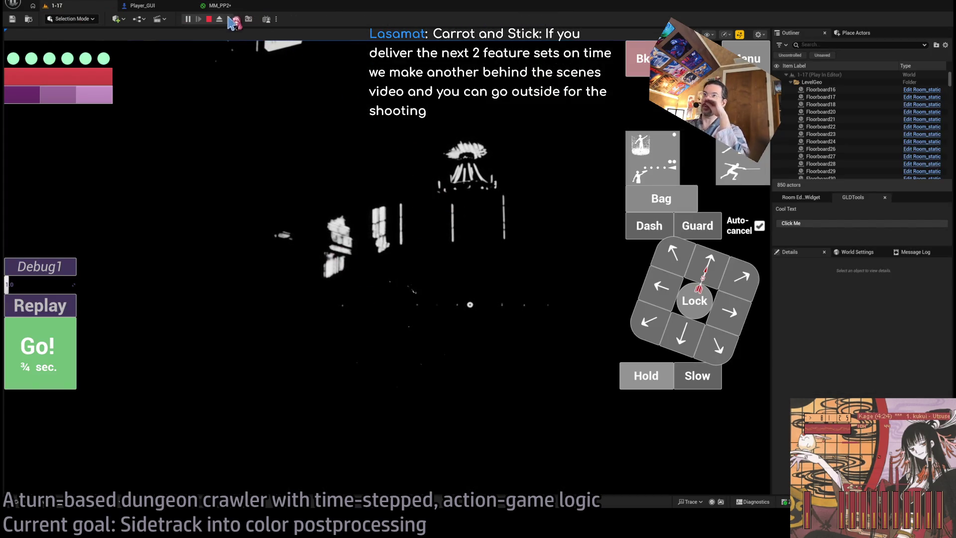
# - Reconnect Emissive Color to the upper reroute knot, apply, and return to the running level
pyautogui.click(221, 6)
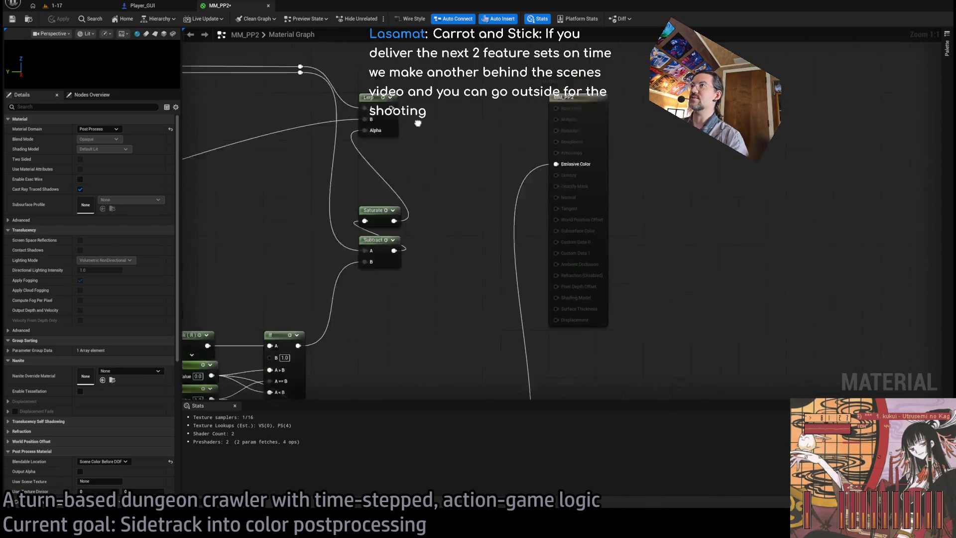
pyautogui.moveTo(297, 165); pyautogui.dragTo(553, 261)
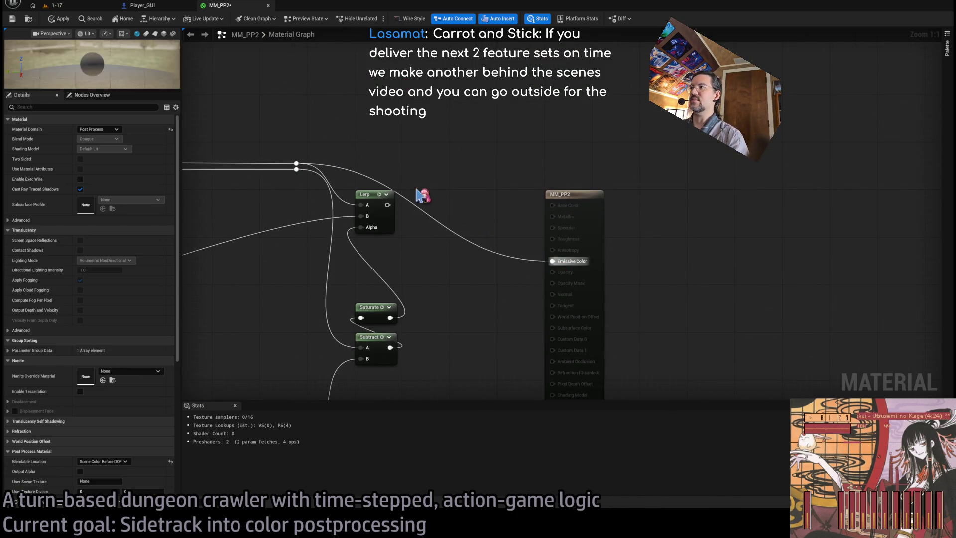
pyautogui.click(89, 11)
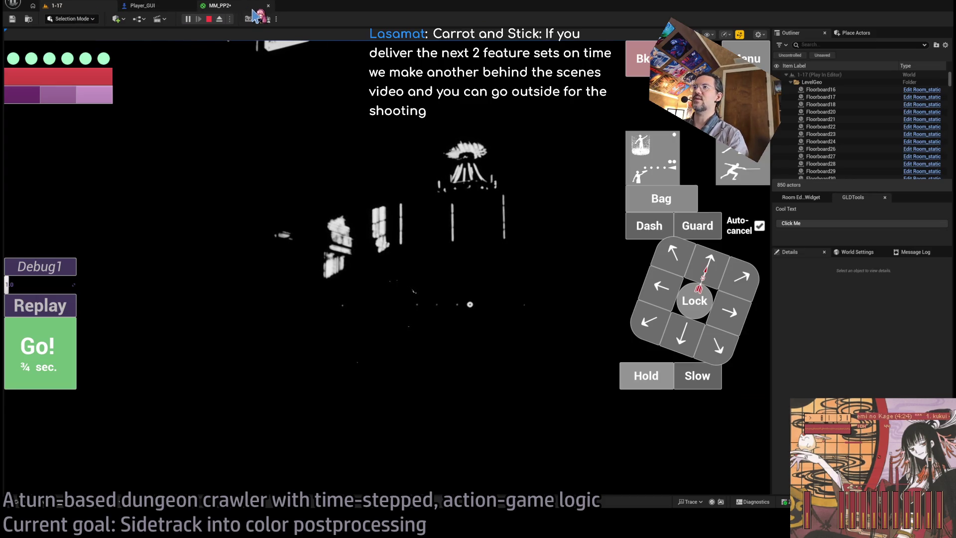
pyautogui.click(229, 6)
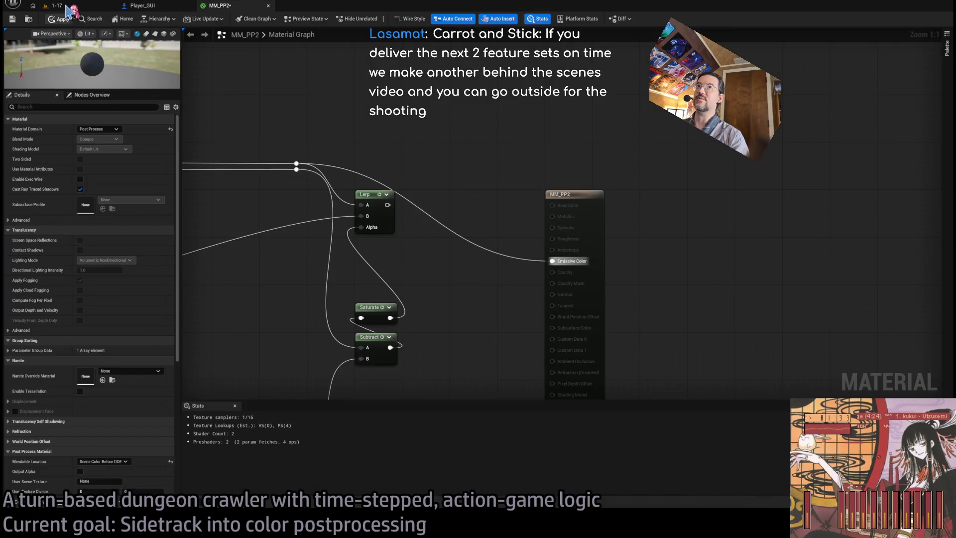
pyautogui.click(69, 9)
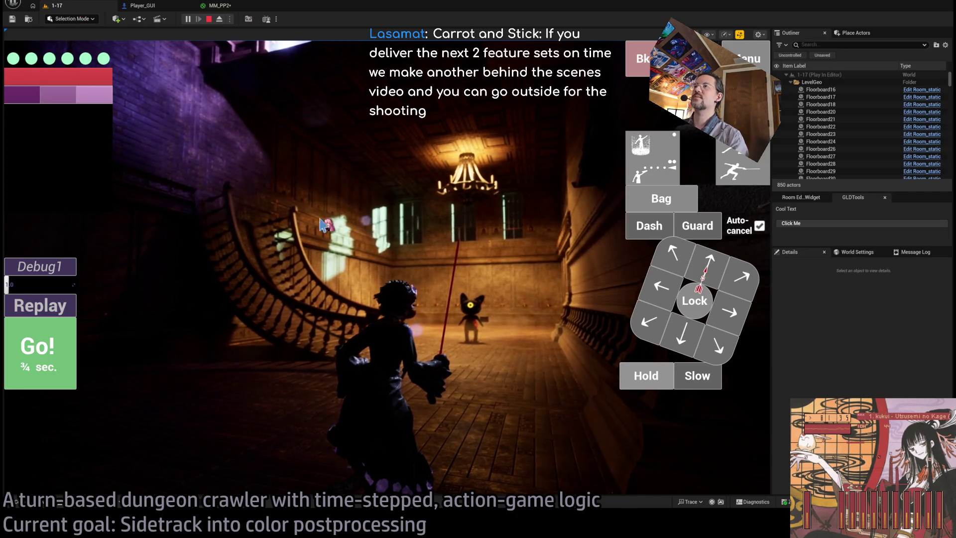
# - In MM_PP2, wire the graph result into Emissive Color and frame the PostProcessInput0 node
pyautogui.click(223, 6)
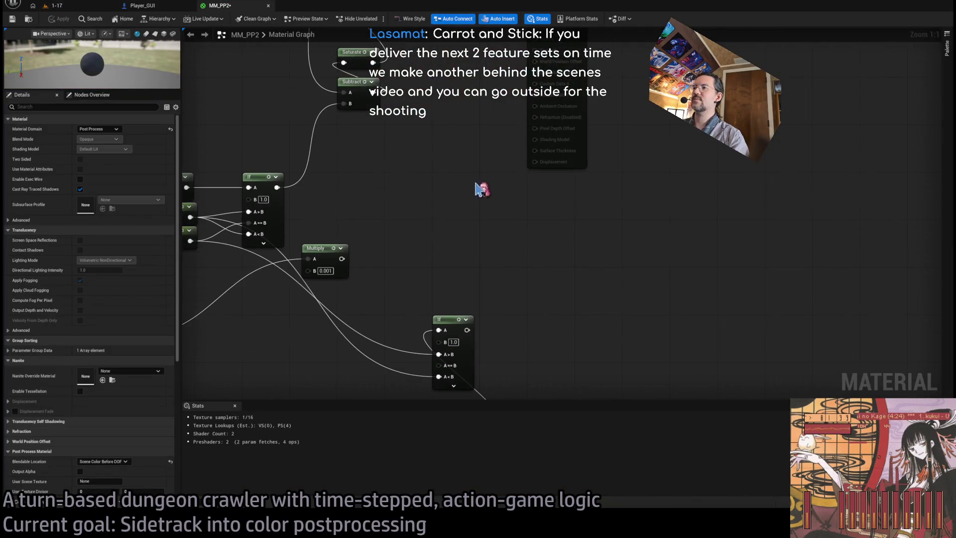
pyautogui.moveTo(480, 183); pyautogui.dragTo(491, 267)
pyautogui.moveTo(551, 309); pyautogui.dragTo(566, 213)
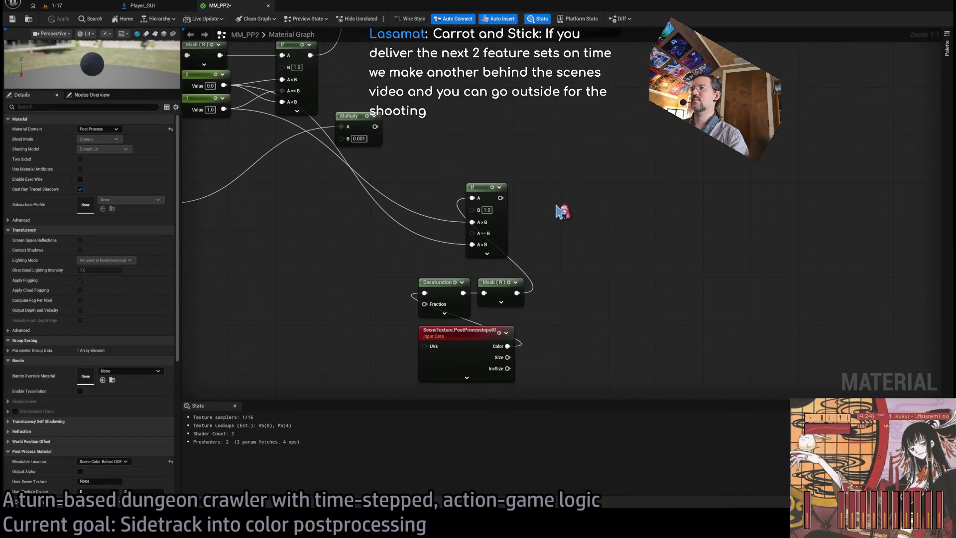
pyautogui.moveTo(541, 134)
pyautogui.mouseDown()
pyautogui.moveTo(488, 224)
pyautogui.moveTo(517, 185)
pyautogui.moveTo(578, 227)
pyautogui.moveTo(546, 177)
pyautogui.moveTo(538, 180)
pyautogui.moveTo(566, 191)
pyautogui.mouseUp()
pyautogui.moveTo(645, 244)
pyautogui.mouseDown()
pyautogui.moveTo(651, 230)
pyautogui.moveTo(590, 253)
pyautogui.moveTo(595, 306)
pyautogui.moveTo(556, 355)
pyautogui.moveTo(553, 163)
pyautogui.moveTo(629, 79)
pyautogui.mouseUp()
pyautogui.moveTo(540, 202); pyautogui.dragTo(544, 260)
pyautogui.moveTo(529, 142)
pyautogui.mouseDown()
pyautogui.moveTo(511, 121)
pyautogui.moveTo(553, 167)
pyautogui.moveTo(602, 260)
pyautogui.moveTo(578, 112)
pyautogui.moveTo(558, 95)
pyautogui.mouseUp()
pyautogui.moveTo(518, 132)
pyautogui.mouseDown()
pyautogui.moveTo(545, 256)
pyautogui.moveTo(578, 299)
pyautogui.moveTo(568, 354)
pyautogui.moveTo(566, 327)
pyautogui.moveTo(353, 293)
pyautogui.moveTo(330, 276)
pyautogui.moveTo(272, 275)
pyautogui.moveTo(374, 289)
pyautogui.moveTo(412, 306)
pyautogui.mouseUp()
# - Add a Power node (exponent 2.0) on the scene colour and wire it into If's A<B input
pyautogui.press('e')
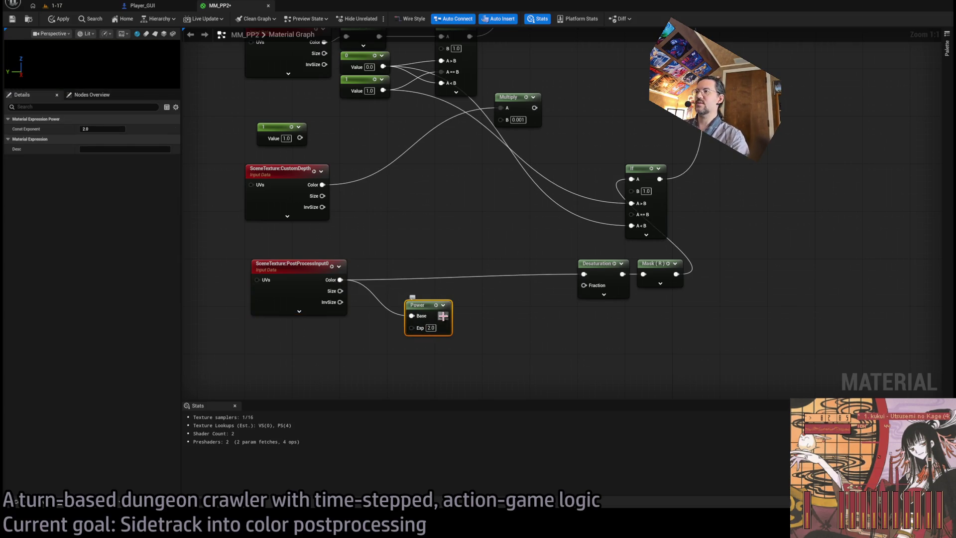
pyautogui.moveTo(643, 231); pyautogui.dragTo(618, 276)
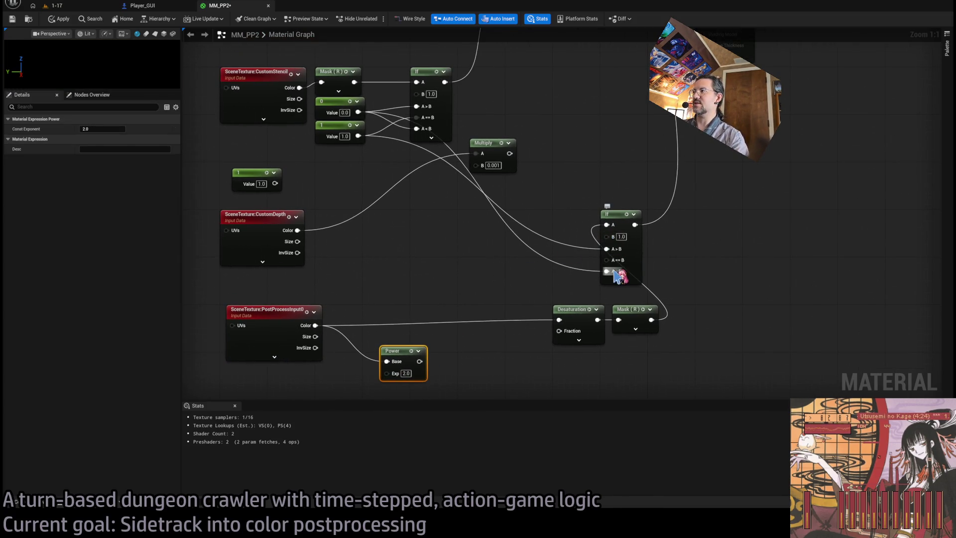
pyautogui.moveTo(420, 361); pyautogui.dragTo(607, 271)
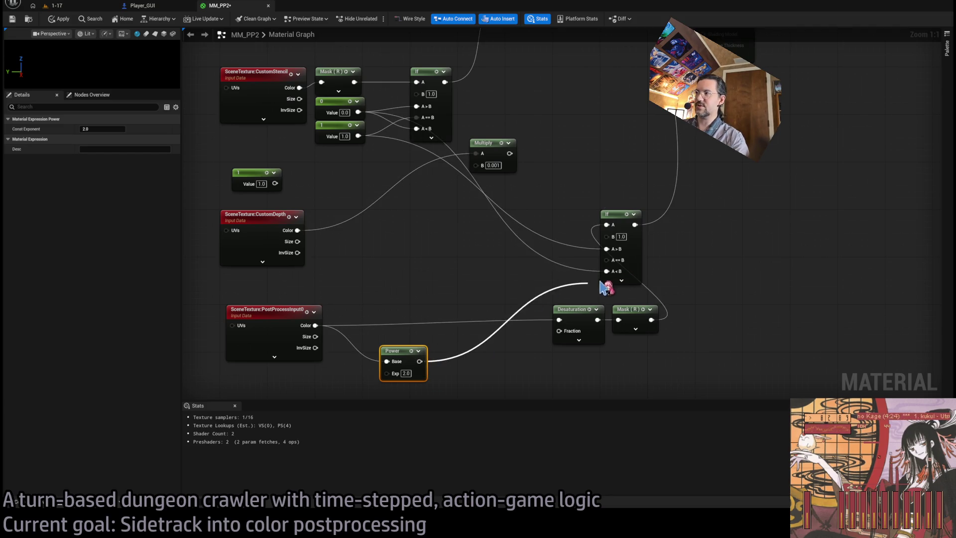
pyautogui.click(69, 6)
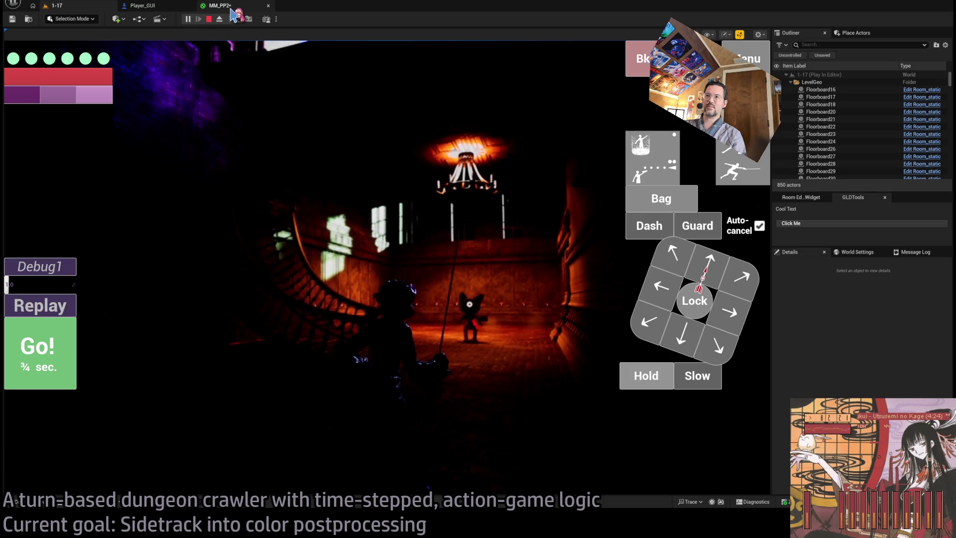
# - Queue and play backward moves, then queue three forward moves and run them
pyautogui.press('s')
pyautogui.press('s')
pyautogui.press('s')
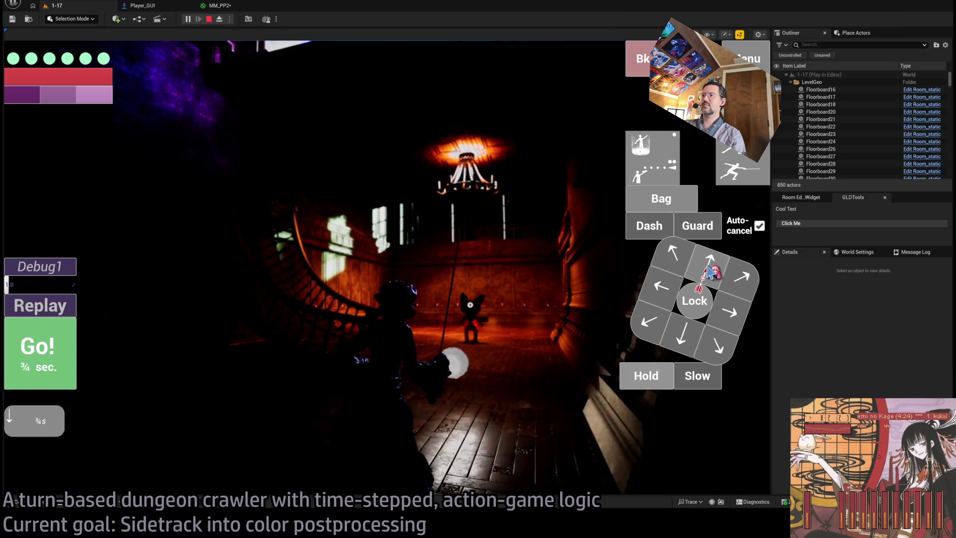
pyautogui.press('space')
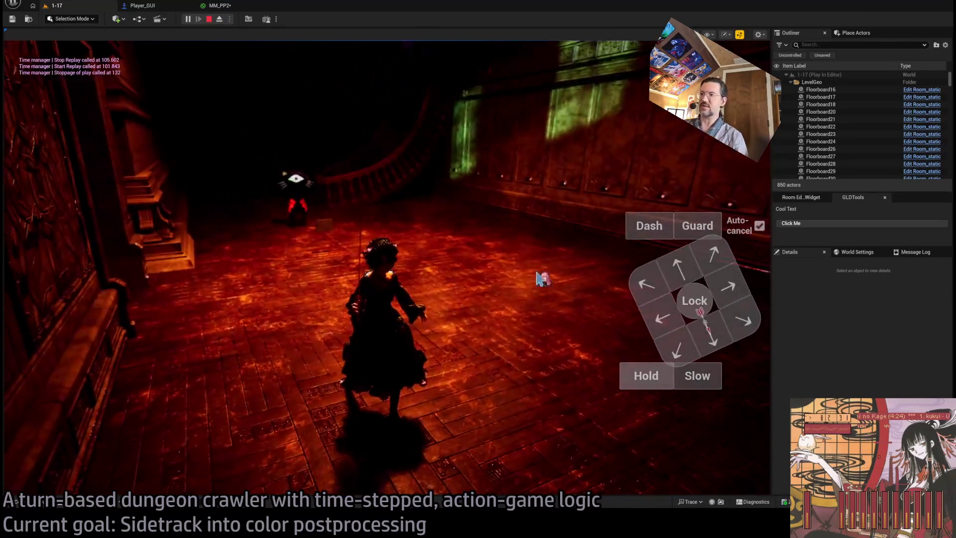
pyautogui.click(690, 271)
pyautogui.click(690, 271)
pyautogui.click(693, 274)
pyautogui.click(40, 349)
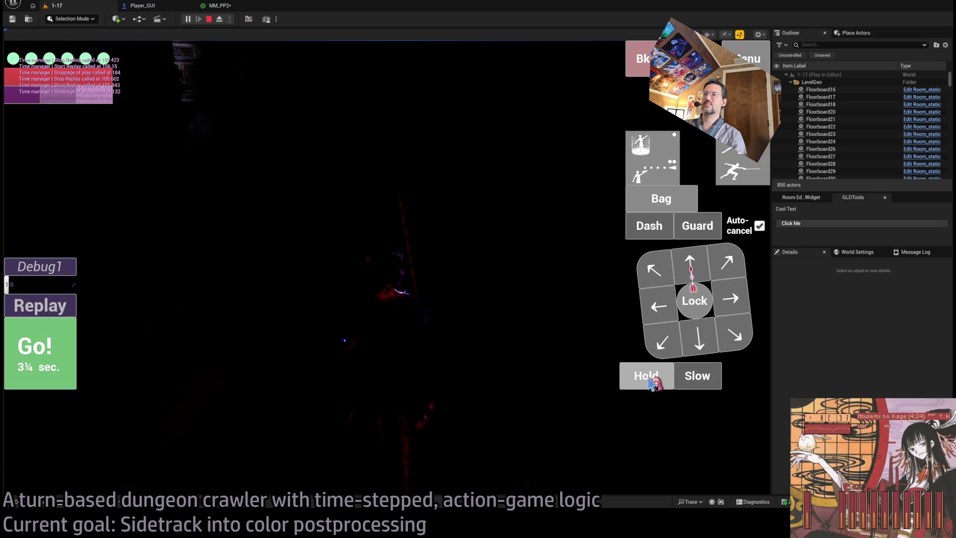
# - Queue and run a Hold action, then go back to the MM_PP2 material graph
pyautogui.click(644, 376)
pyautogui.click(55, 343)
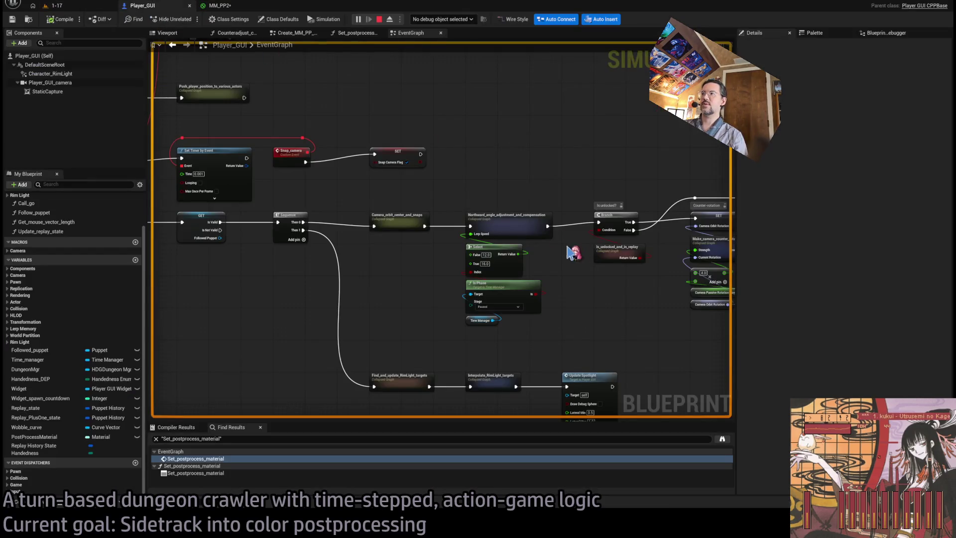
pyautogui.click(143, 6)
pyautogui.click(239, 6)
pyautogui.scroll(-2, 514, 240)
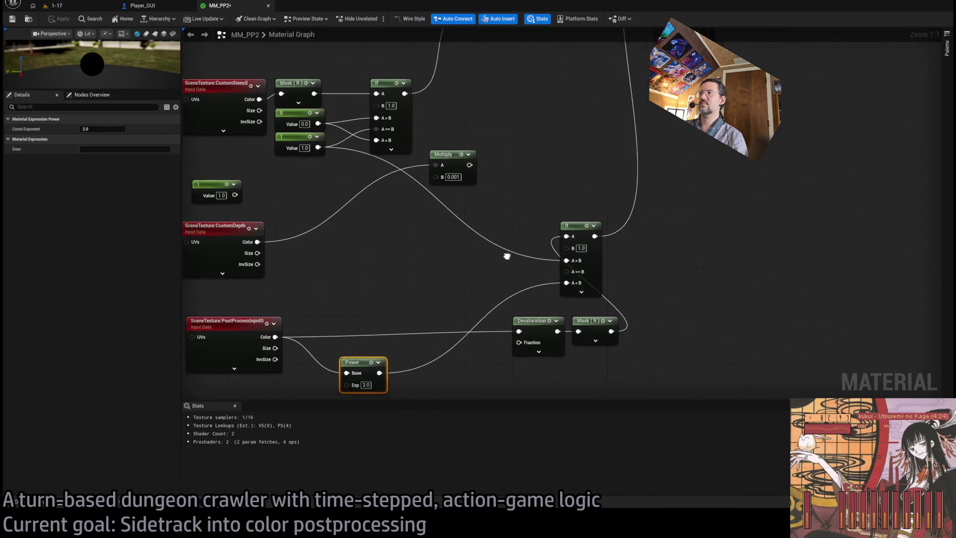
# - Group the Mask, Desaturation and Power nodes together and place the If node beside them
pyautogui.scroll(-3, 421, 269)
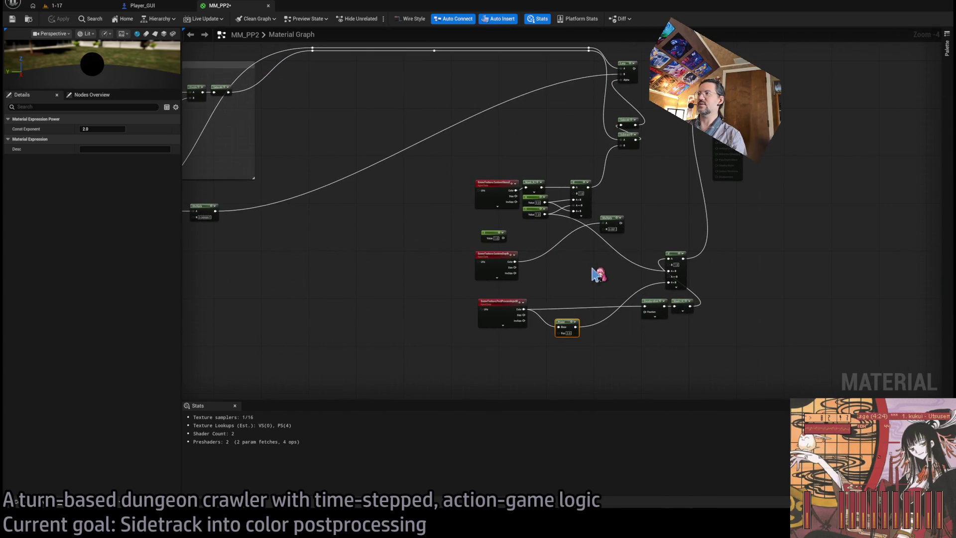
pyautogui.scroll(2, 623, 294)
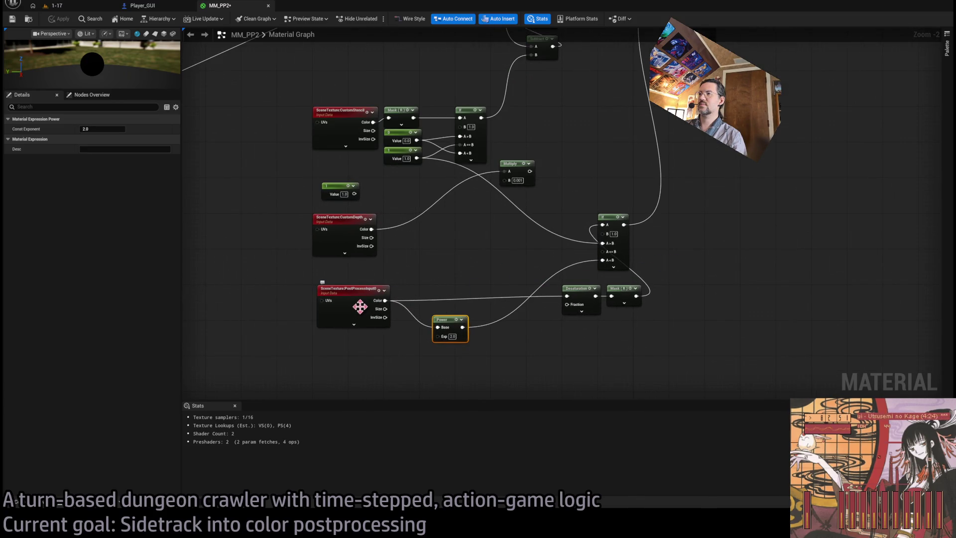
pyautogui.moveTo(450, 323); pyautogui.dragTo(502, 332)
pyautogui.moveTo(556, 274); pyautogui.dragTo(635, 313)
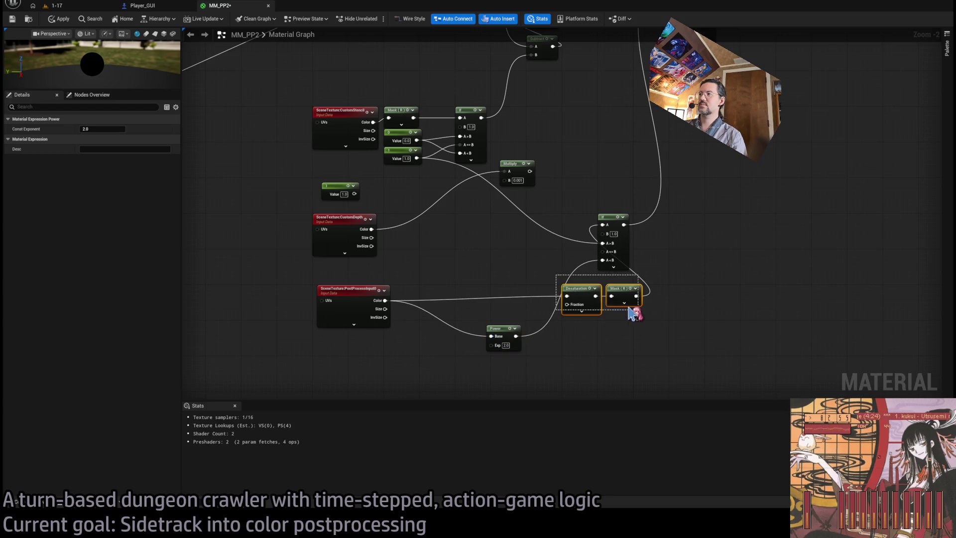
pyautogui.moveTo(585, 294)
pyautogui.mouseDown()
pyautogui.moveTo(439, 296)
pyautogui.moveTo(436, 274)
pyautogui.mouseUp()
pyautogui.click(466, 268)
pyautogui.moveTo(506, 329); pyautogui.dragTo(439, 325)
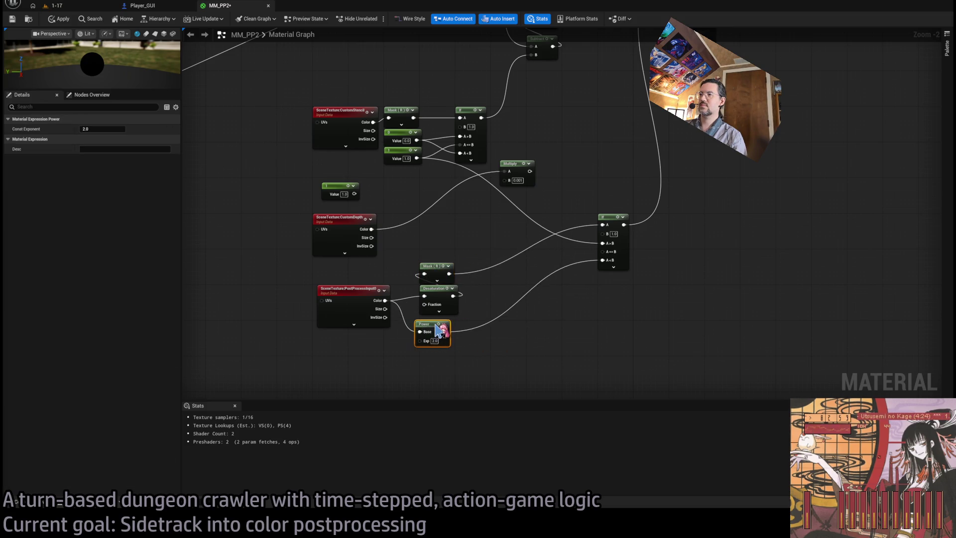
pyautogui.moveTo(410, 248); pyautogui.dragTo(459, 332)
pyautogui.moveTo(438, 301); pyautogui.dragTo(438, 324)
pyautogui.click(603, 326)
pyautogui.click(611, 219)
pyautogui.moveTo(609, 225); pyautogui.dragTo(504, 292)
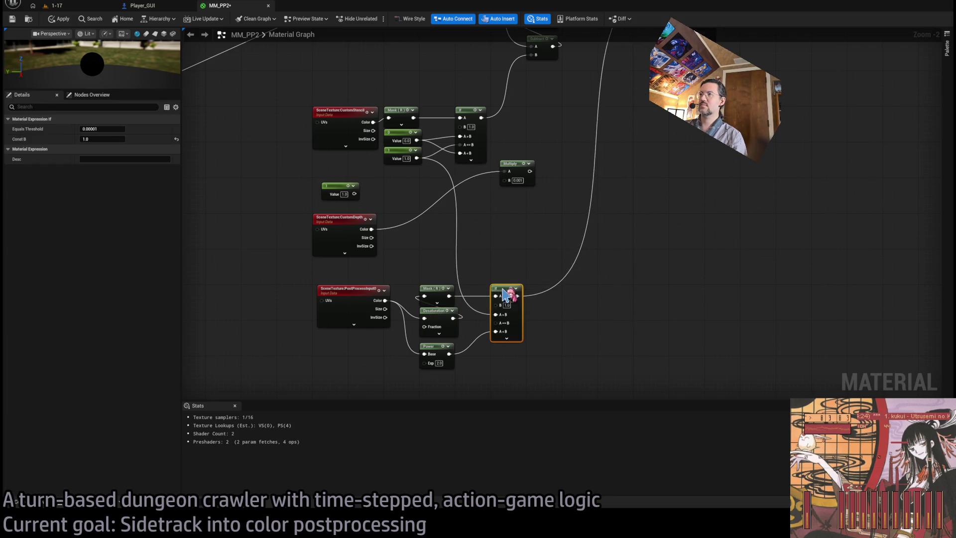
pyautogui.click(506, 258)
# - Reframe the graph around the If node and compare it with the running level's look
pyautogui.scroll(2, 520, 269)
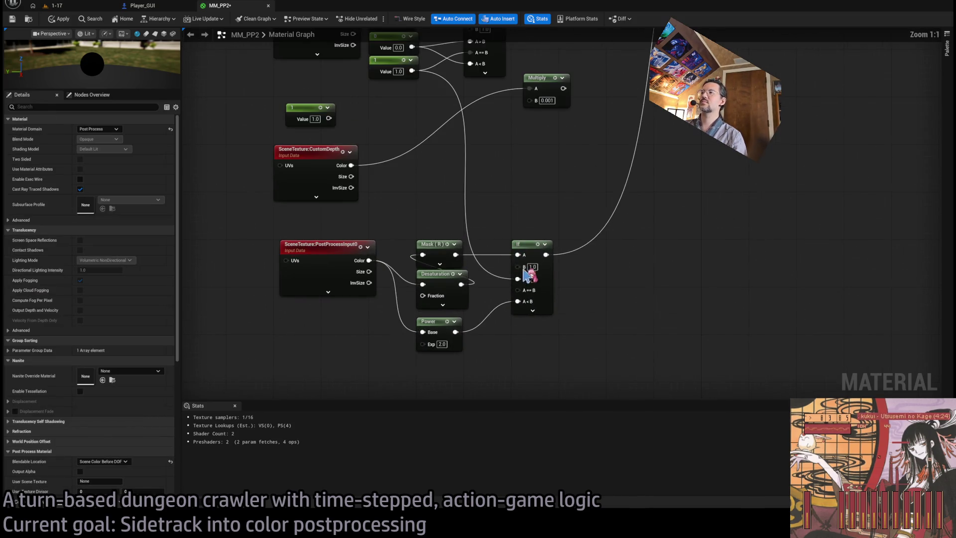
pyautogui.moveTo(513, 203); pyautogui.dragTo(559, 215)
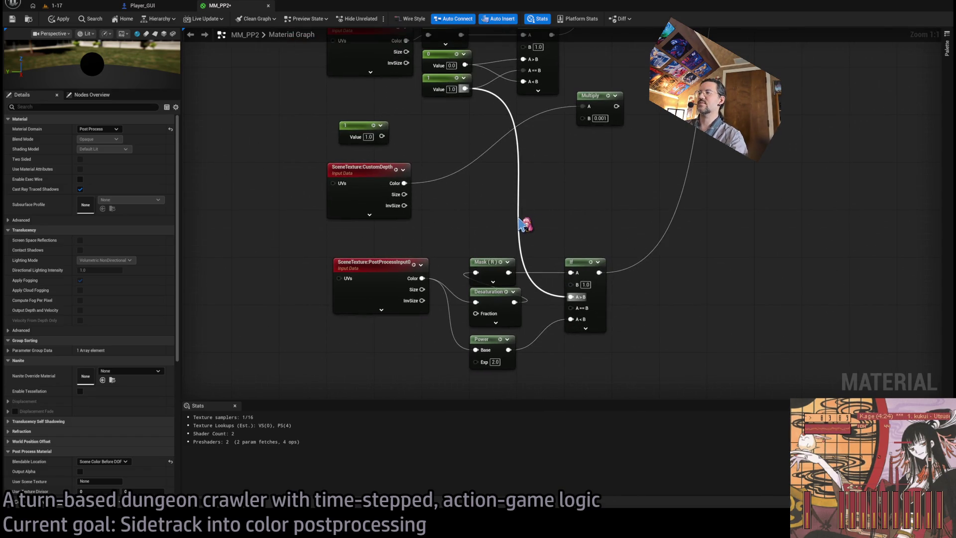
pyautogui.moveTo(577, 210)
pyautogui.mouseDown()
pyautogui.moveTo(498, 279)
pyautogui.moveTo(597, 213)
pyautogui.moveTo(544, 246)
pyautogui.mouseUp()
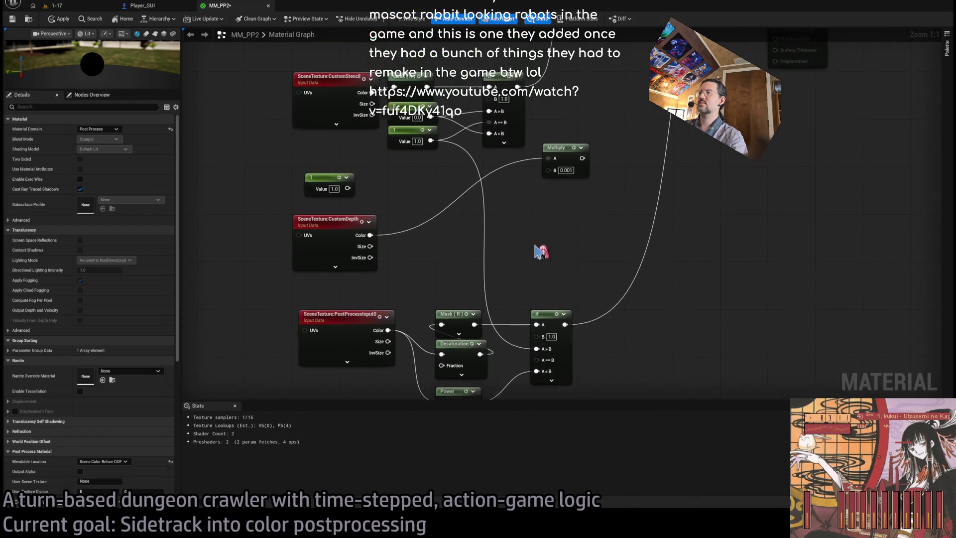
pyautogui.moveTo(486, 259); pyautogui.dragTo(542, 297)
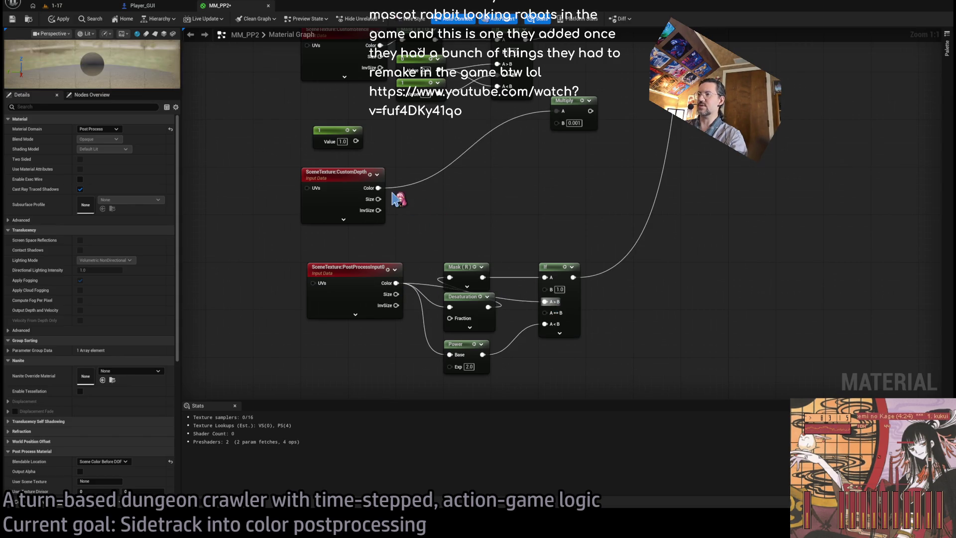
pyautogui.click(100, 6)
pyautogui.click(219, 6)
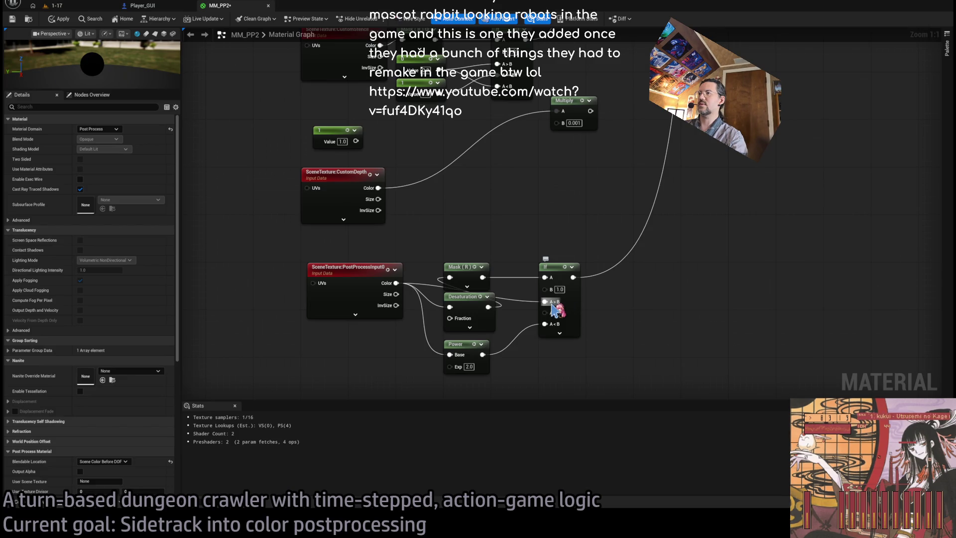
pyautogui.click(75, 6)
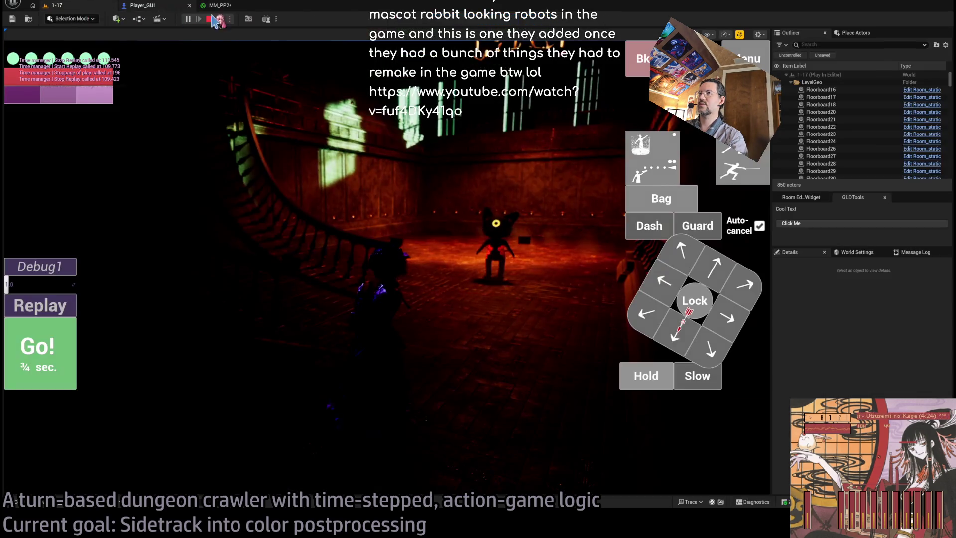
pyautogui.click(219, 6)
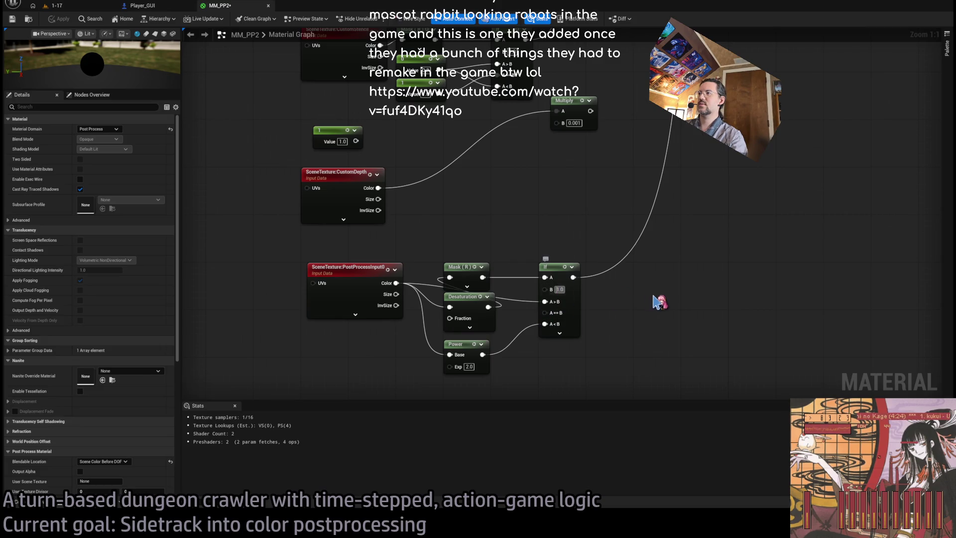
# - Set the If node's B value to 0.1, apply the material, and view the level
pyautogui.write('10.1')
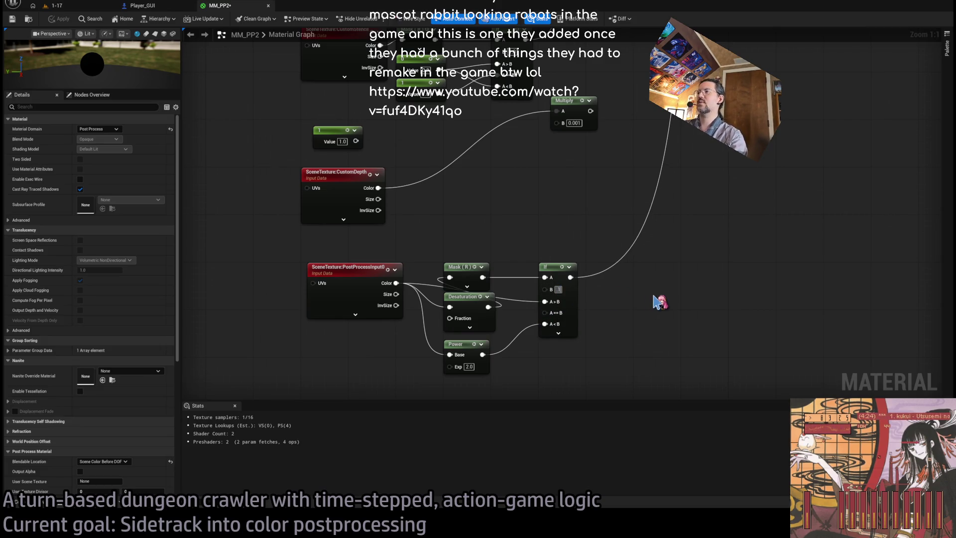
pyautogui.press('Return')
pyautogui.click(53, 21)
pyautogui.click(55, 5)
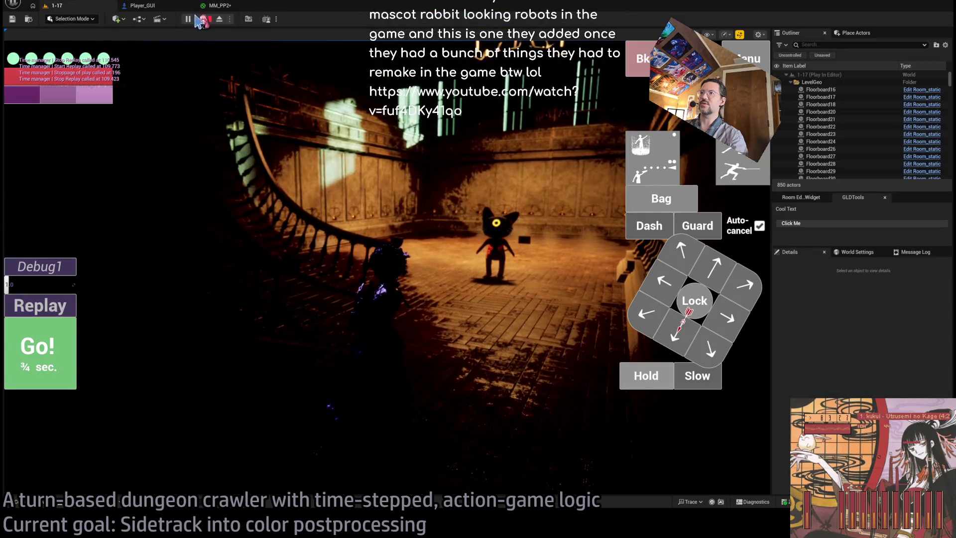